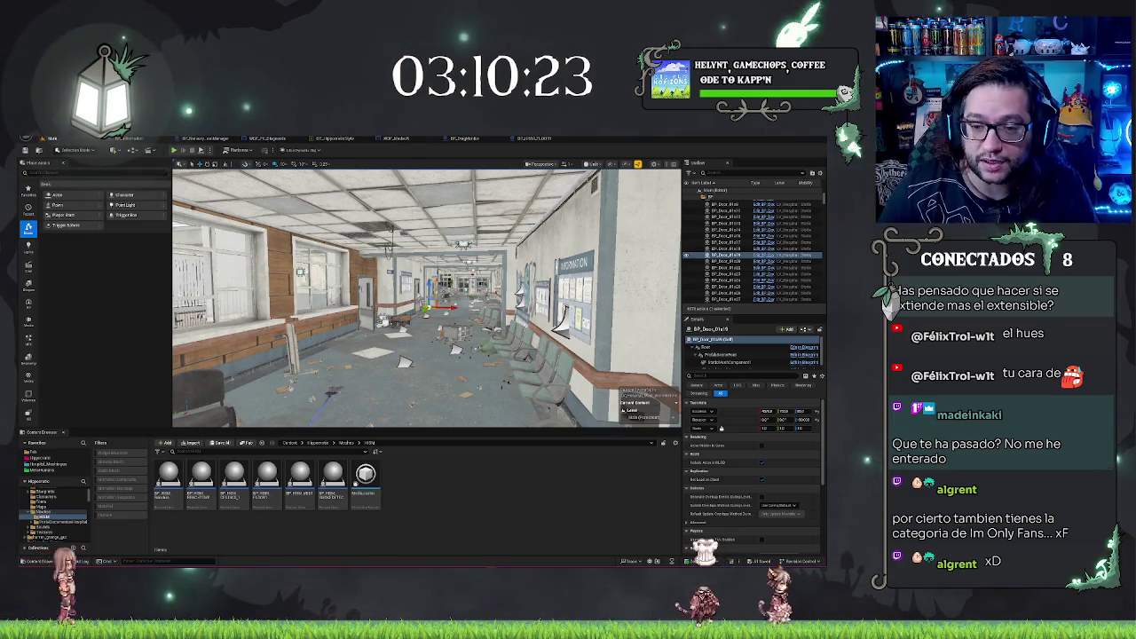
- Fly through the level to the waiting room and select the row of benches
drag(404, 362, 578, 388)
mouse_move(426, 302)
mouse_down()
mouse_move(480, 302)
mouse_move(329, 302)
mouse_move(355, 306)
mouse_up()
mouse_move(387, 424)
mouse_down()
mouse_move(390, 391)
mouse_move(398, 410)
mouse_move(466, 404)
mouse_move(535, 376)
mouse_move(354, 419)
mouse_up()
click(398, 410)
click(398, 410)
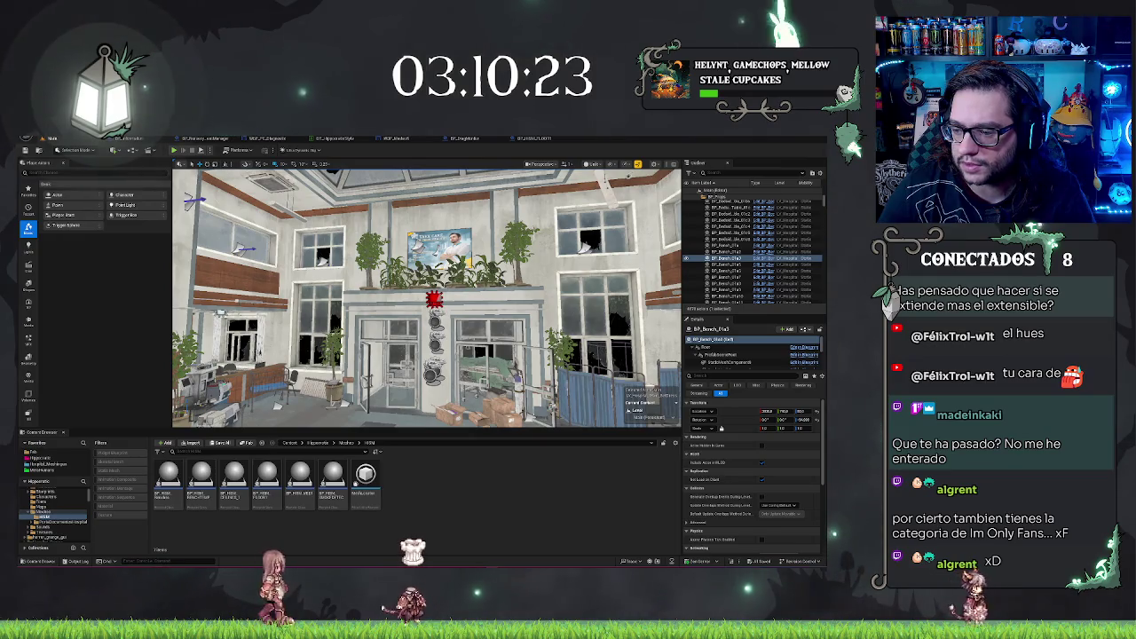
- Inspect the BP_HISM_BENCHES instance list and transforms, framing the outlined benches
click(433, 320)
click(697, 444)
scroll(738, 483, down, 10)
scroll(740, 483, up, 5)
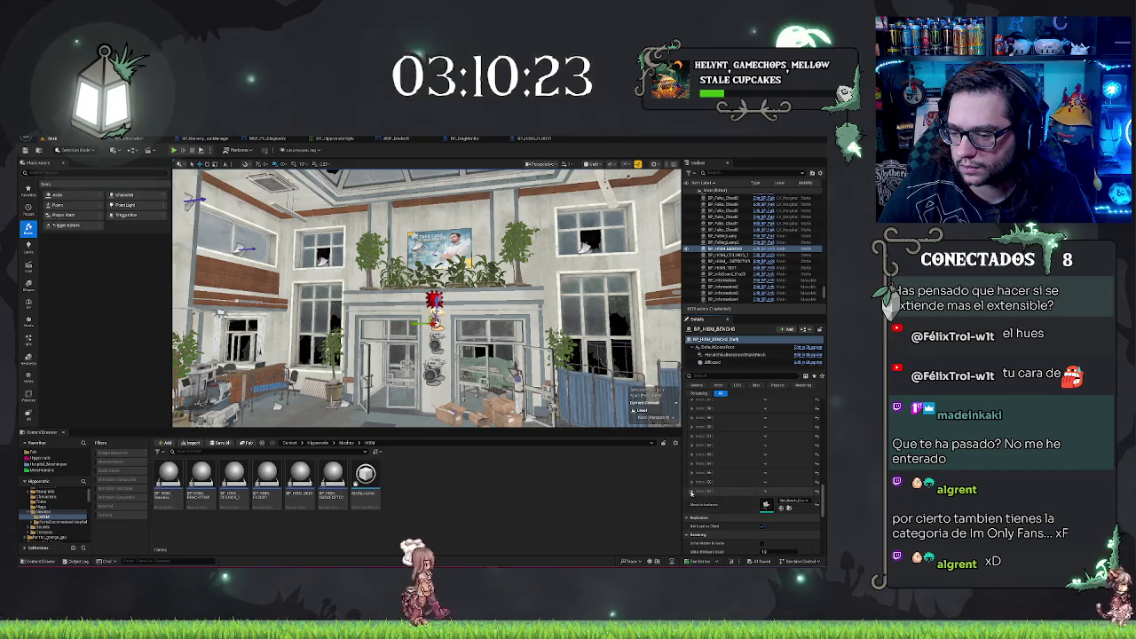
click(692, 493)
key(f)
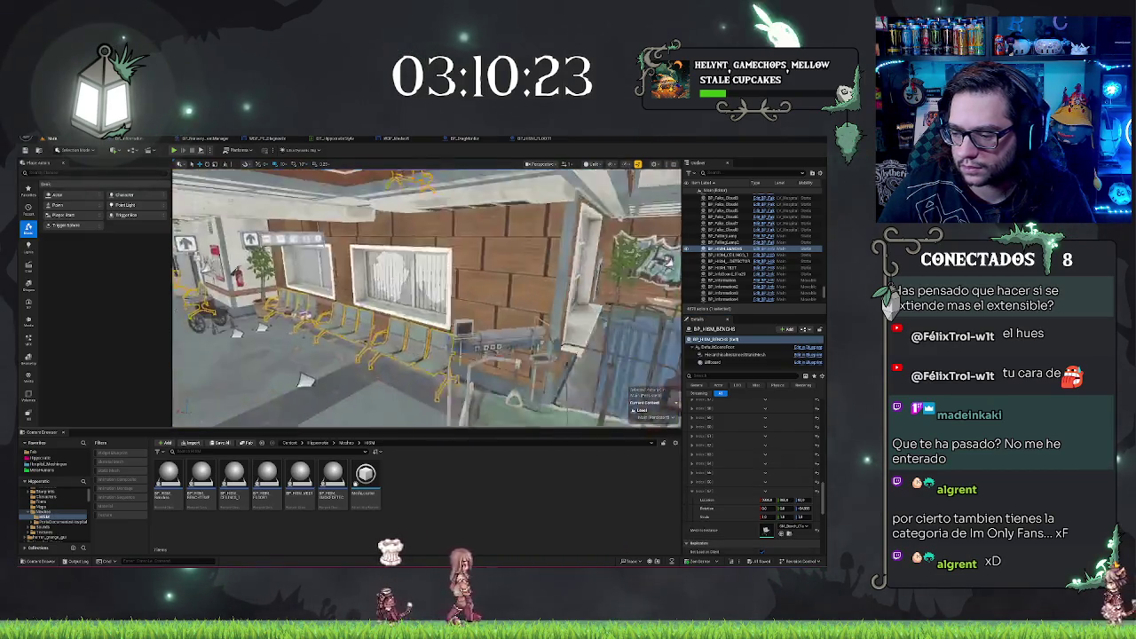
scroll(435, 410, up, 3)
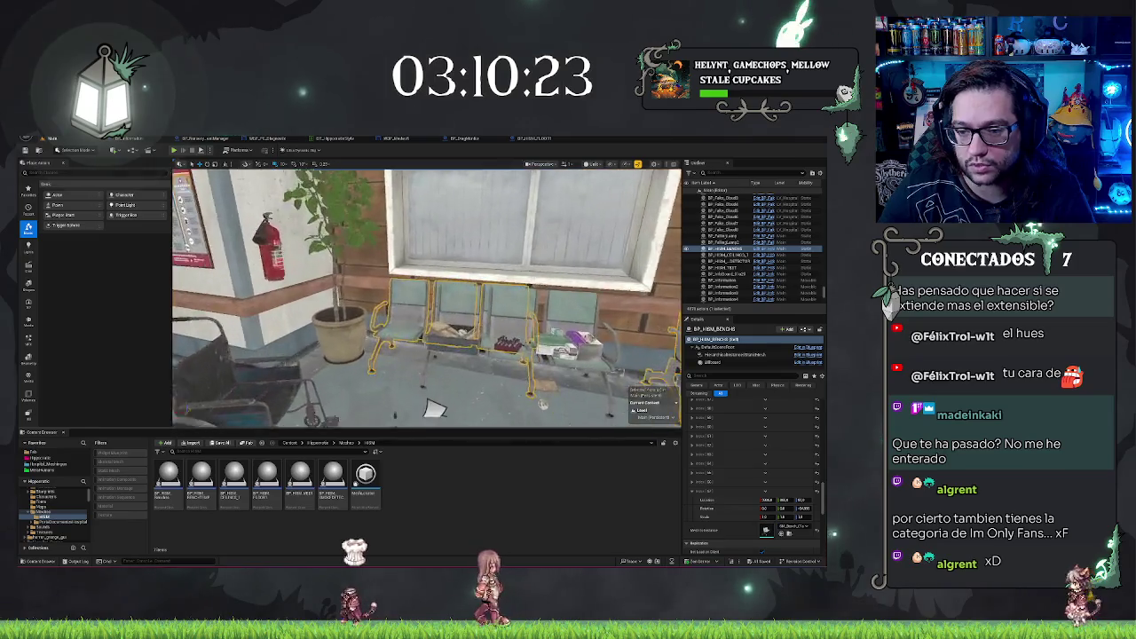
scroll(426, 298, down, 3)
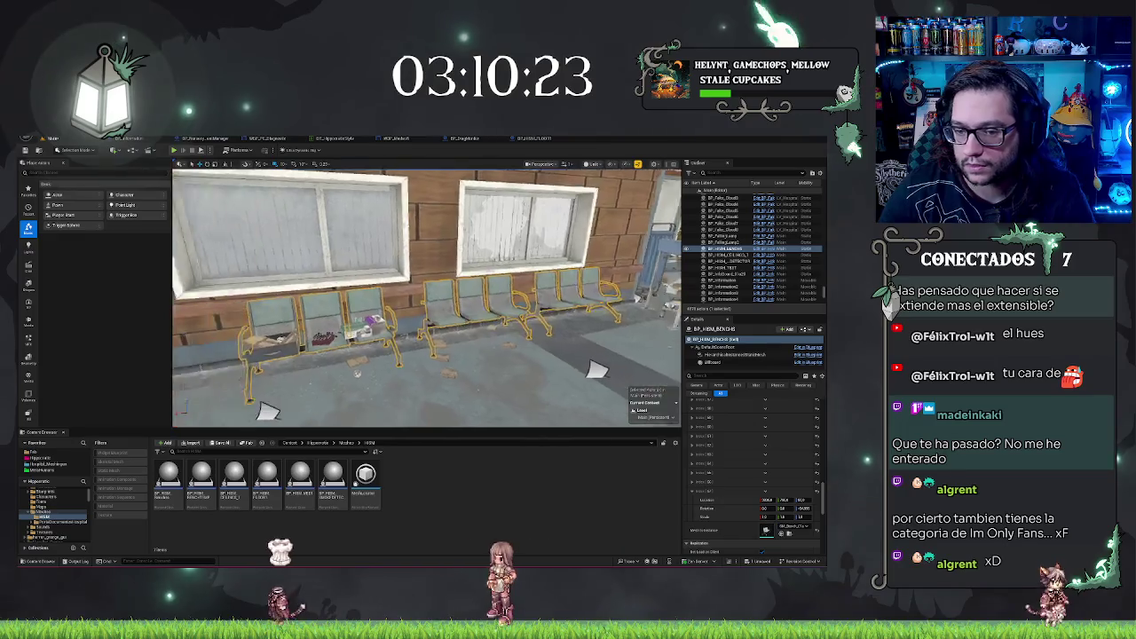
key(f)
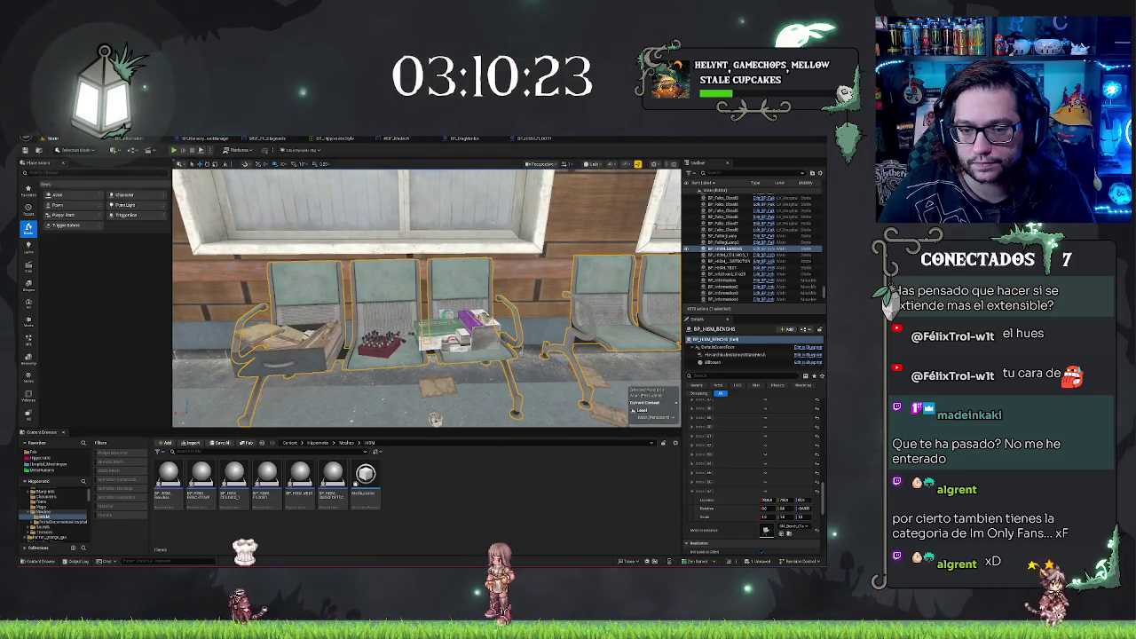
- Delete the cluttered bench BP_Bench_01a3 and jump to BP_Bench_01a
click(473, 284)
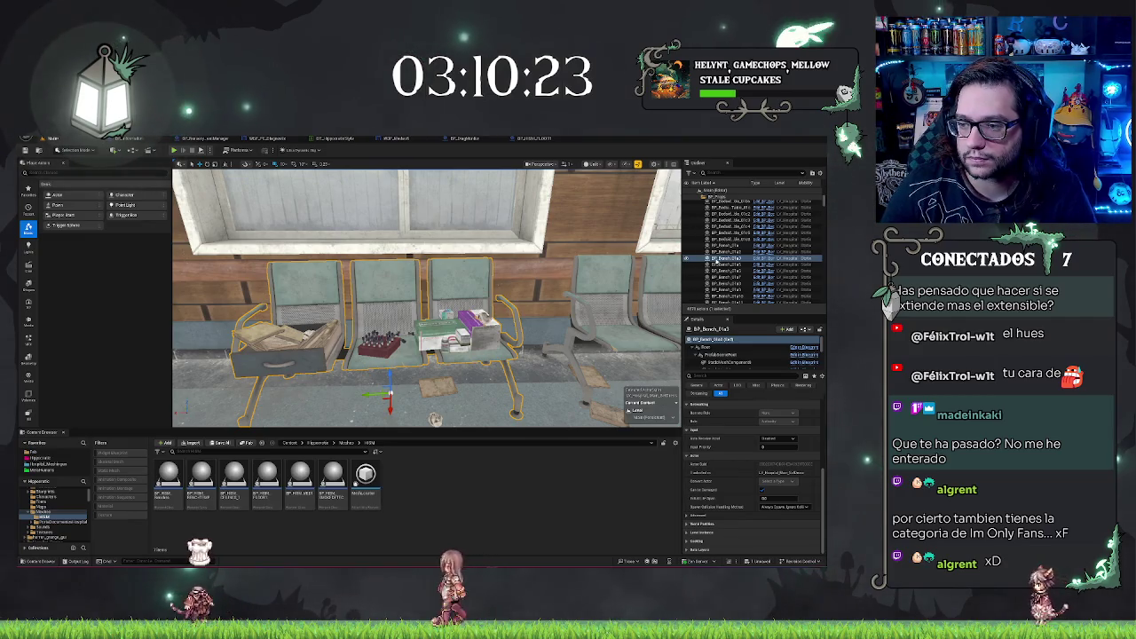
key(Delete)
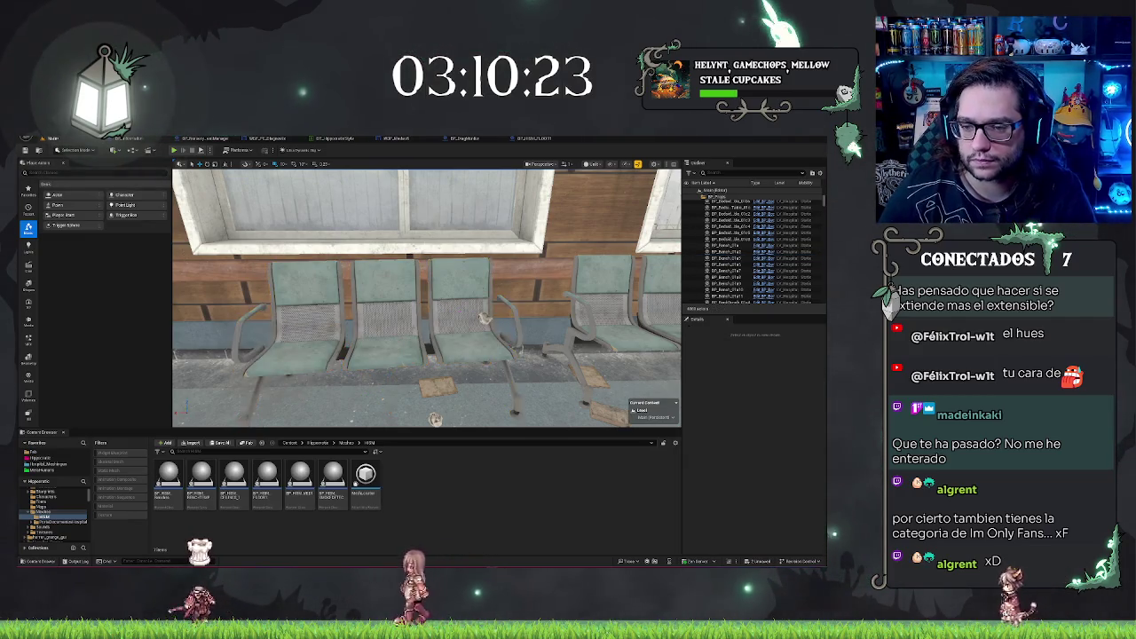
double_click(737, 245)
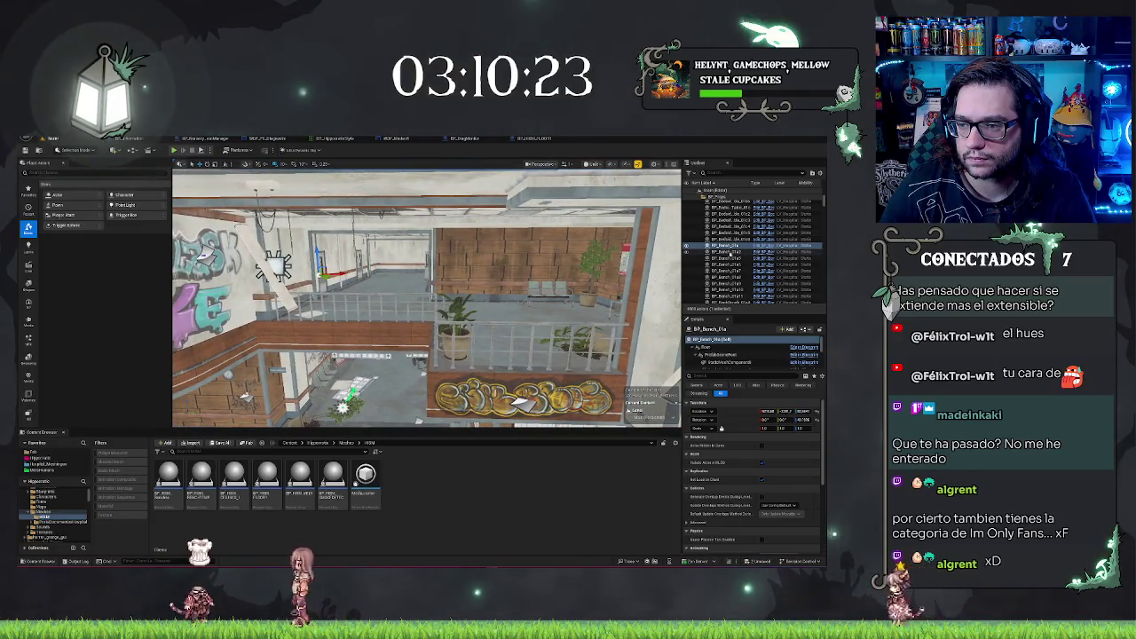
- Step through the Outliner props down to the boxes, frame them, and save the map
click(730, 253)
key(Down)
key(Down)
key(Down)
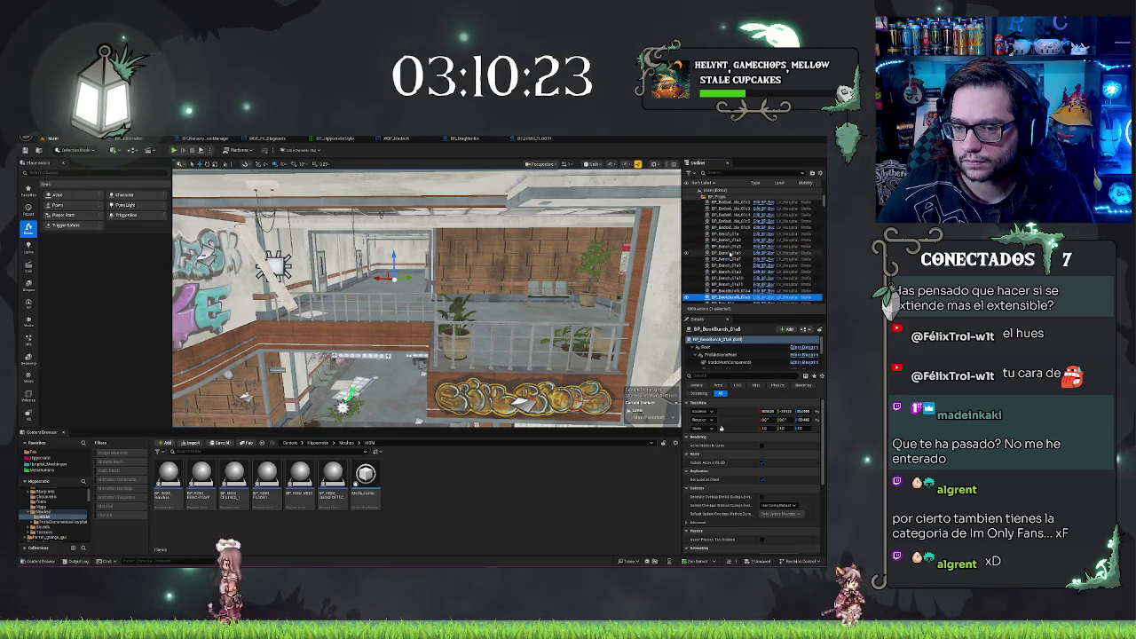
key(Down)
key(Down)
key(Down)
key(Down)
key(Down)
key(Down)
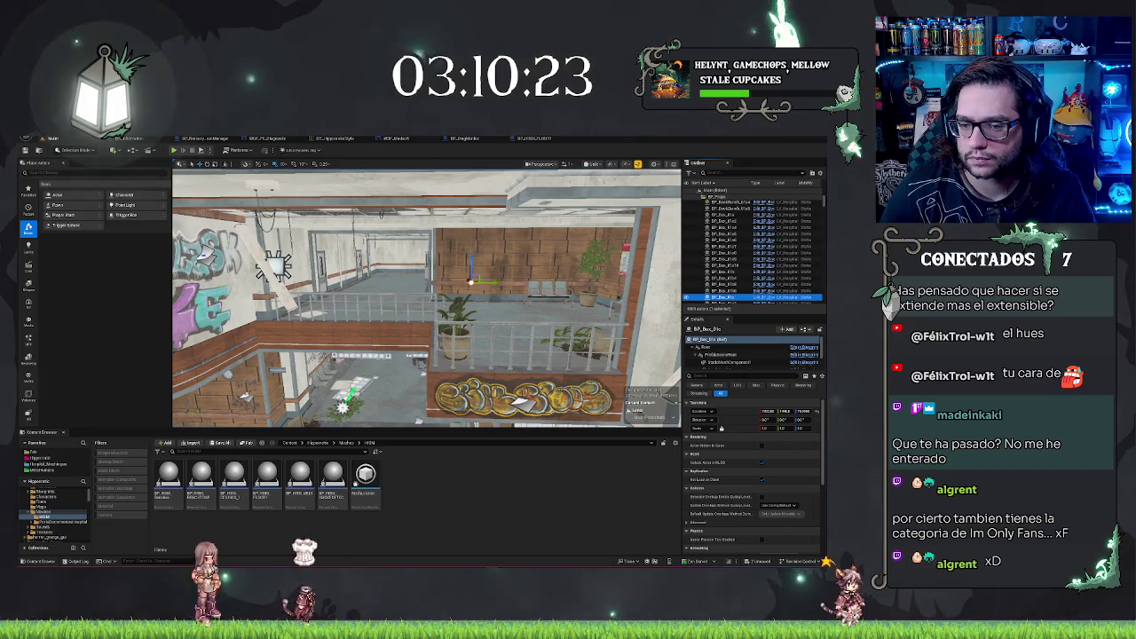
key(f)
key(ctrl+s)
- Fly back to the hospital facade, frame the actor by the window, and select the black chair
mouse_move(504, 284)
mouse_down()
mouse_move(551, 278)
mouse_move(481, 277)
mouse_move(501, 277)
mouse_up()
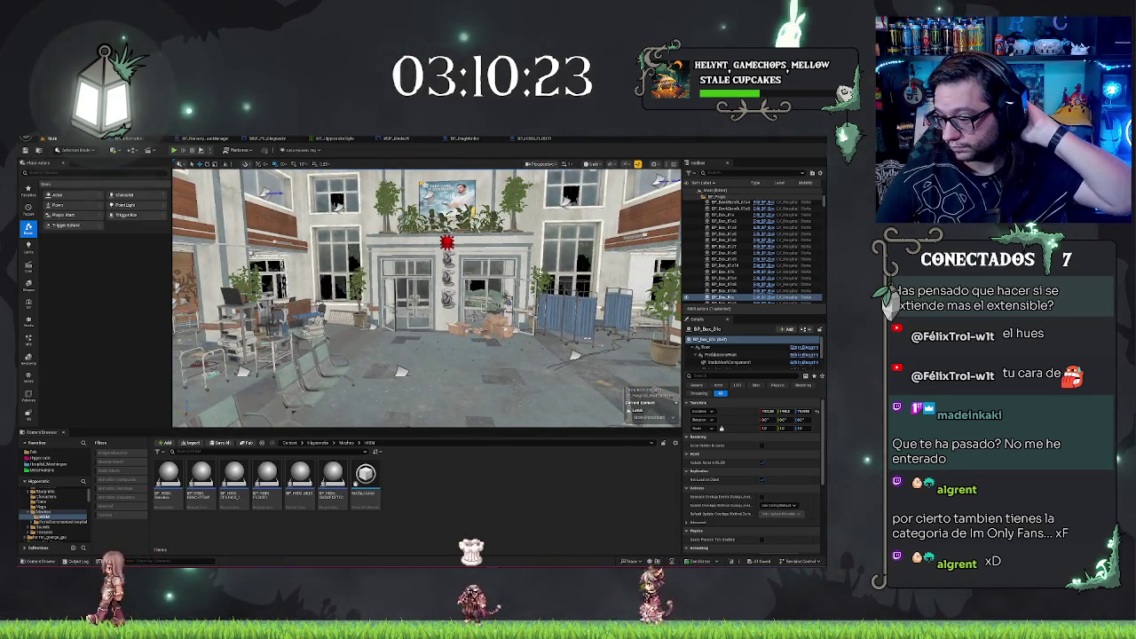
mouse_move(501, 278)
mouse_down()
mouse_move(508, 253)
mouse_move(503, 266)
mouse_up()
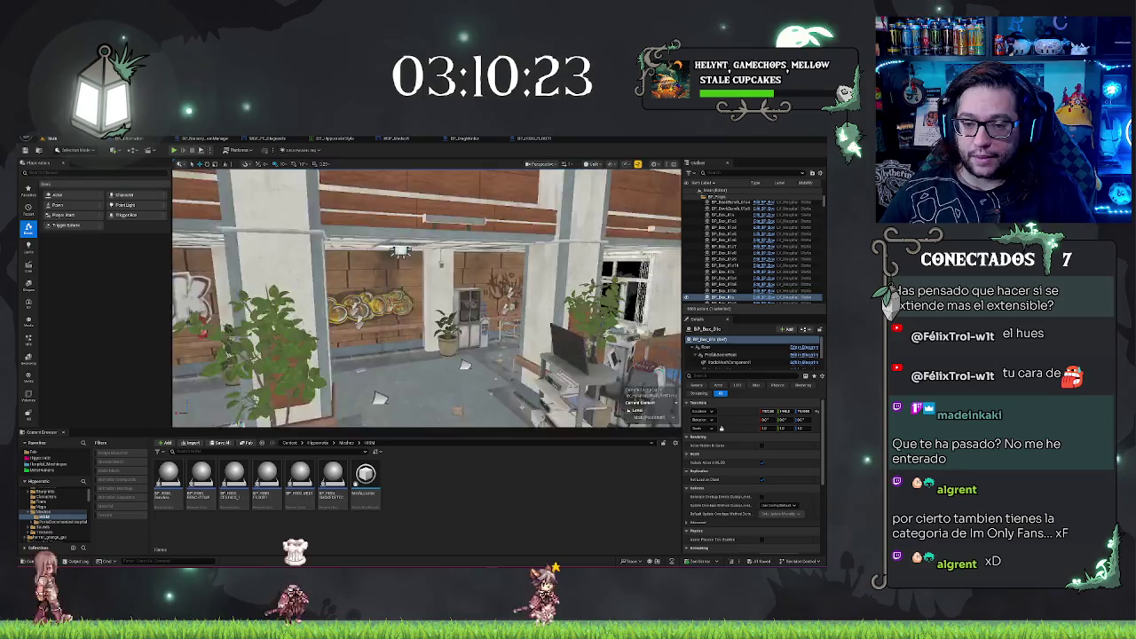
key(f)
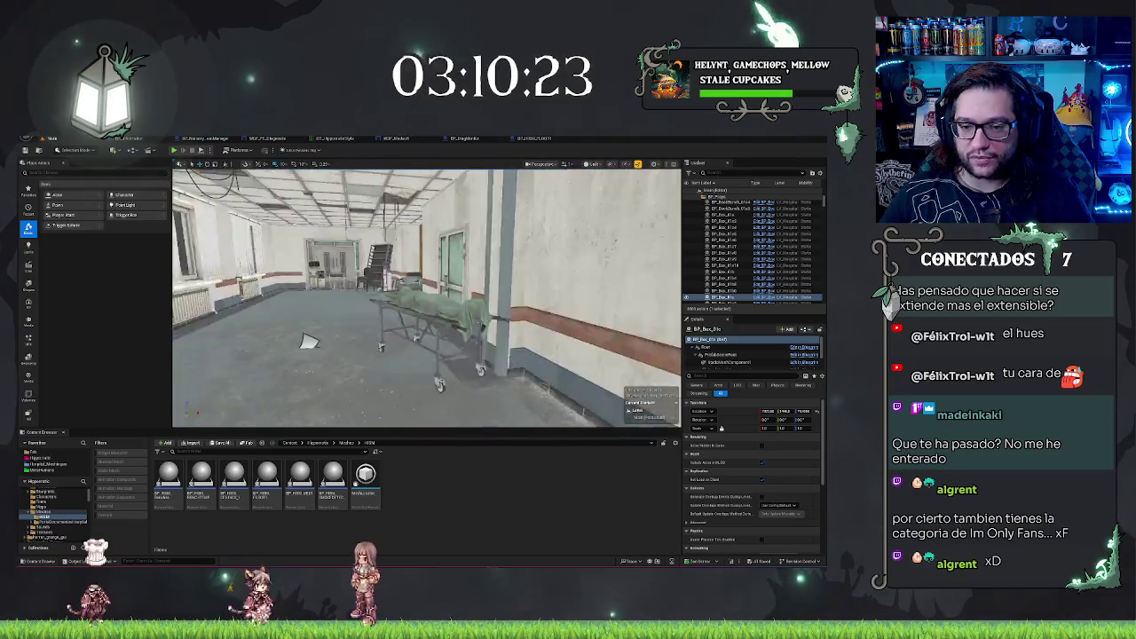
click(352, 369)
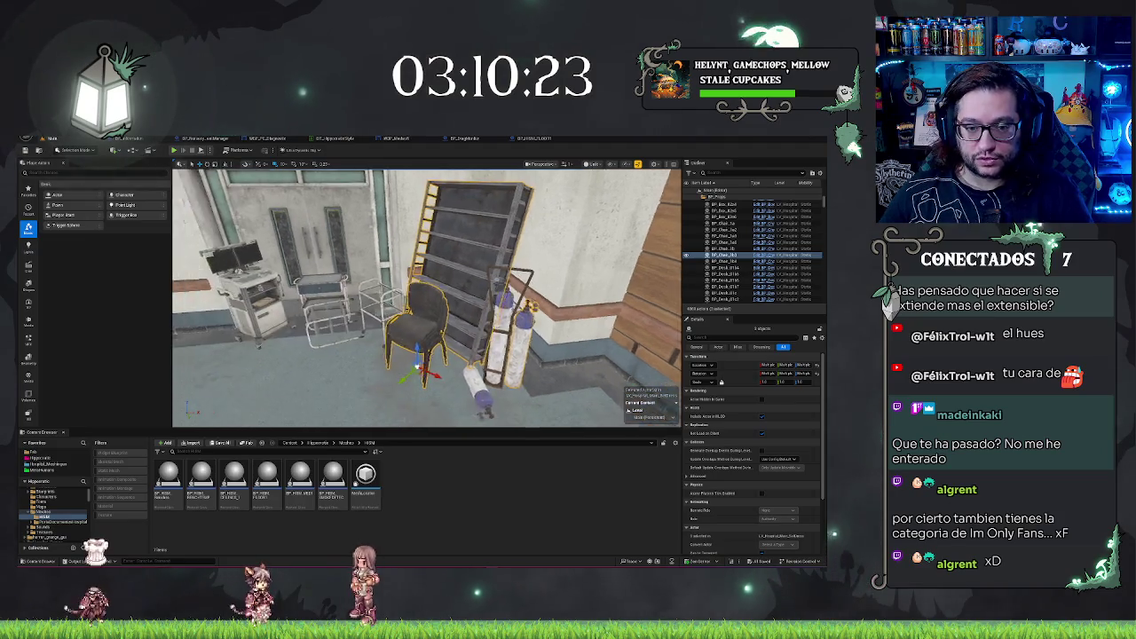
- Select and frame the medical cart, oxygen-cylinder cart and medical device cart
ctrl+click(351, 302)
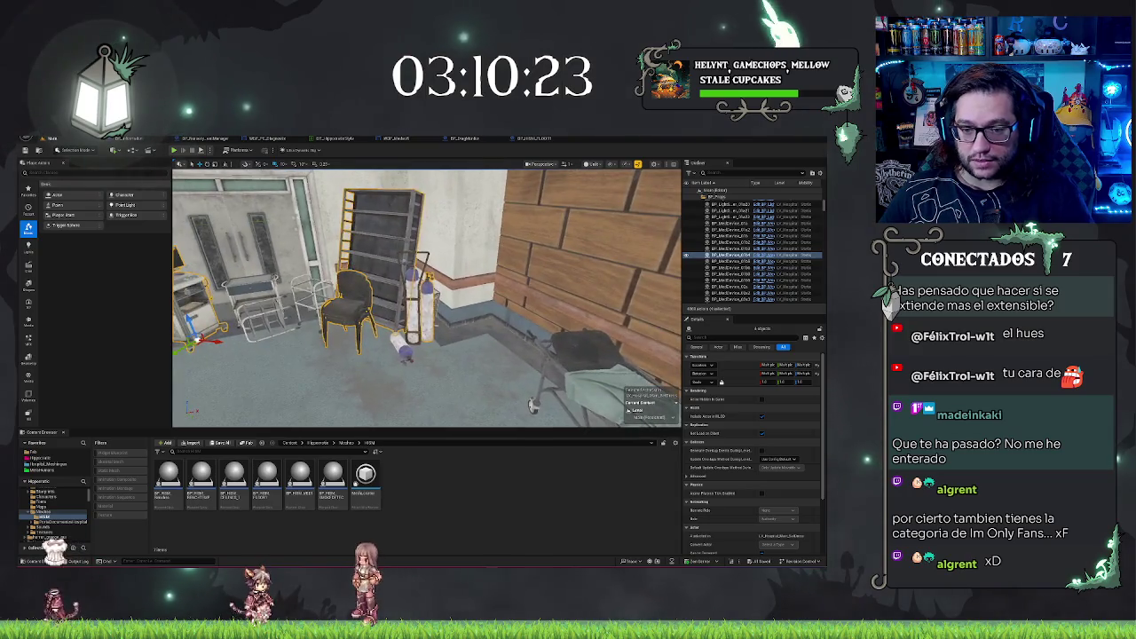
ctrl+click(411, 315)
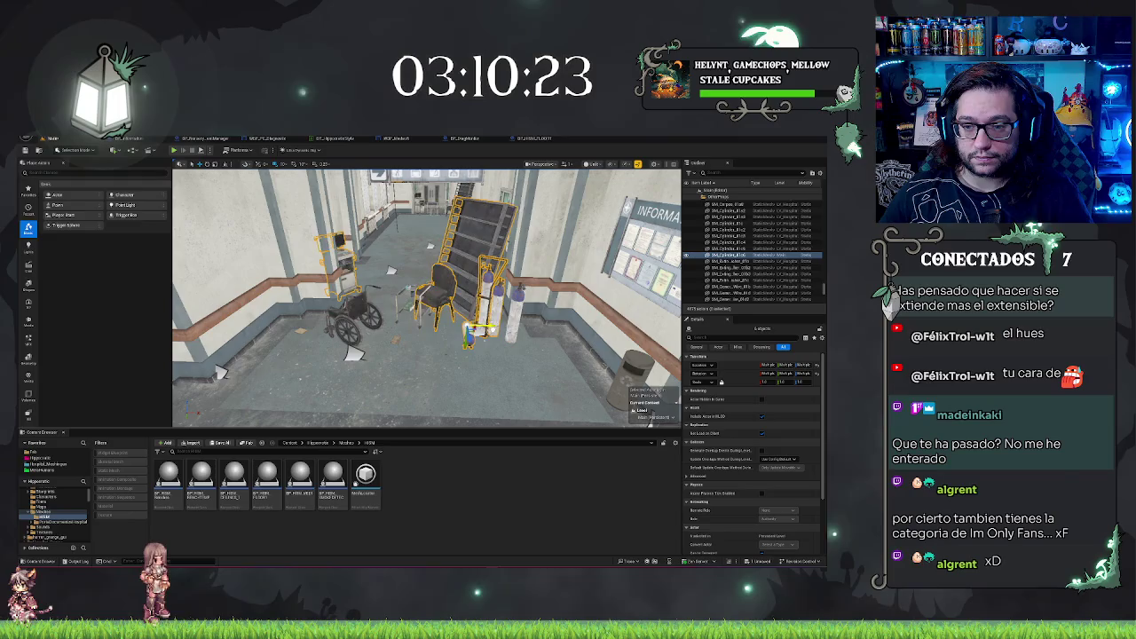
key(f)
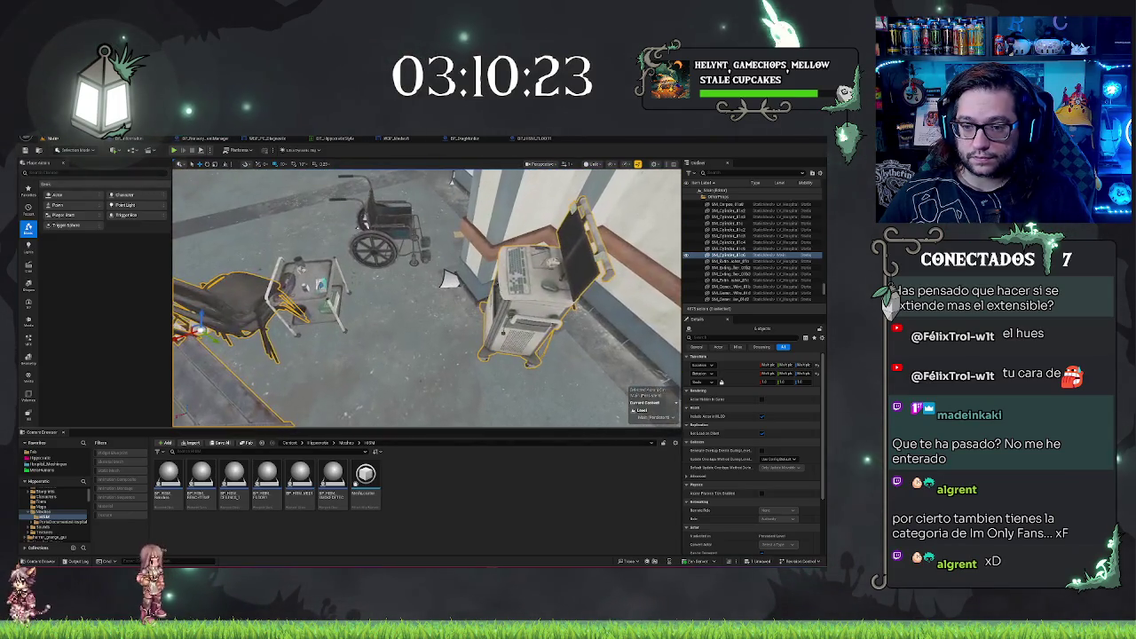
click(450, 281)
mouse_move(450, 281)
mouse_down()
mouse_move(612, 291)
mouse_move(416, 368)
mouse_move(426, 364)
mouse_move(391, 357)
mouse_up()
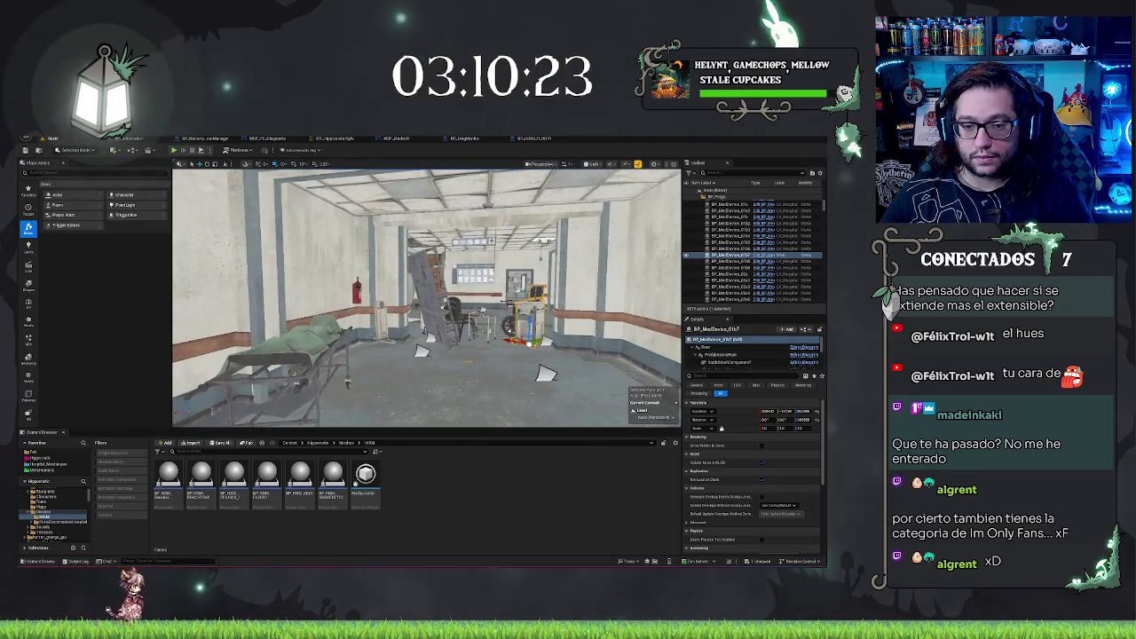
- Duplicate the covered-body gurney and slide the copy beside the medical equipment
click(293, 364)
alt+drag(320, 419, 430, 418)
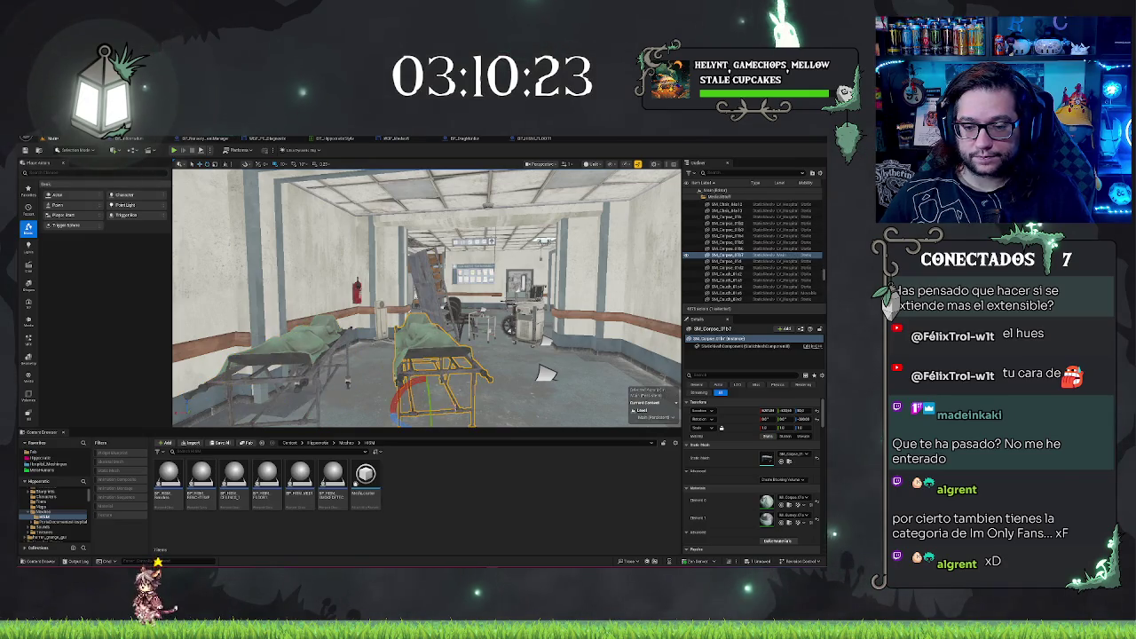
mouse_move(544, 374)
mouse_down()
mouse_move(331, 408)
mouse_move(408, 353)
mouse_up()
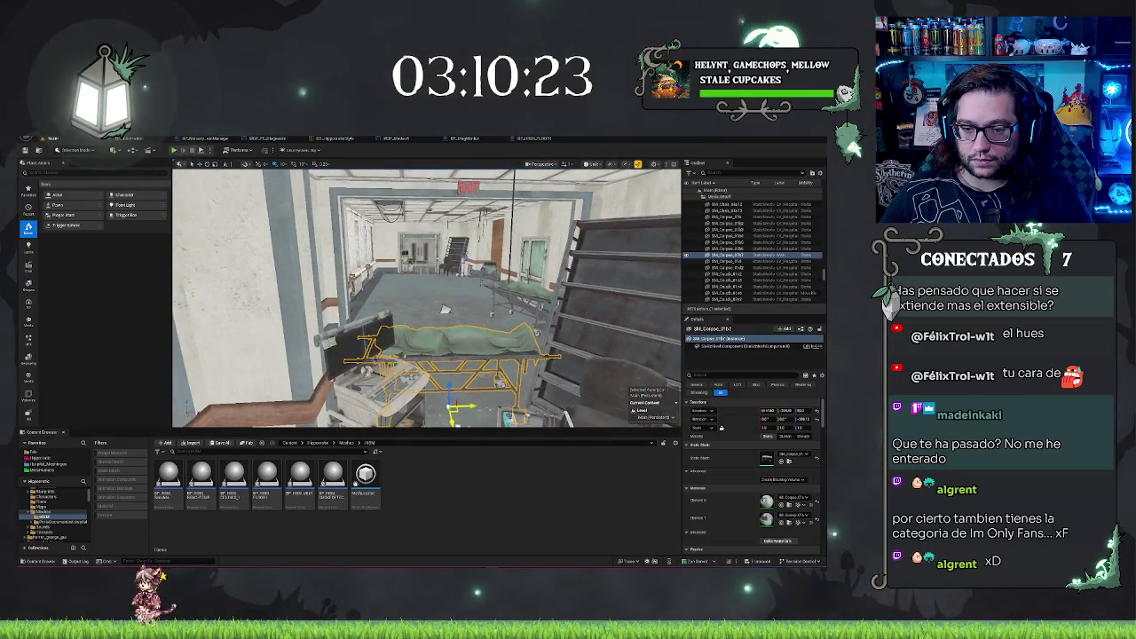
drag(409, 353, 430, 284)
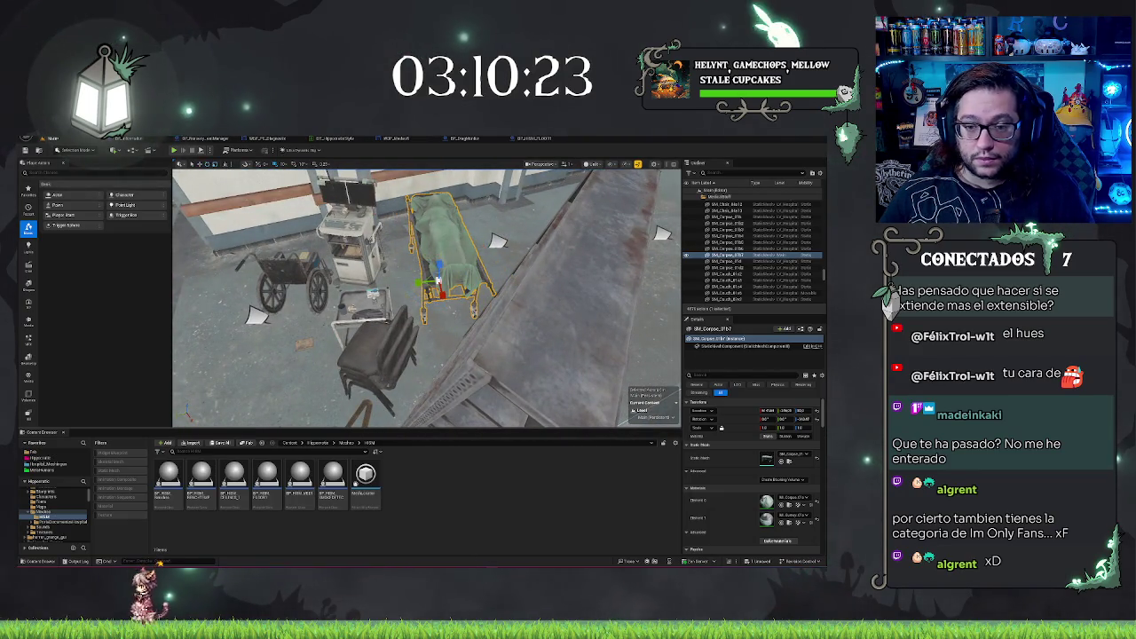
drag(435, 284, 415, 309)
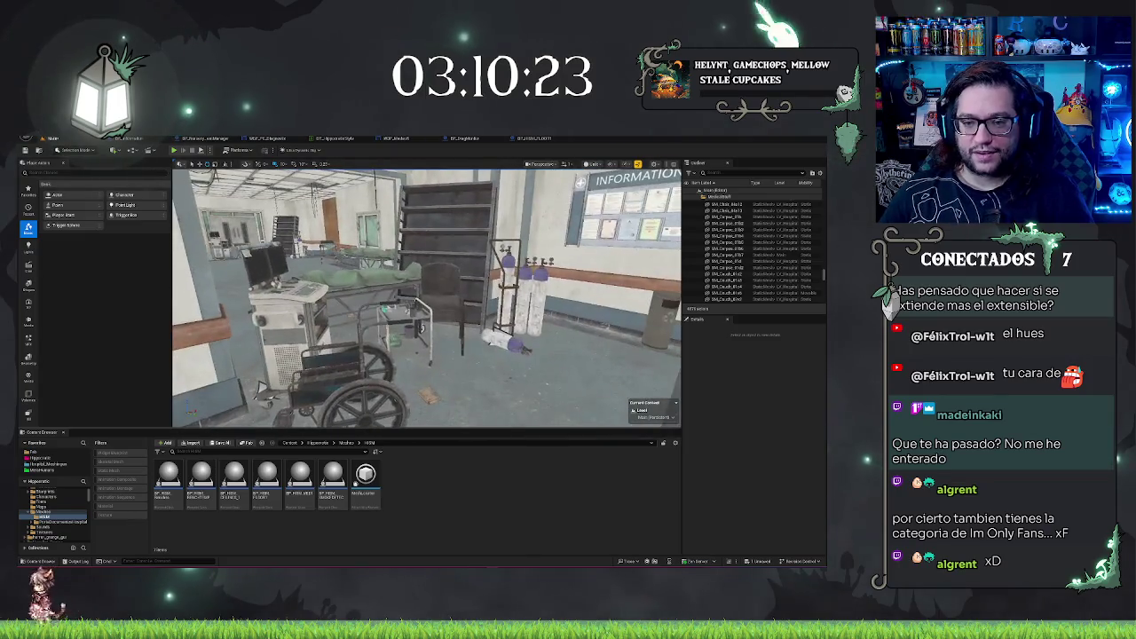
- Save the level and fly through the hospital corridors toward the door
key(ctrl+s)
scroll(338, 341, down, 5)
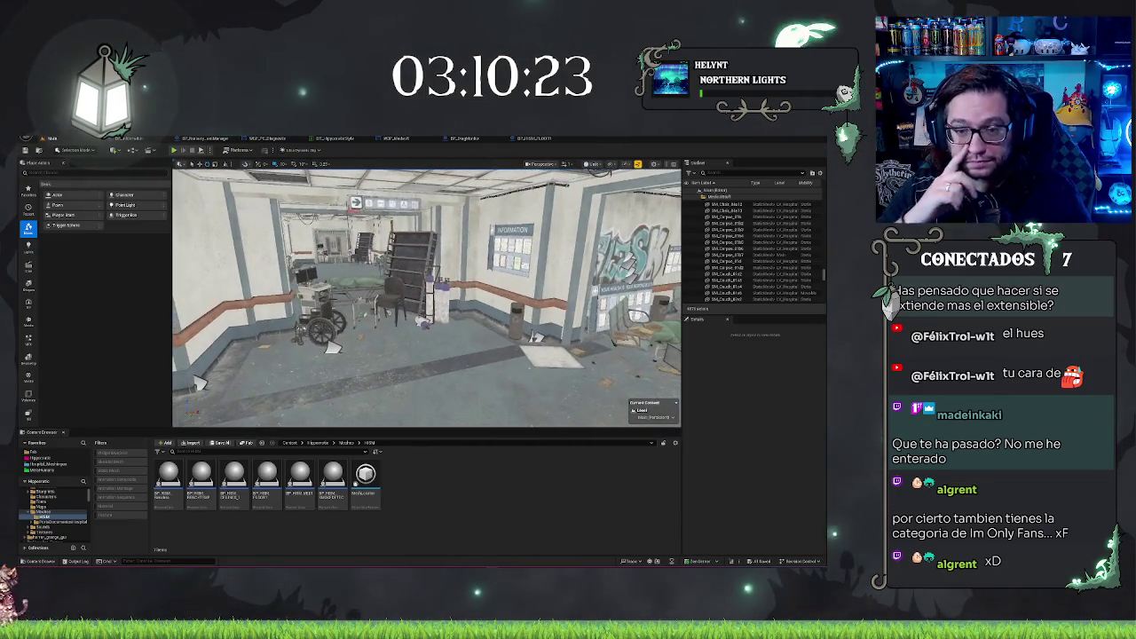
key(w)
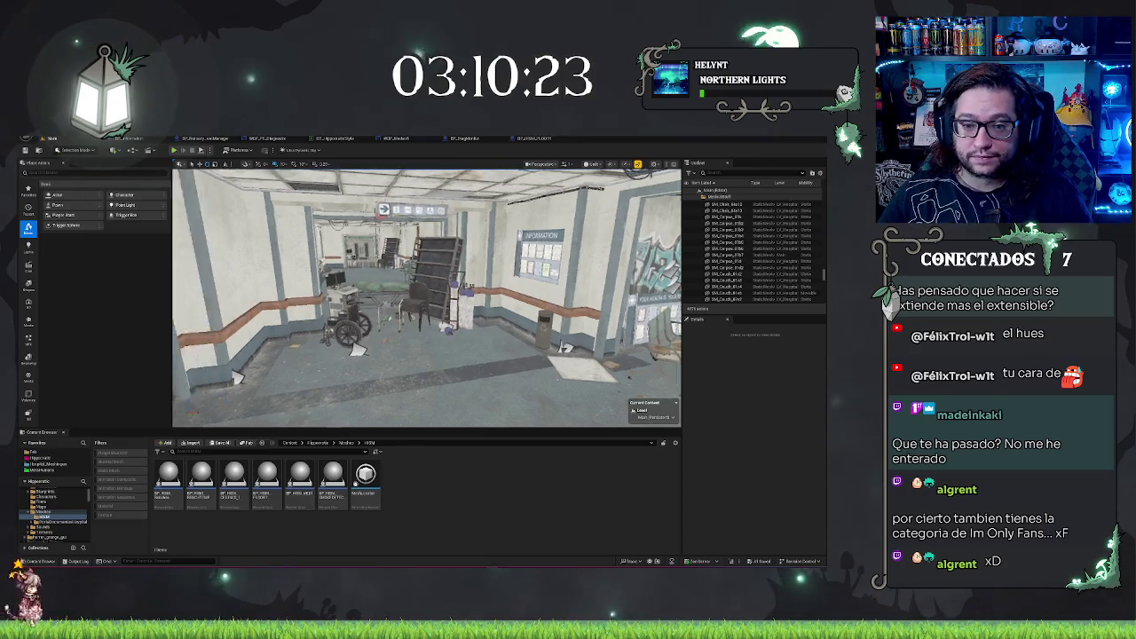
key(w)
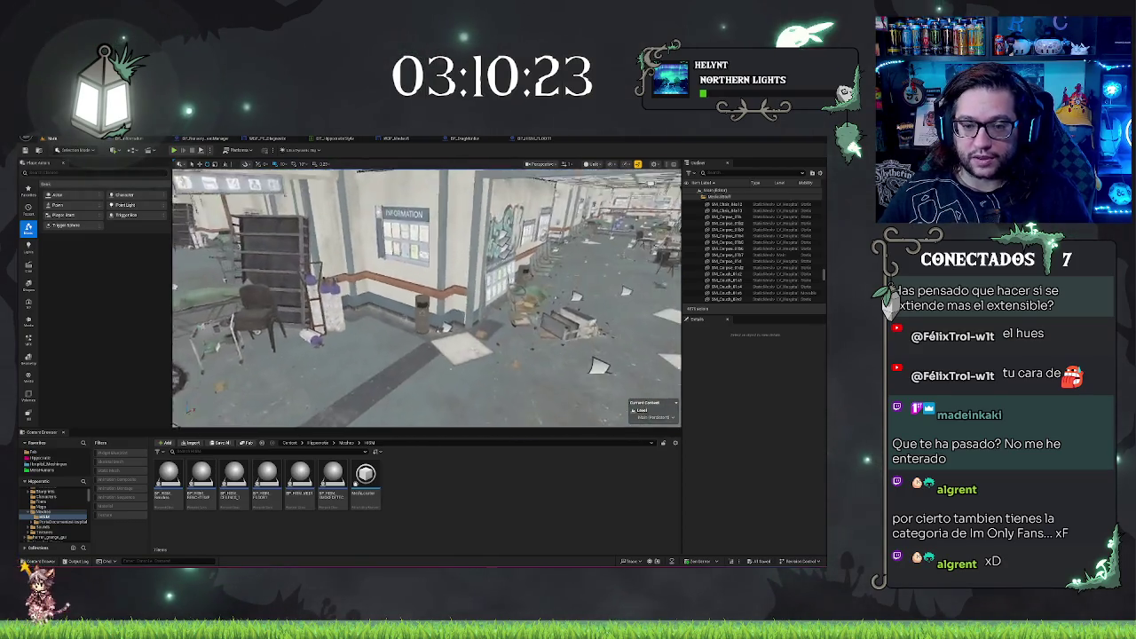
key(w)
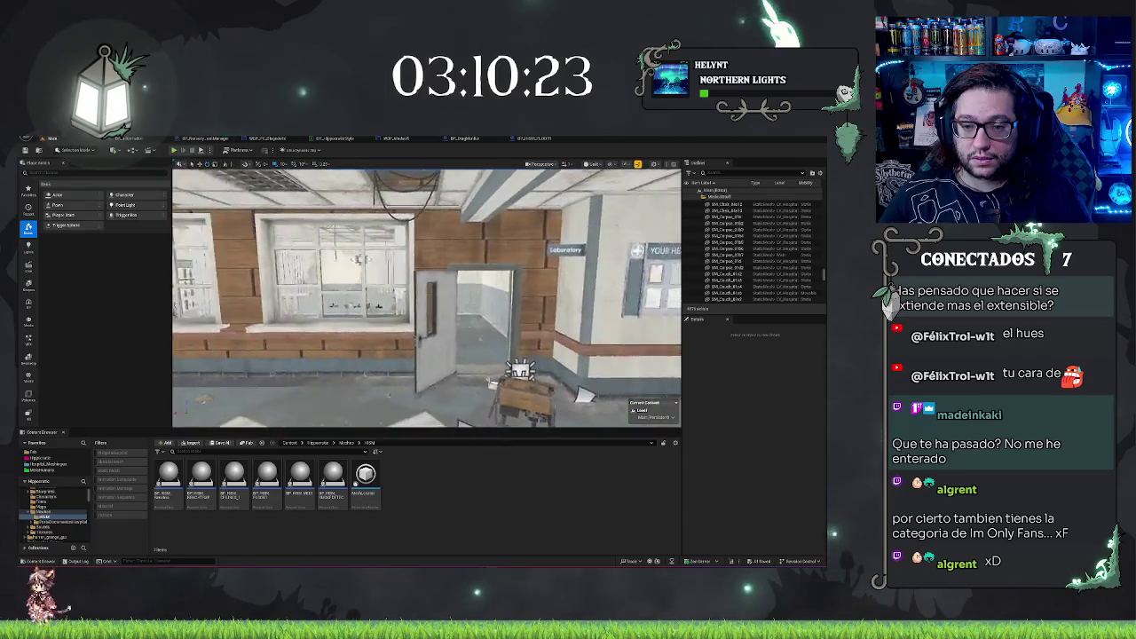
- Select the door by the window wall and frame it in the view
click(611, 422)
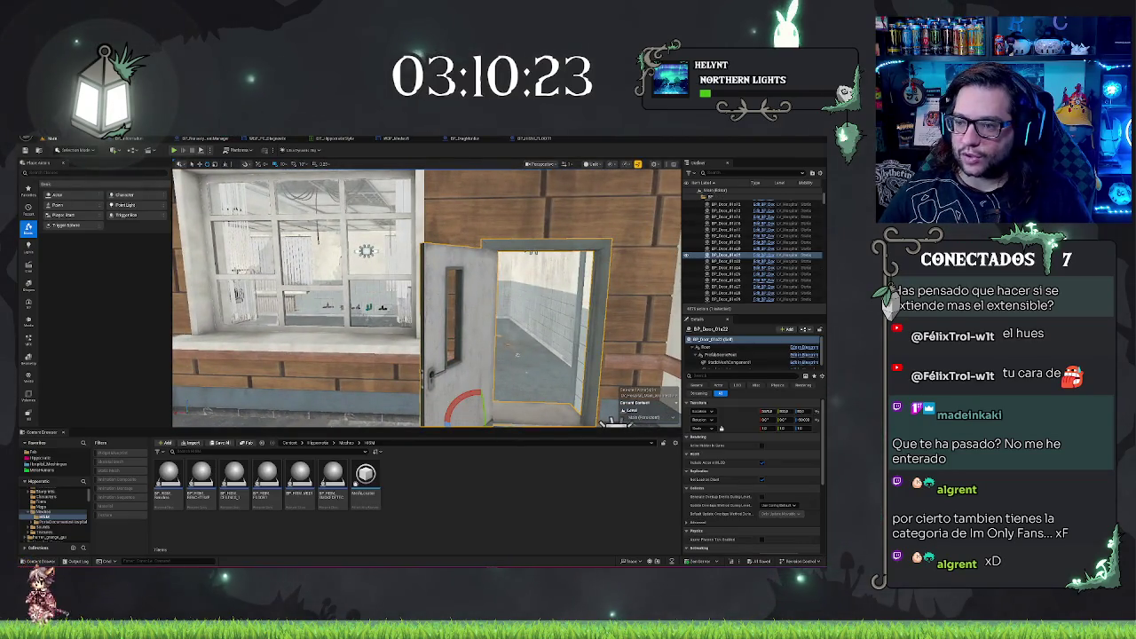
key(a)
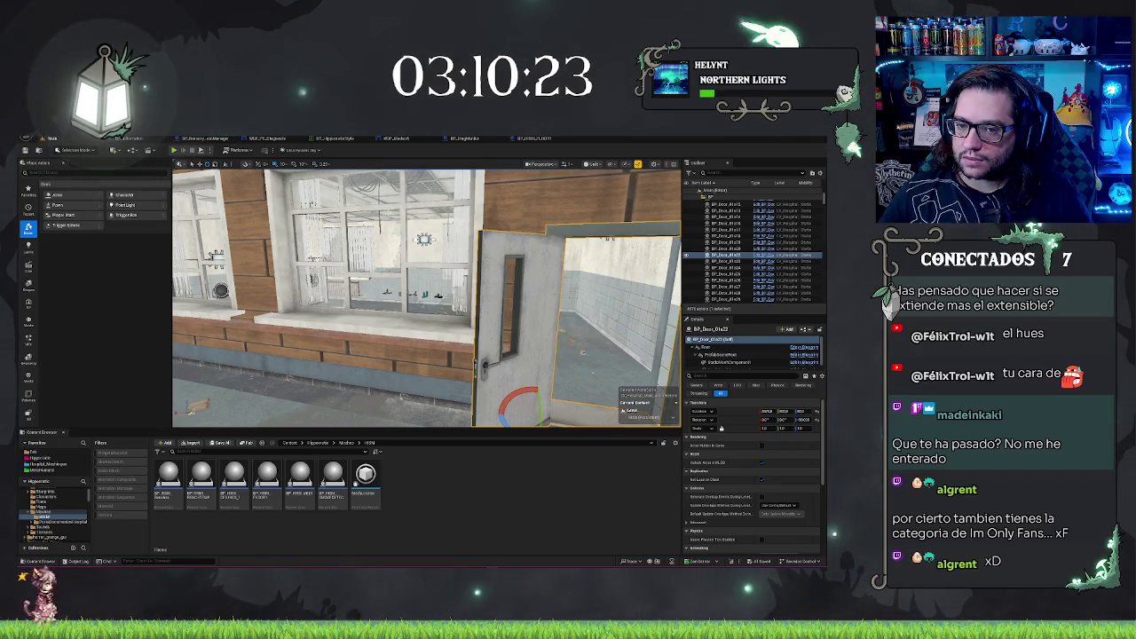
key(w)
key(f)
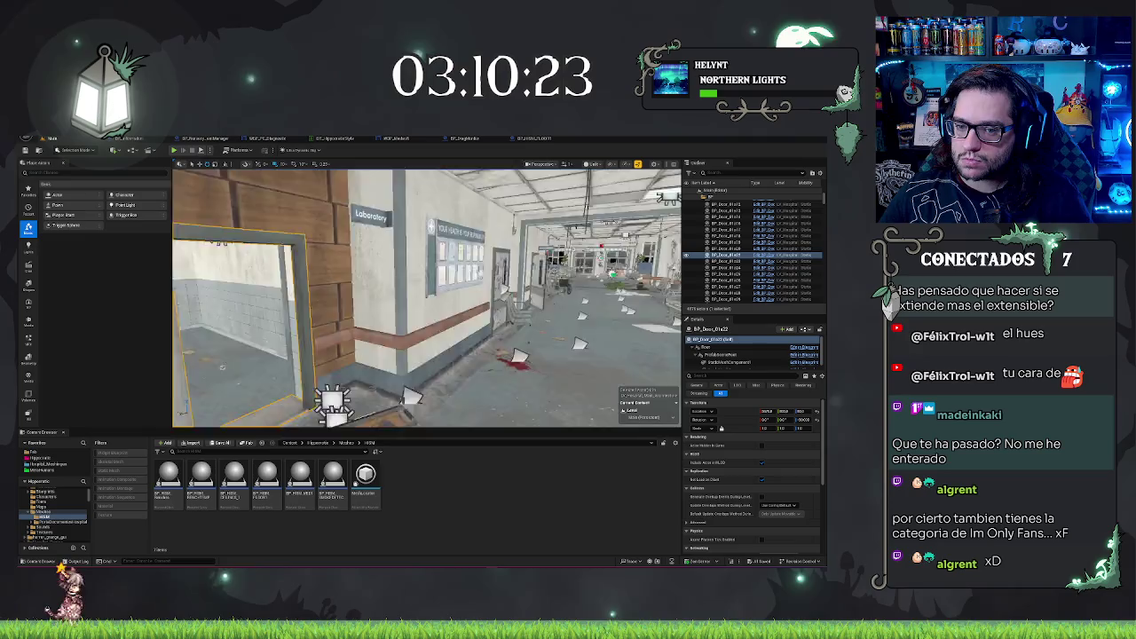
- Filter the Outliner by 'door' and select the smoke detector blueprint
click(714, 172)
text(door)
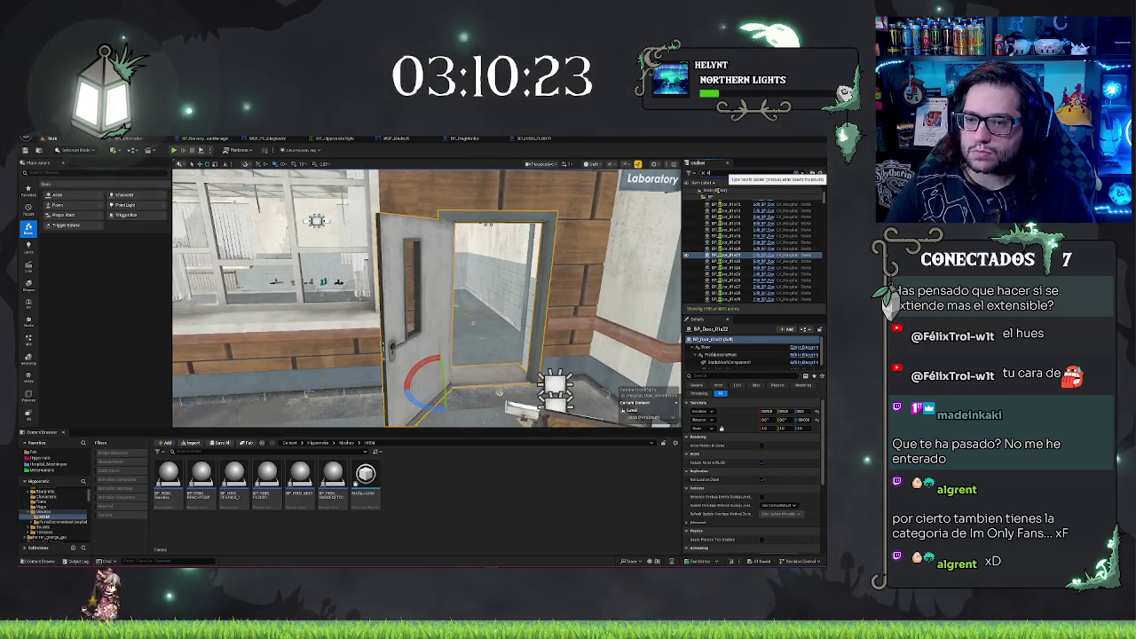
scroll(758, 242, down, 10)
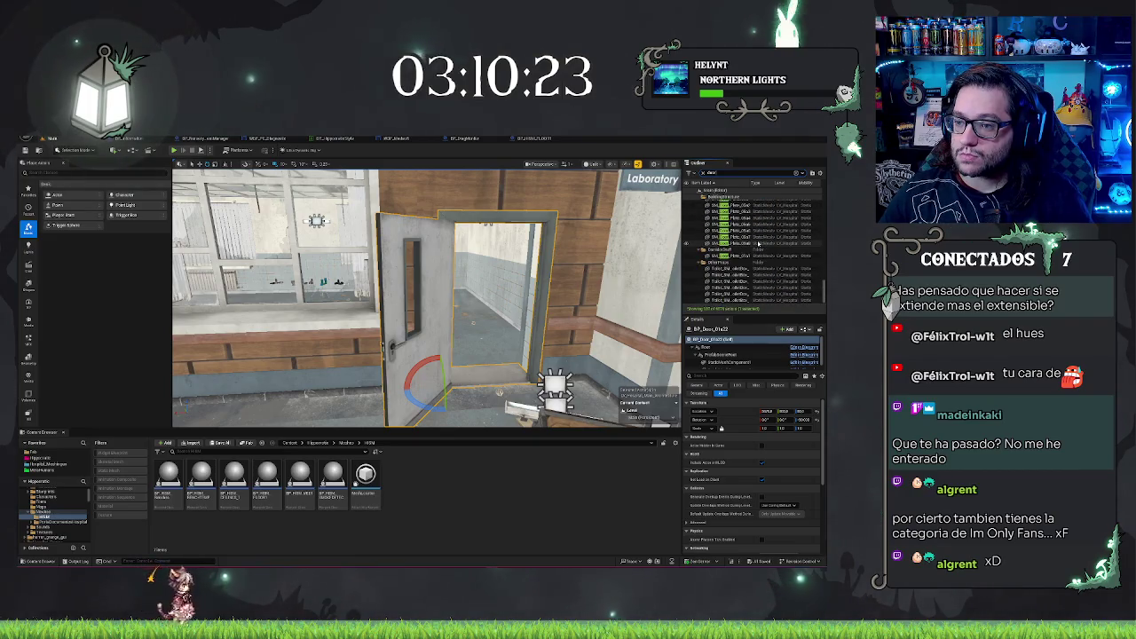
scroll(824, 297, up, 10)
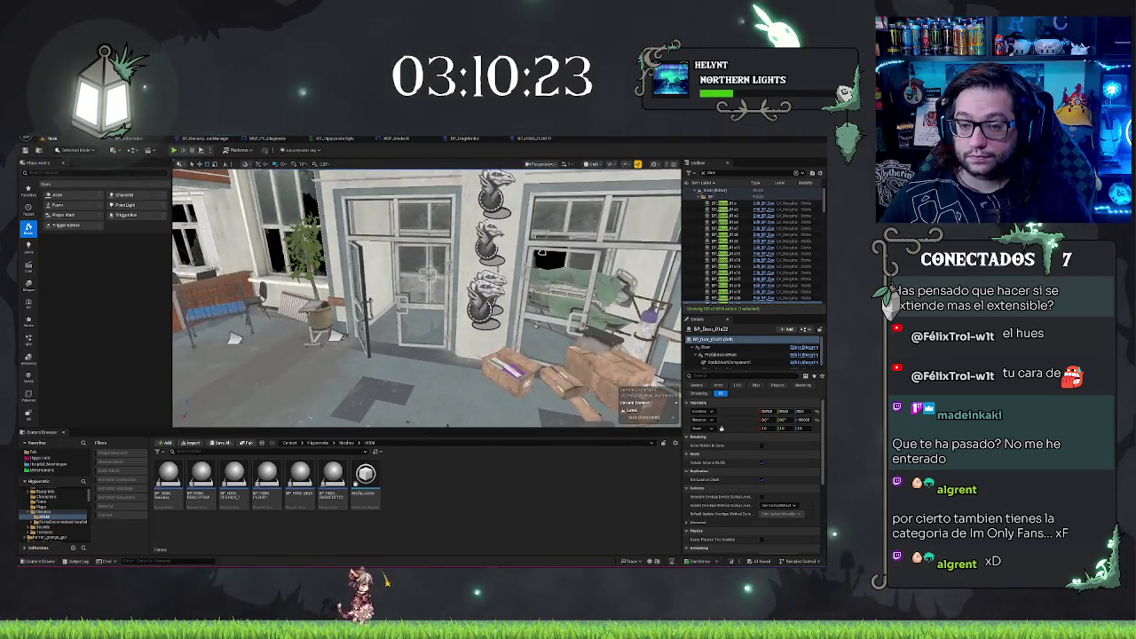
click(494, 304)
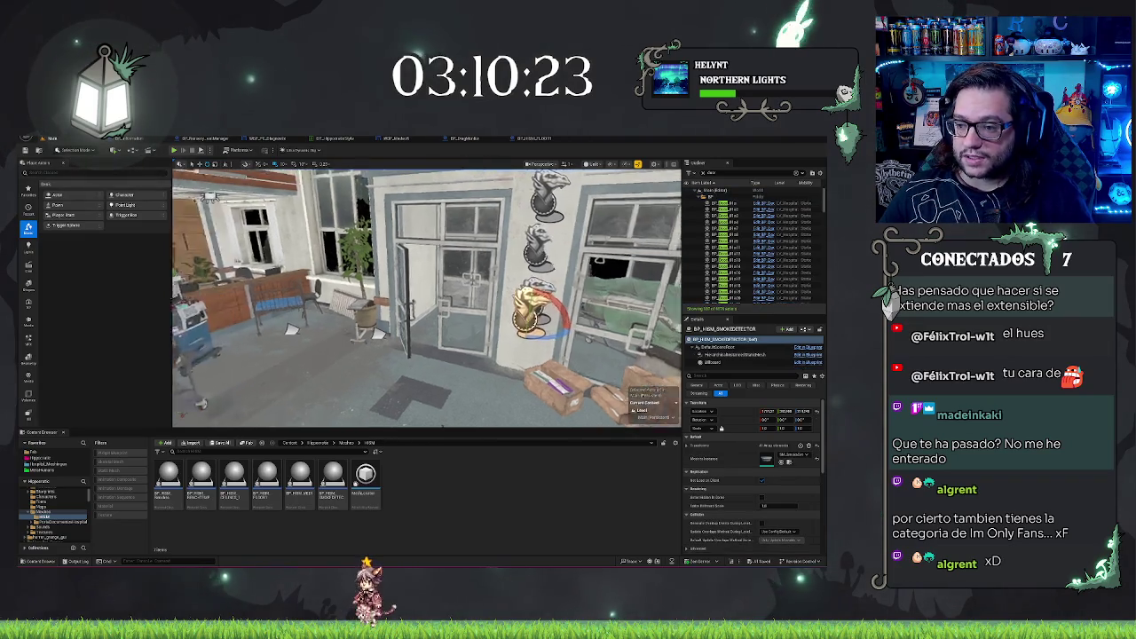
- Filter the Outliner for 'medicalcard0' and delete the three medical meshes
click(463, 300)
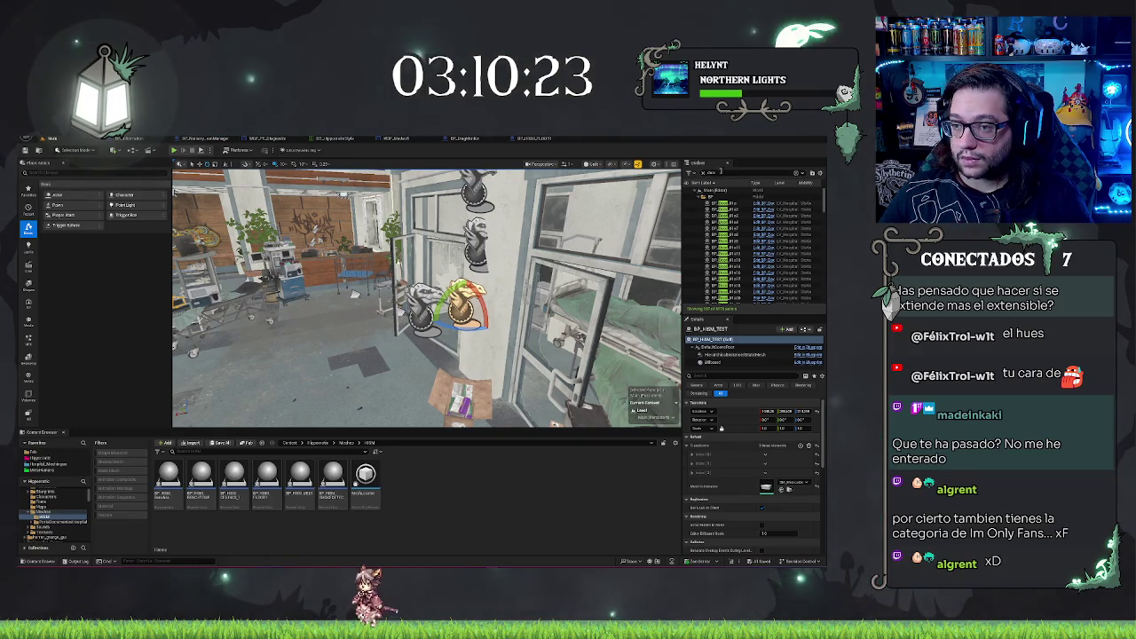
text(medical)
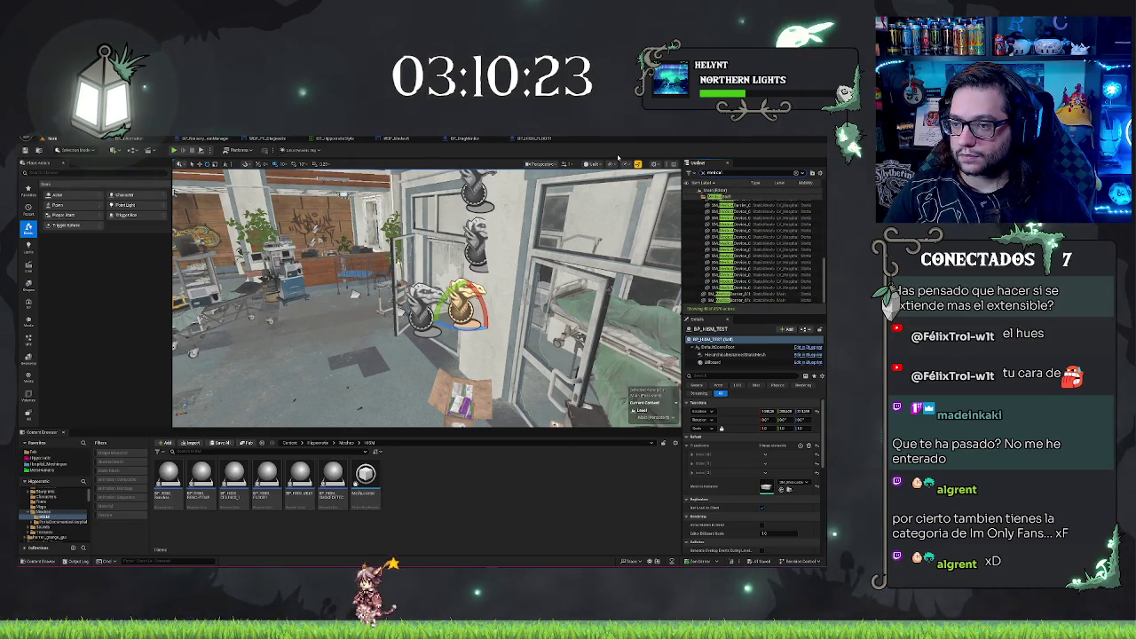
text(card)
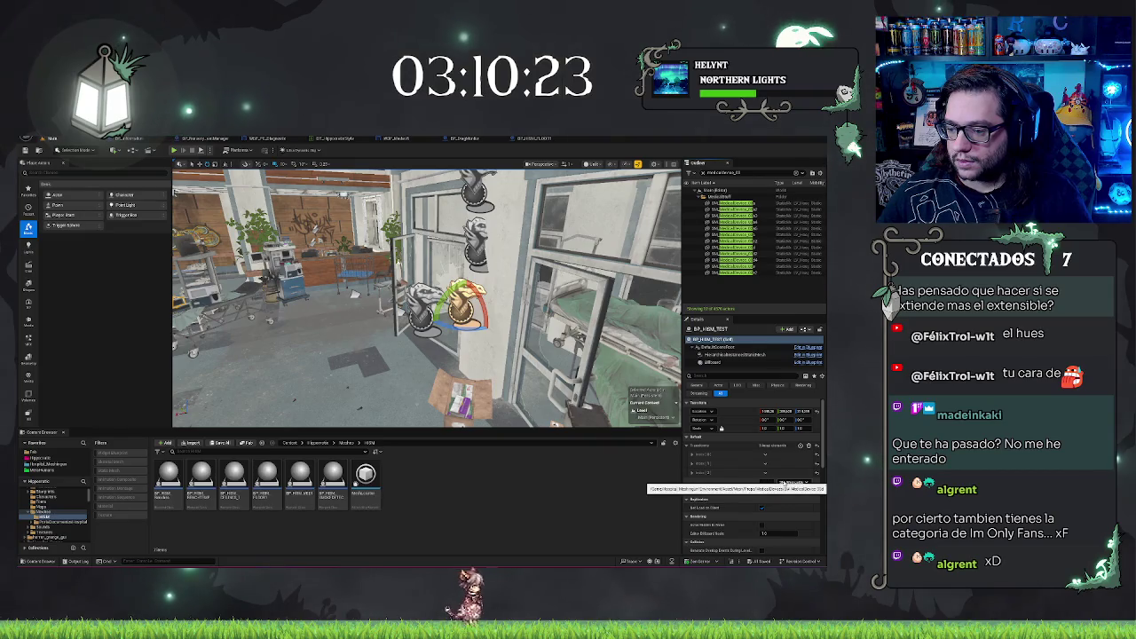
text(0)
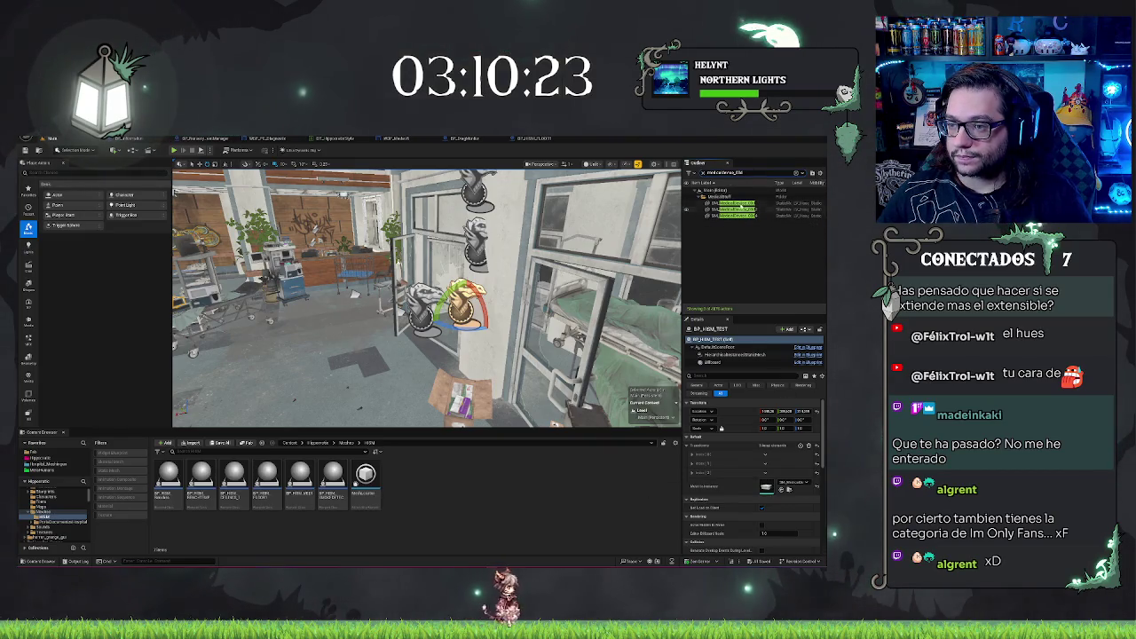
click(733, 203)
shift+click(743, 215)
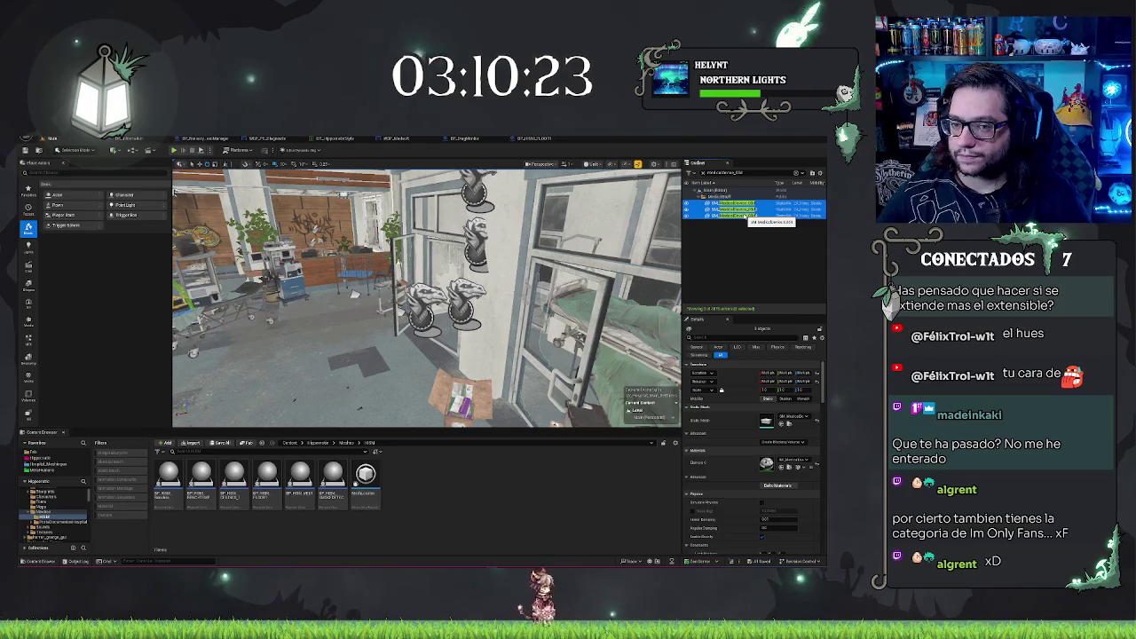
key(Delete)
- Filter the Outliner down to the SM_CeilingTile meshes
click(491, 262)
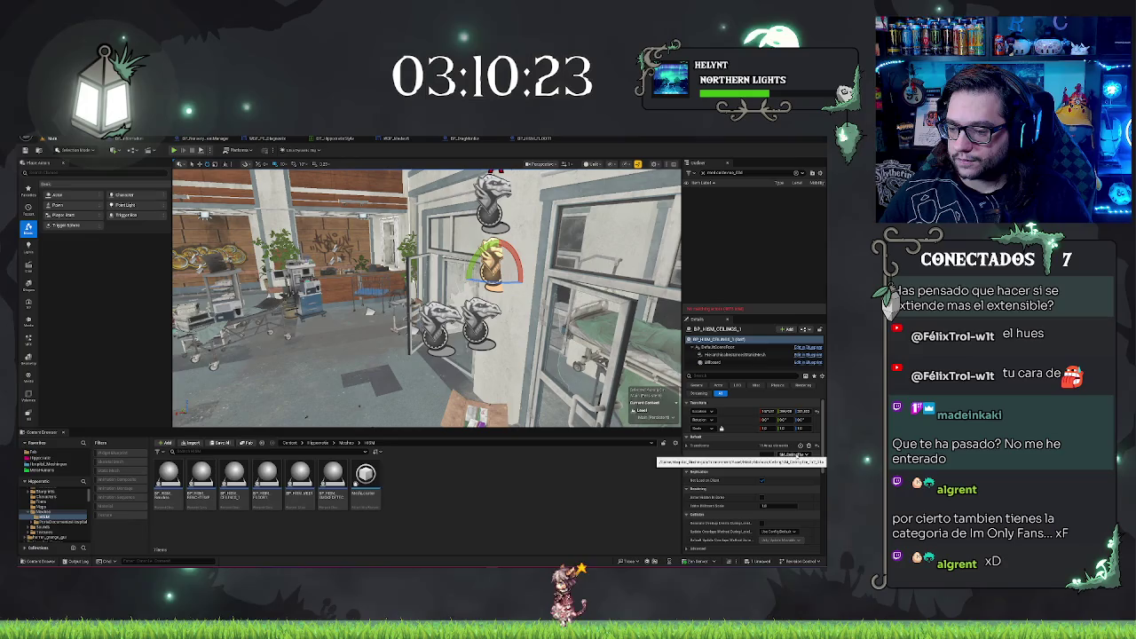
click(728, 173)
text(tile)
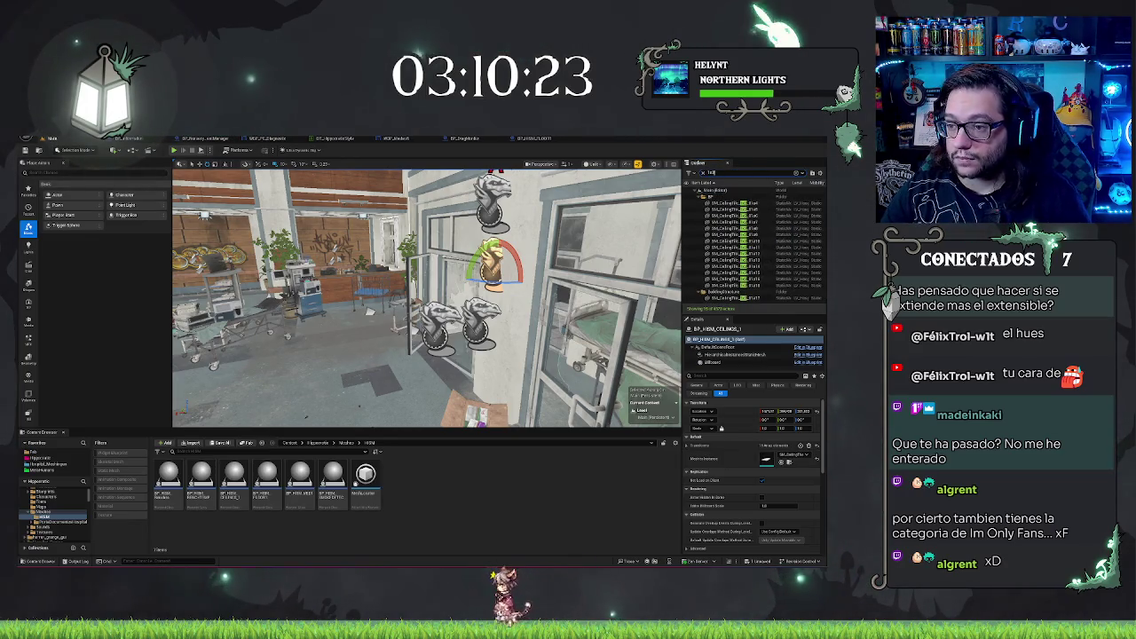
text(s)
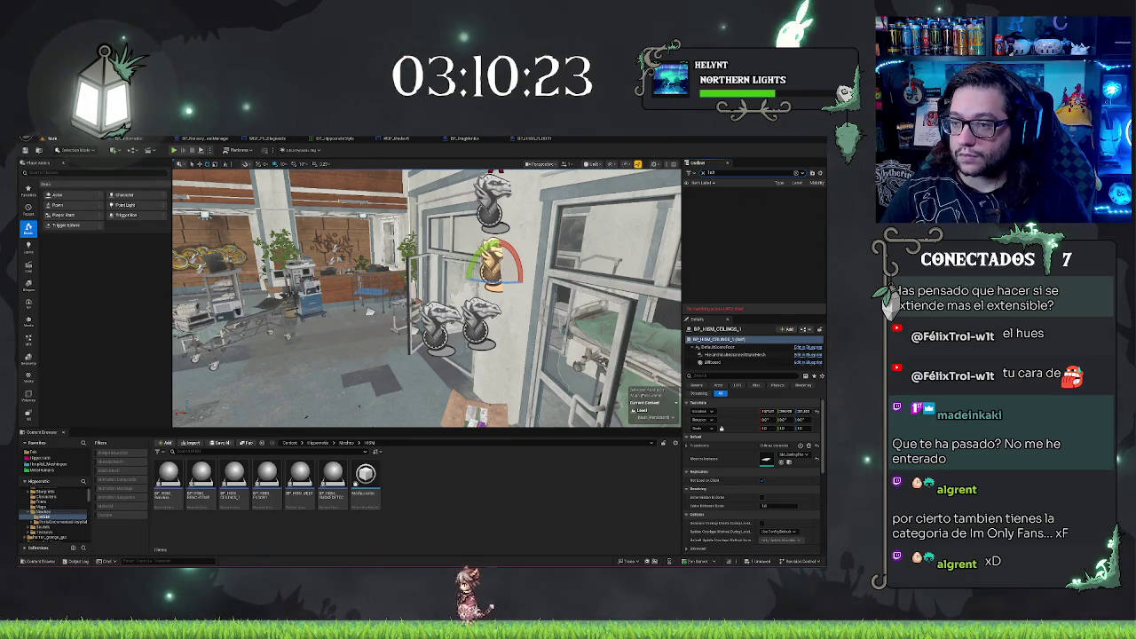
key(BackSpace)
text(_)
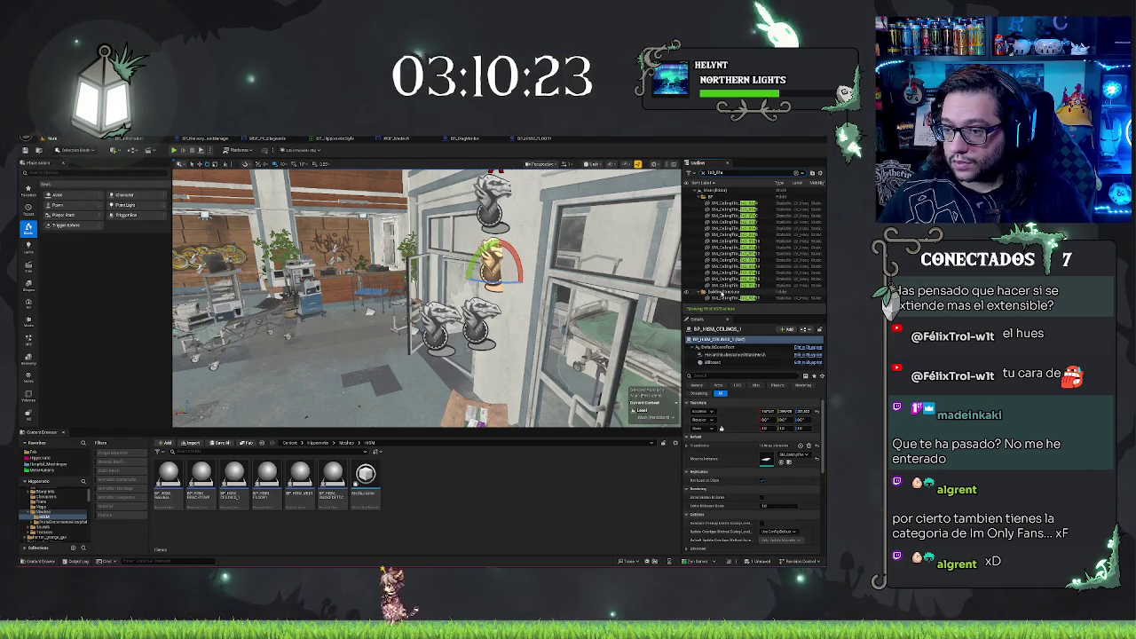
- Select all fourteen SM_CeilingTile meshes and delete them
click(722, 286)
shift+click(723, 203)
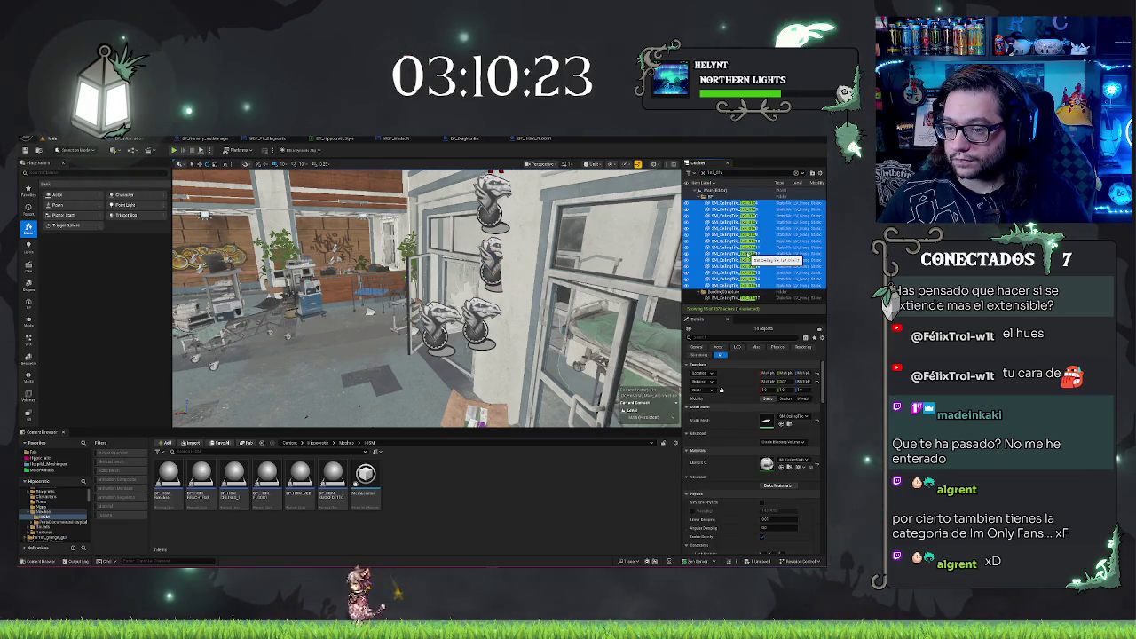
click(738, 299)
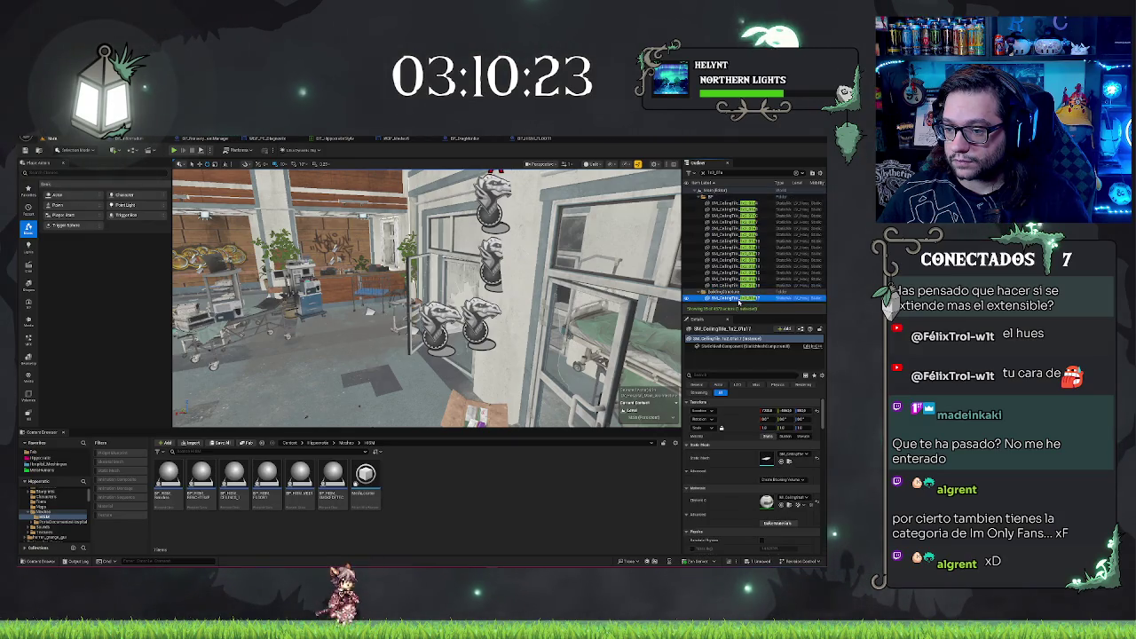
click(724, 203)
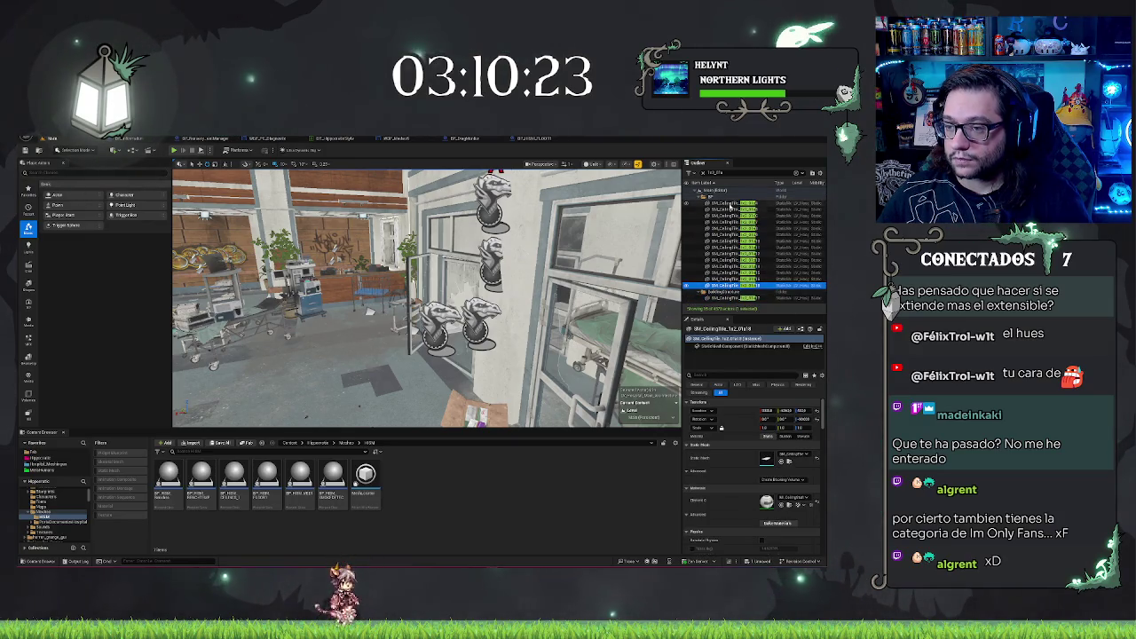
shift+click(724, 282)
ctrl+click(713, 299)
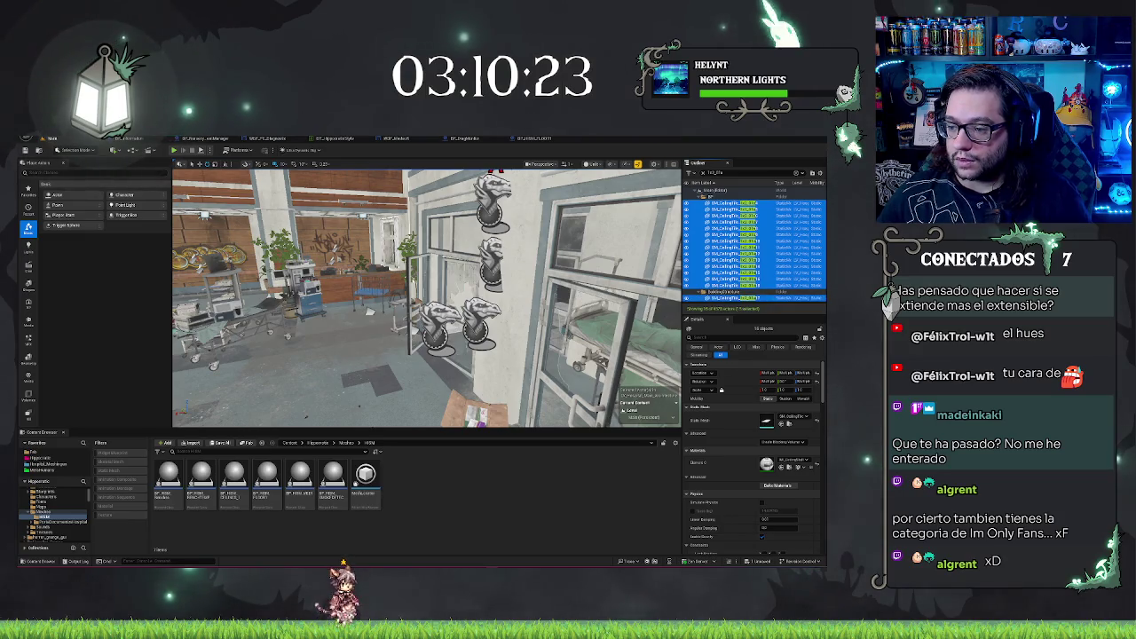
key(Delete)
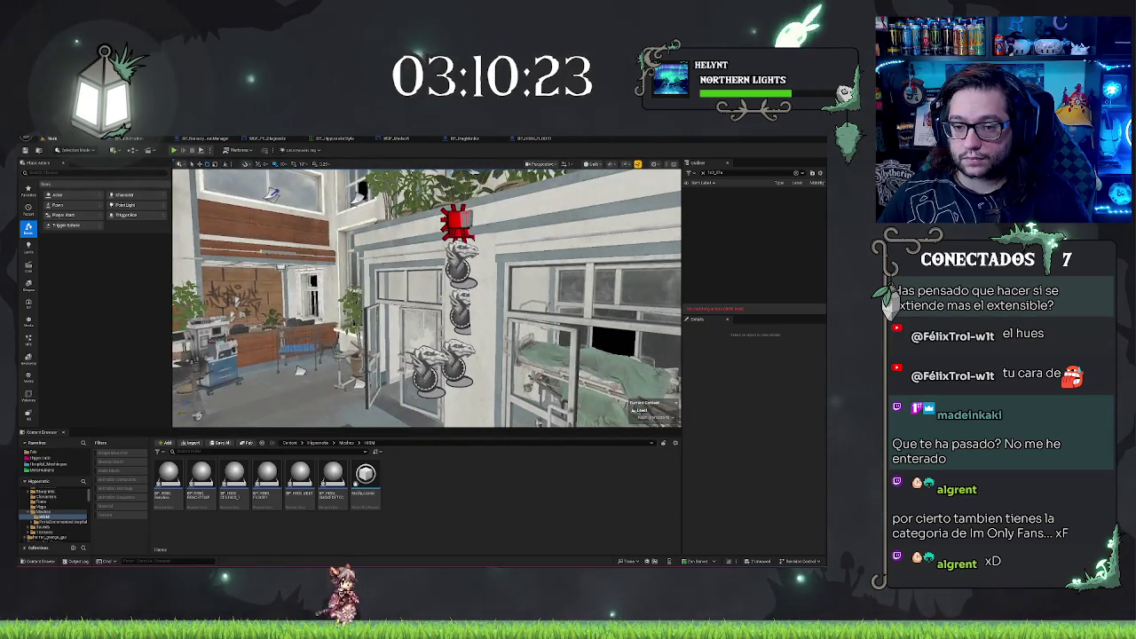
click(460, 264)
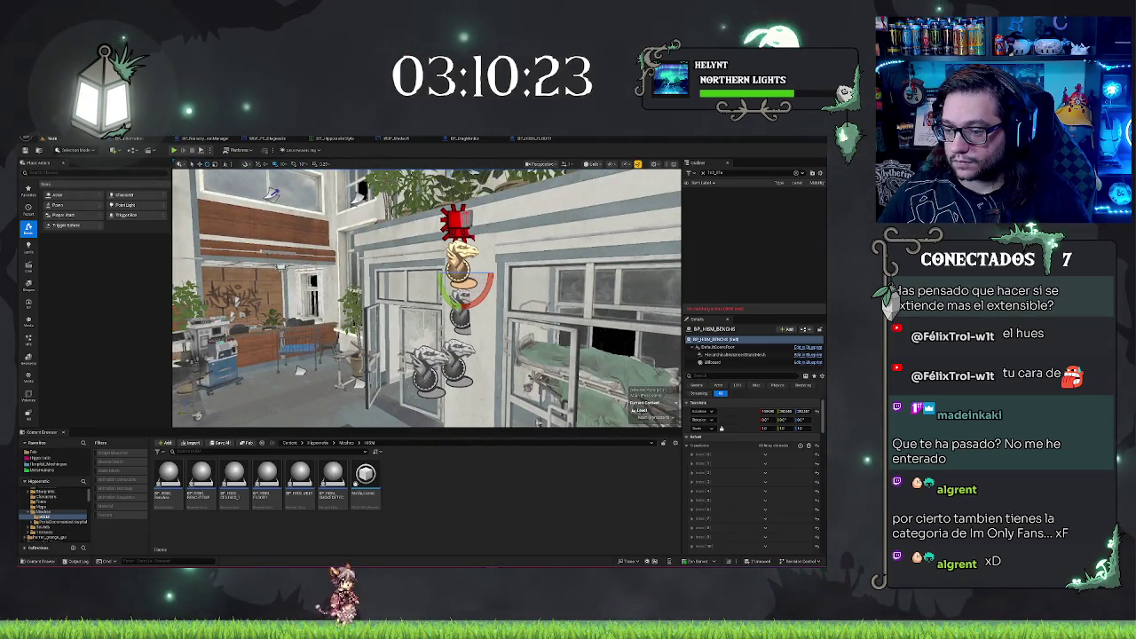
- Check the ceilings, bench, test and smoke detector blueprint markers, deselect, and save the level
click(463, 313)
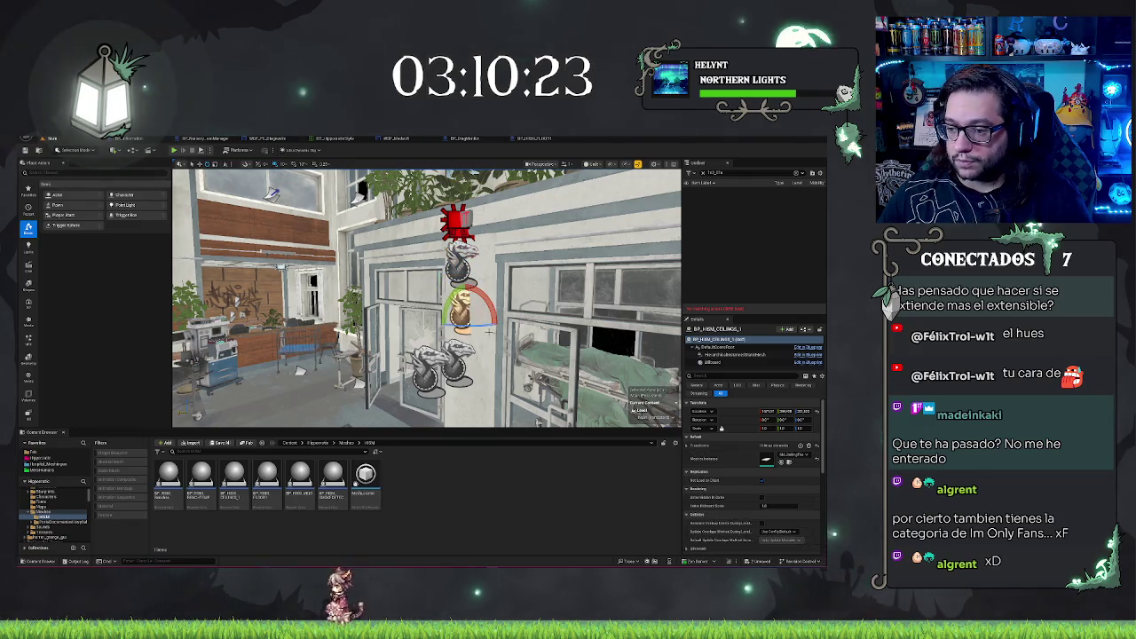
click(461, 260)
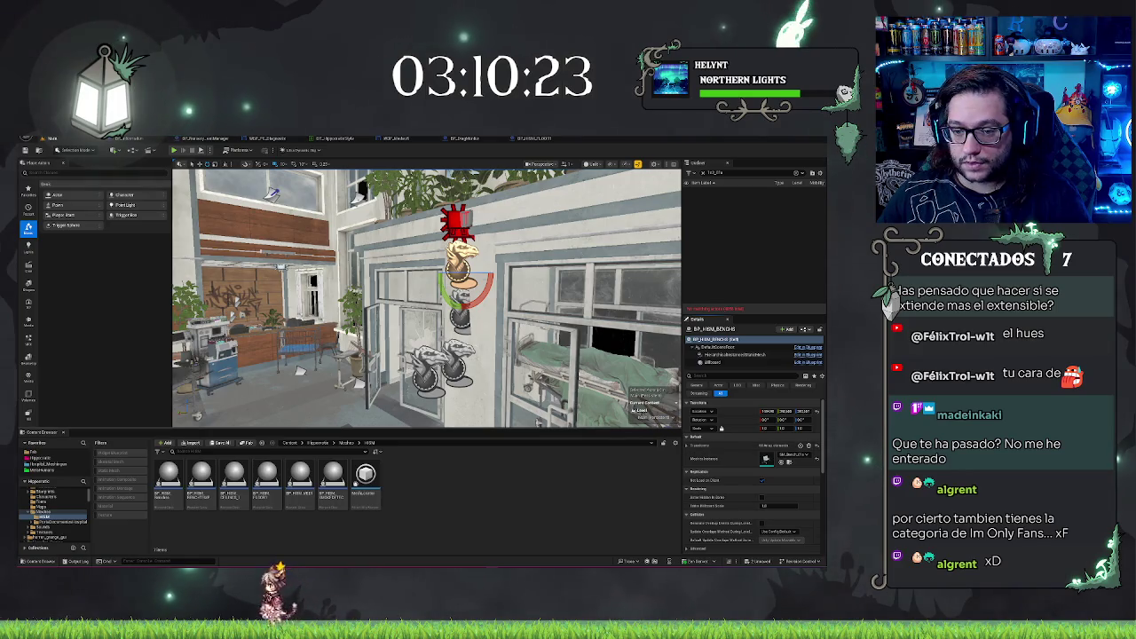
click(462, 309)
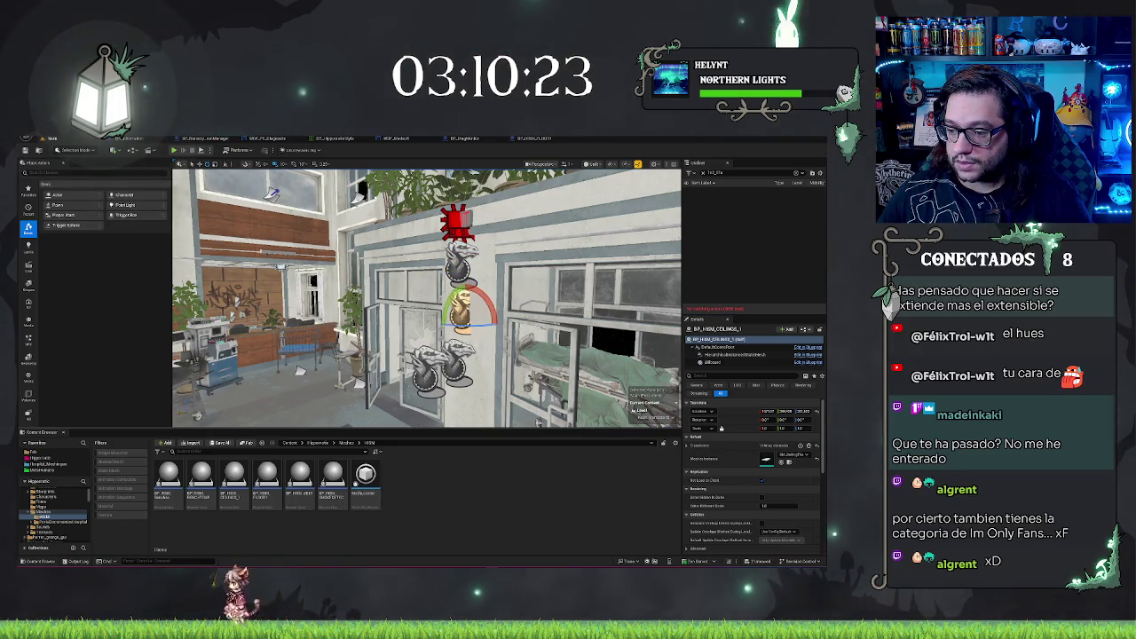
click(455, 359)
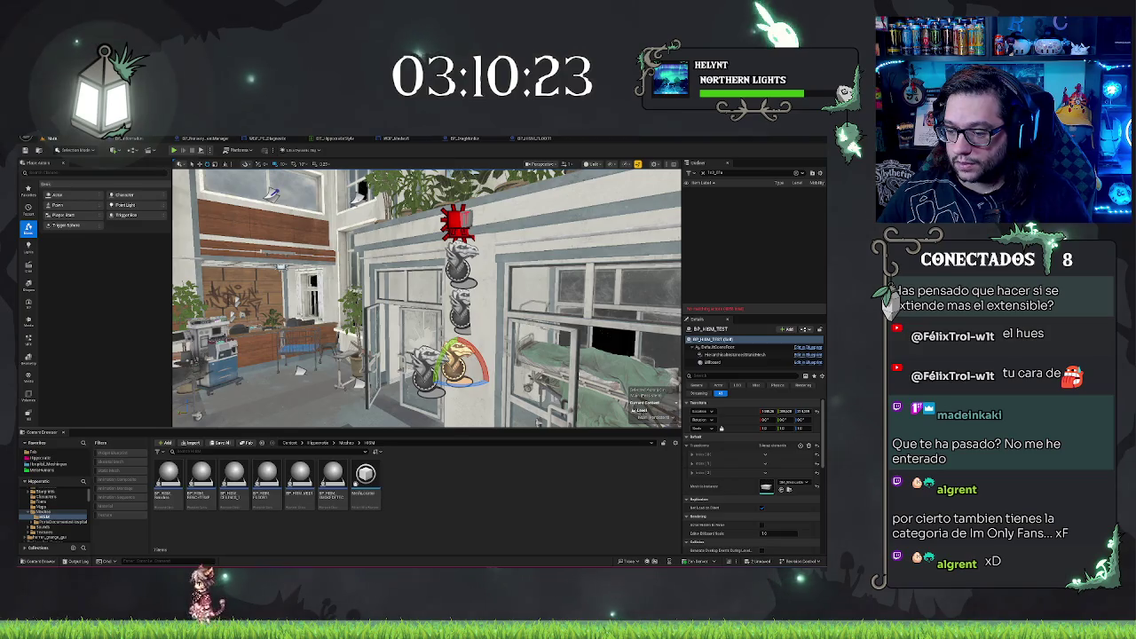
click(428, 371)
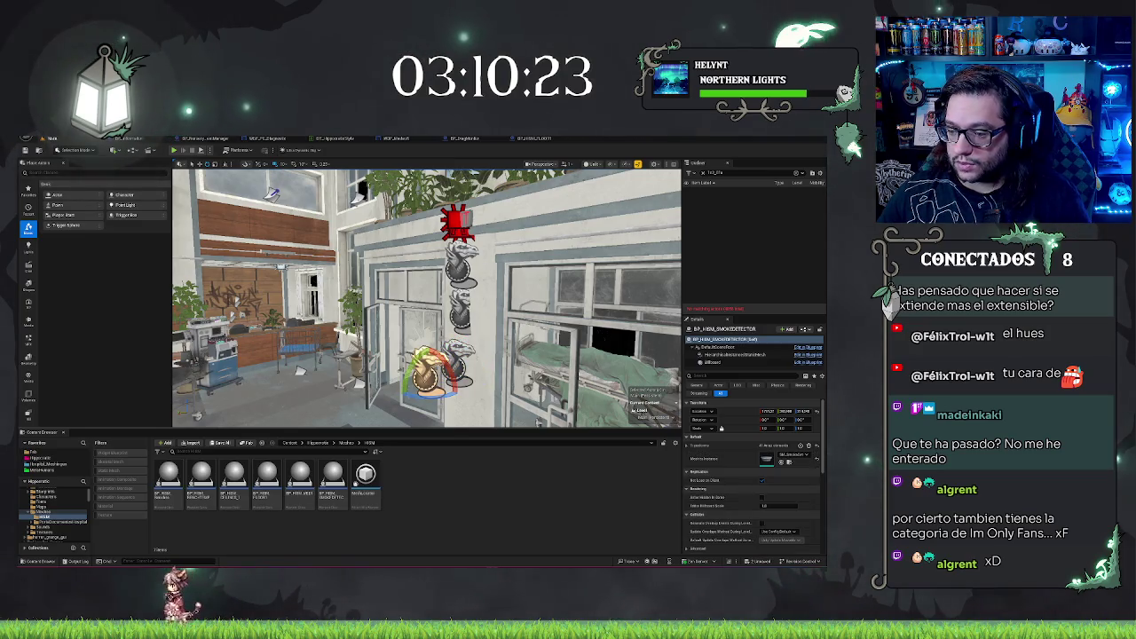
key(1)
key(ctrl+s)
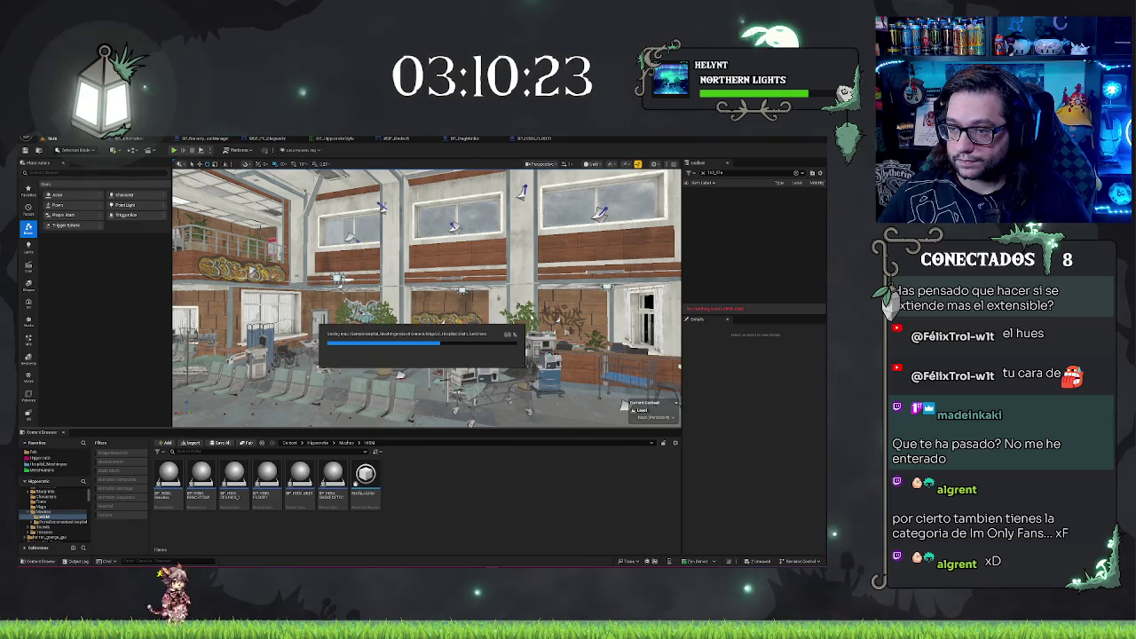
- Clear the Outliner filter and fly across the hall into the dark graffiti corridor
click(796, 172)
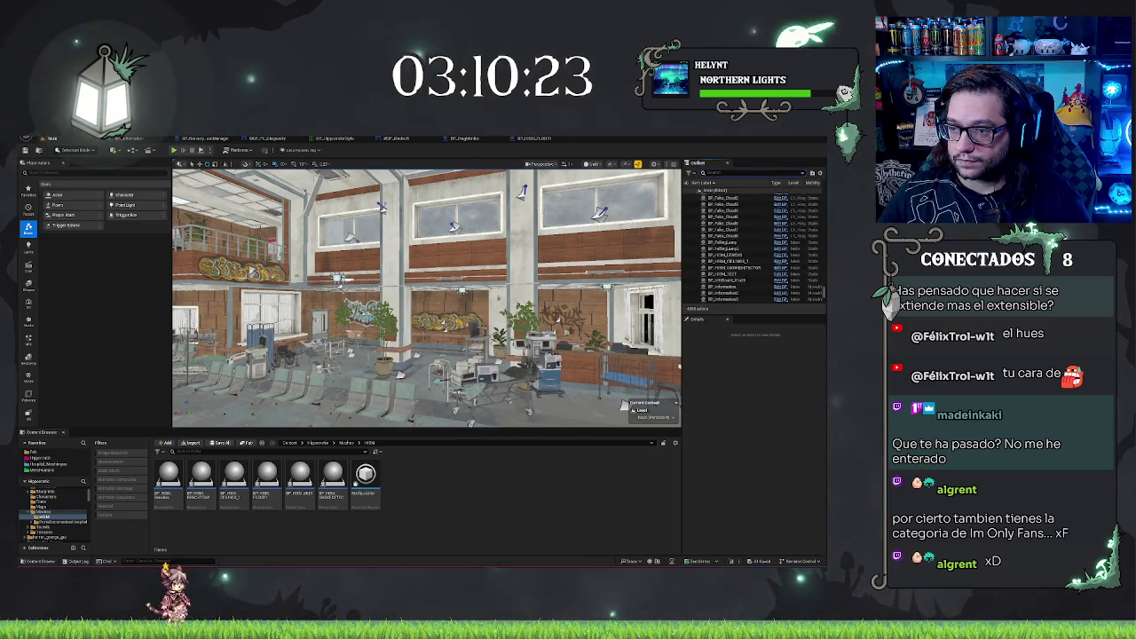
drag(426, 298, 231, 297)
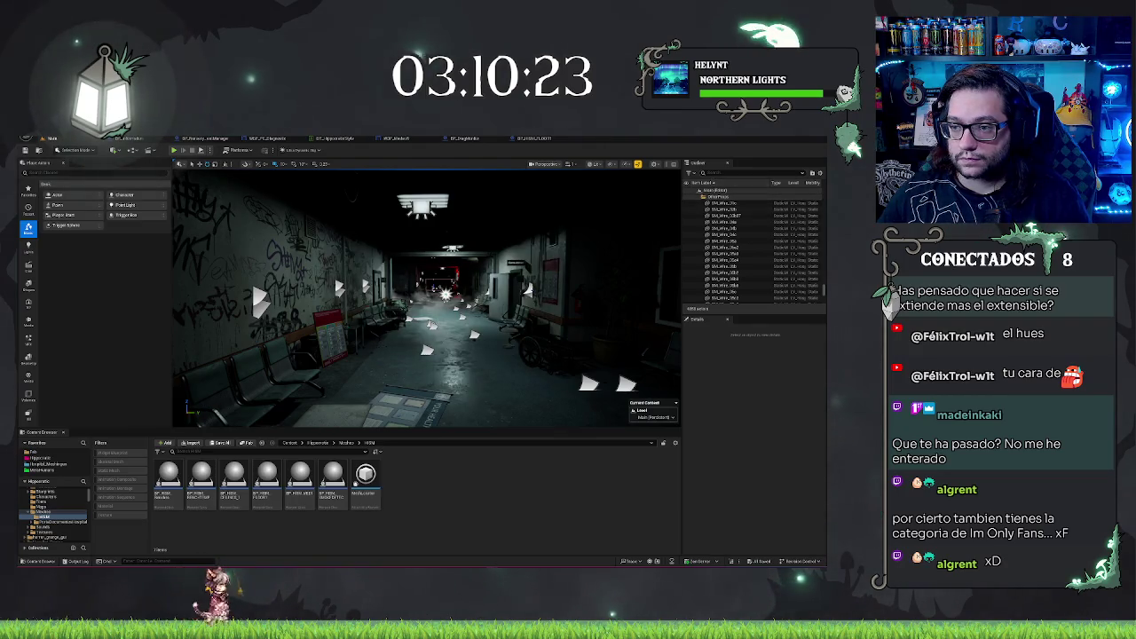
- Search the Outliner for 'per' and narrow the selection to P_Ambient_Dust2 alone
click(710, 173)
text(perl)
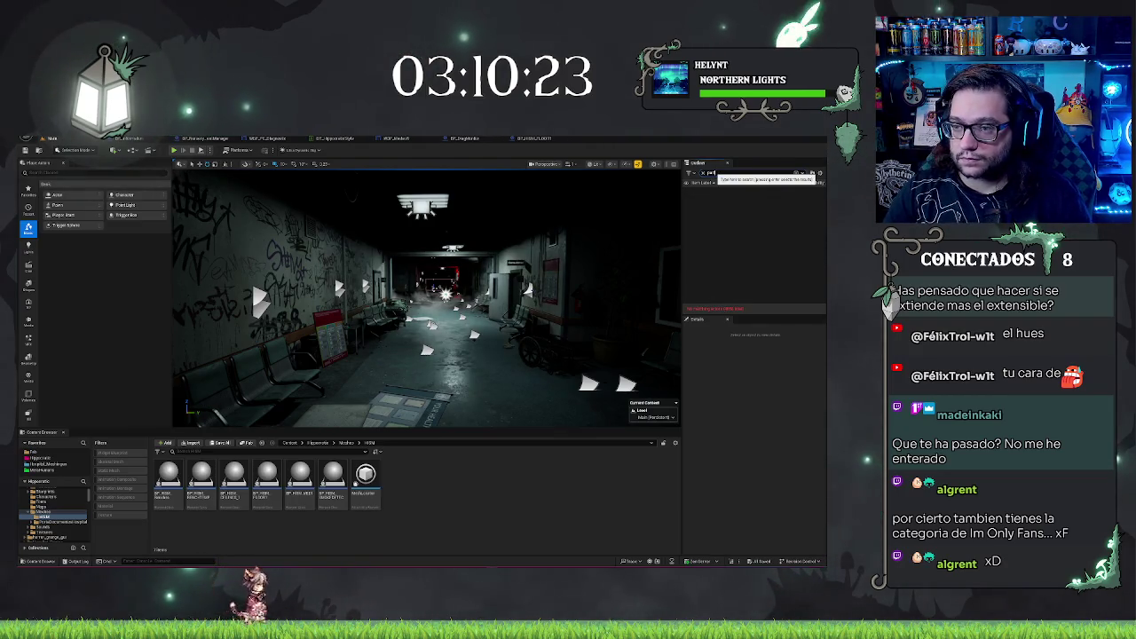
key(BackSpace)
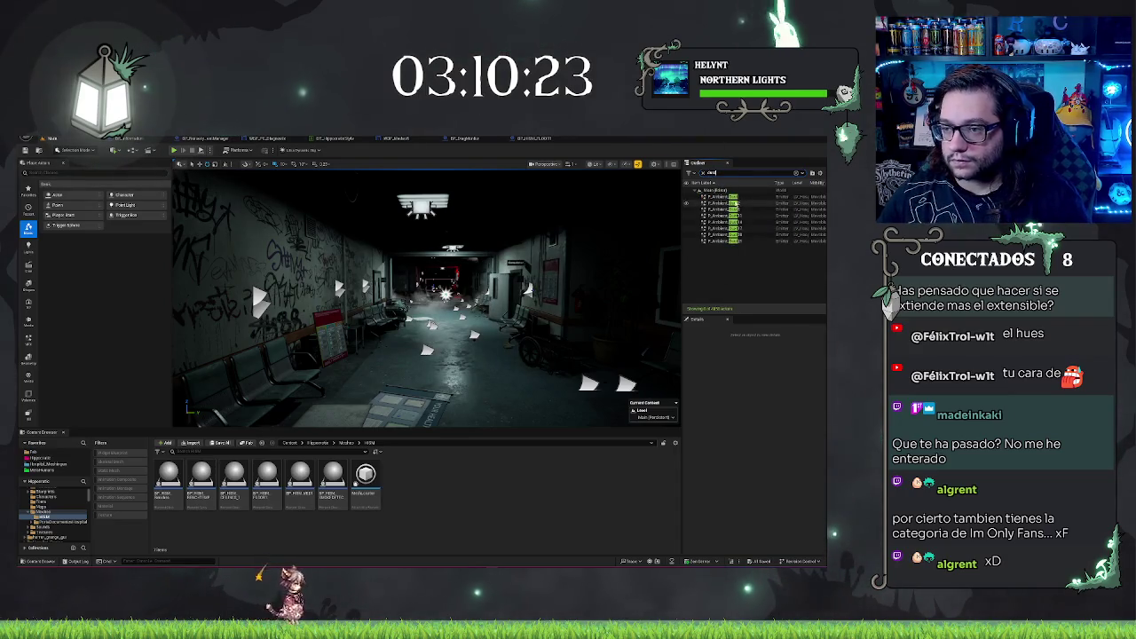
click(735, 198)
shift+click(733, 242)
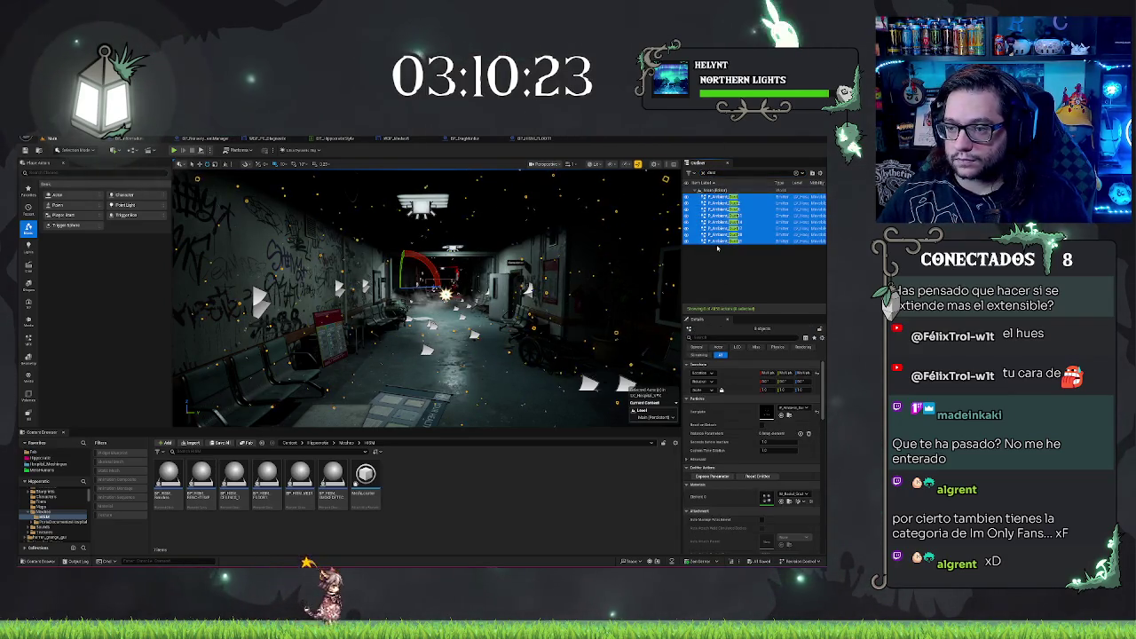
click(721, 228)
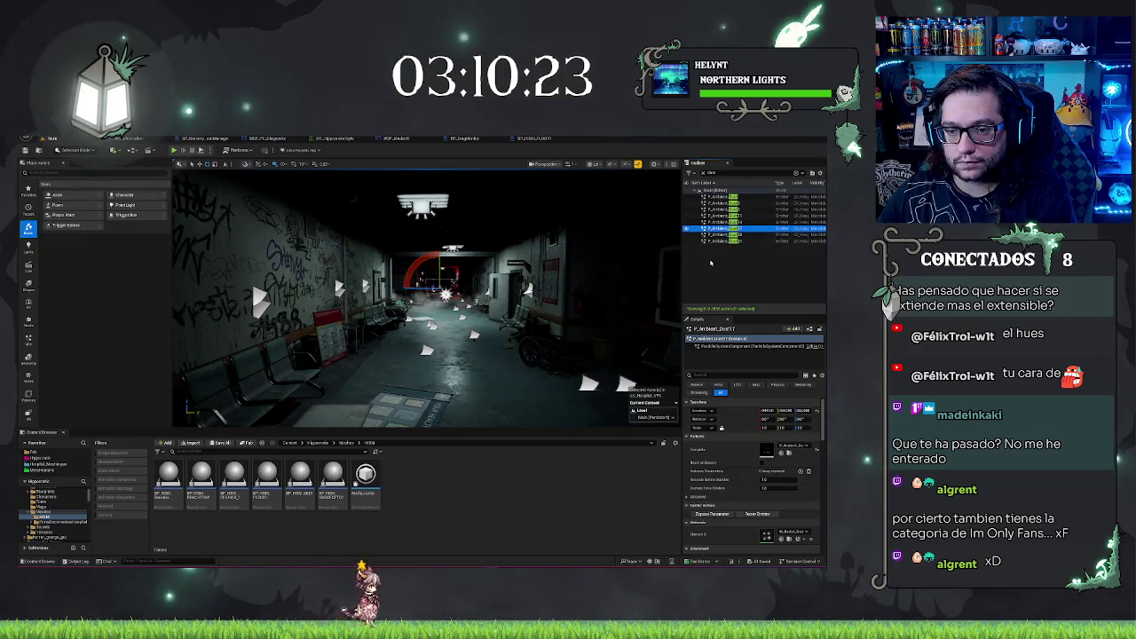
key(Up)
key(Up)
key(Up)
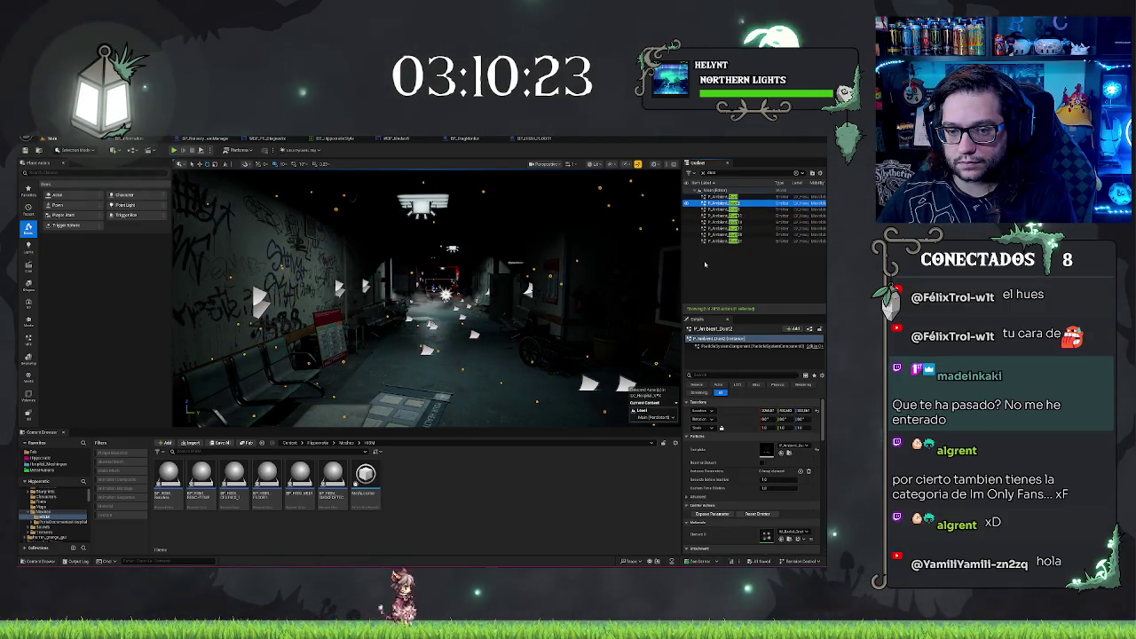
- Fly into the ward, switch the viewport to Unlit with Alt+3, and select the doorway
mouse_move(479, 284)
mouse_down()
mouse_move(536, 282)
mouse_move(505, 293)
mouse_move(492, 279)
mouse_up()
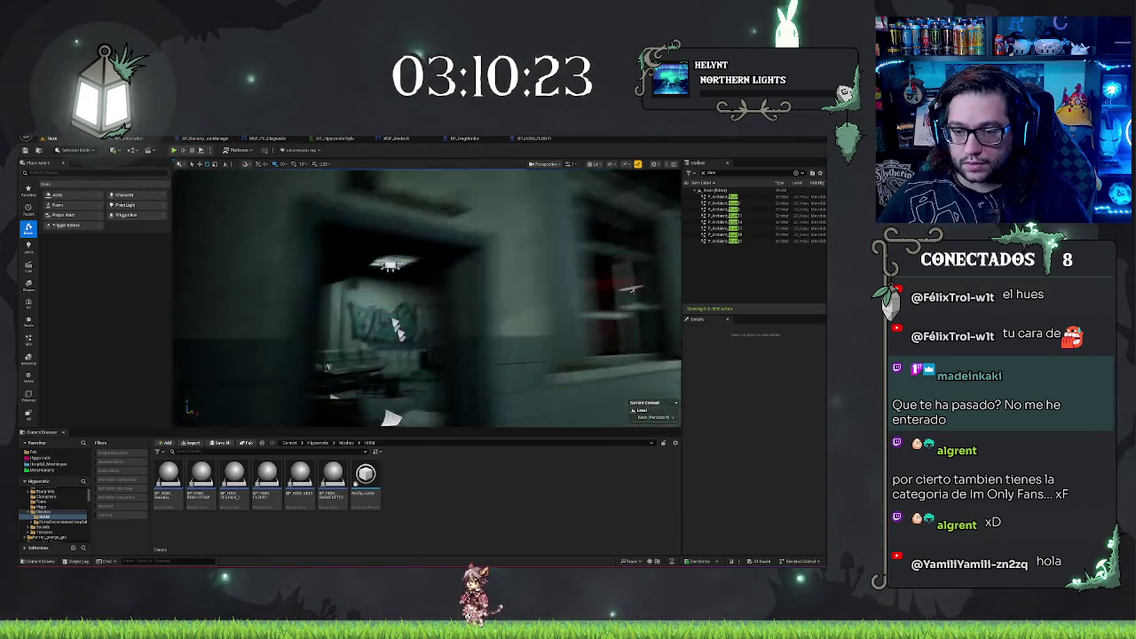
mouse_move(493, 279)
mouse_down()
mouse_move(461, 282)
mouse_move(532, 282)
mouse_move(497, 282)
mouse_up()
key(alt+3)
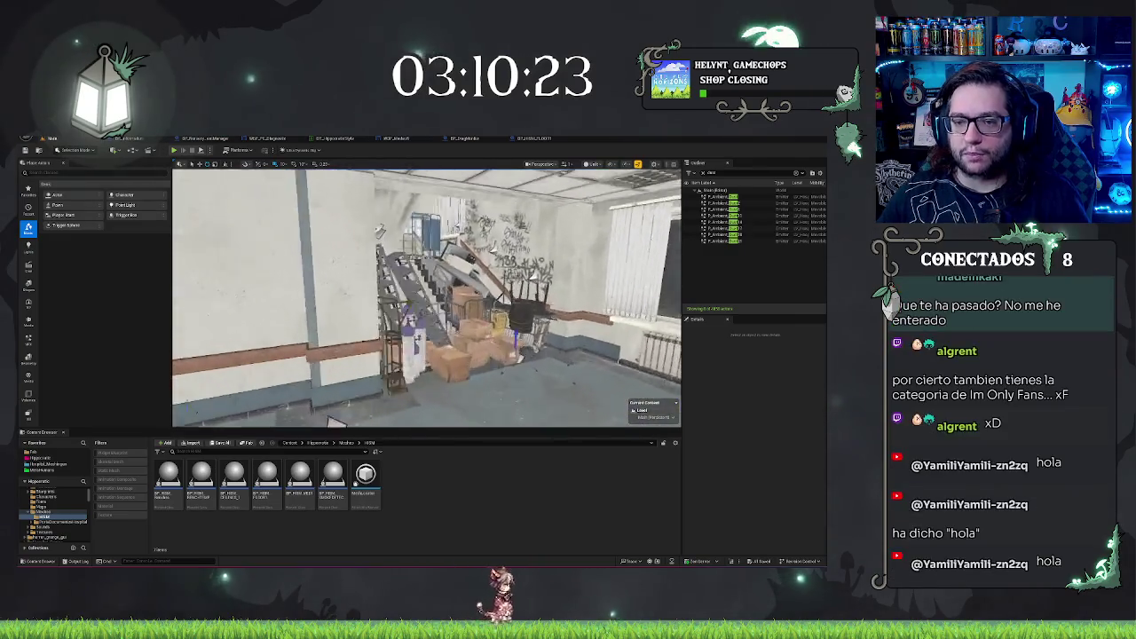
mouse_move(426, 298)
mouse_down()
mouse_move(426, 266)
mouse_move(461, 267)
mouse_move(409, 266)
mouse_move(409, 231)
mouse_move(497, 231)
mouse_move(498, 195)
mouse_up()
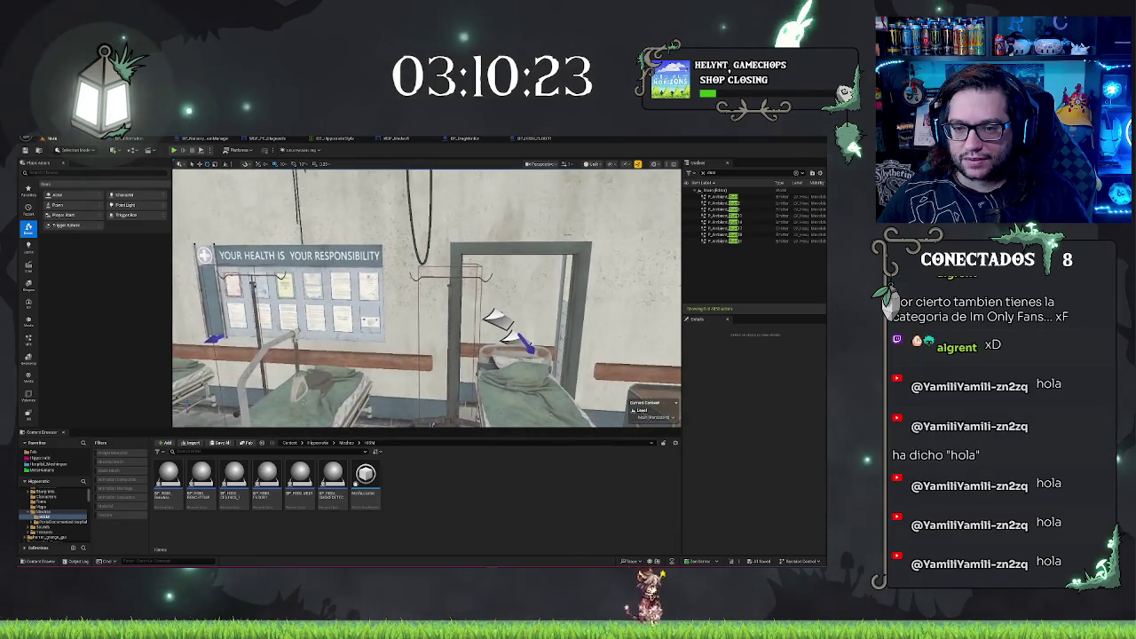
click(457, 355)
- Replace the doorway's Static Mesh with another SM_DoorKit piece, then deselect it
scroll(426, 298, down, 5)
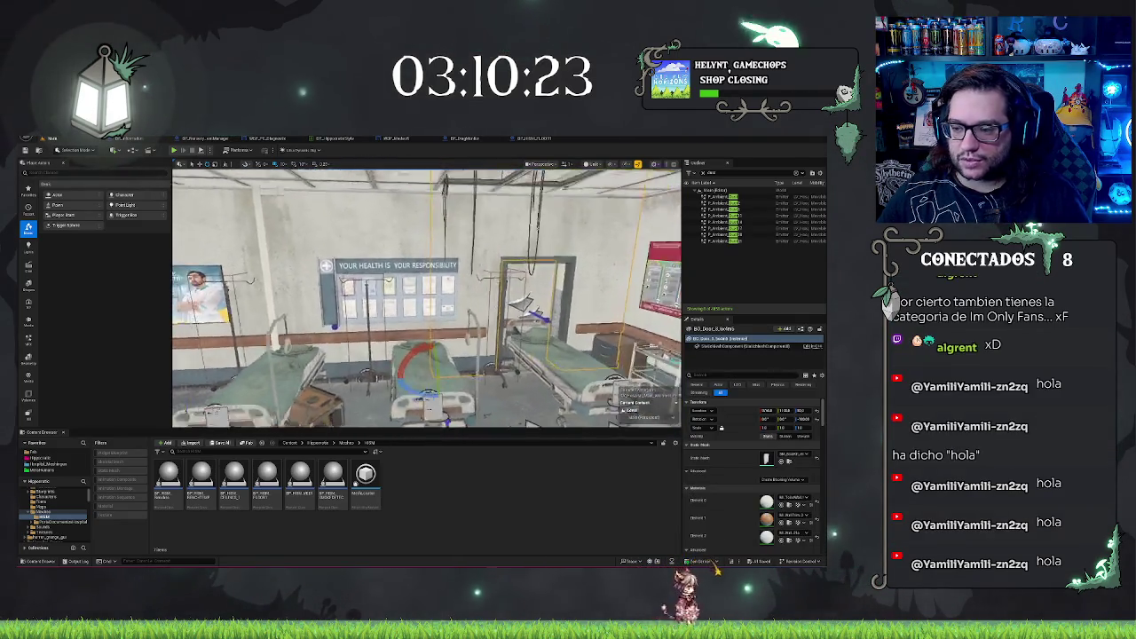
click(790, 455)
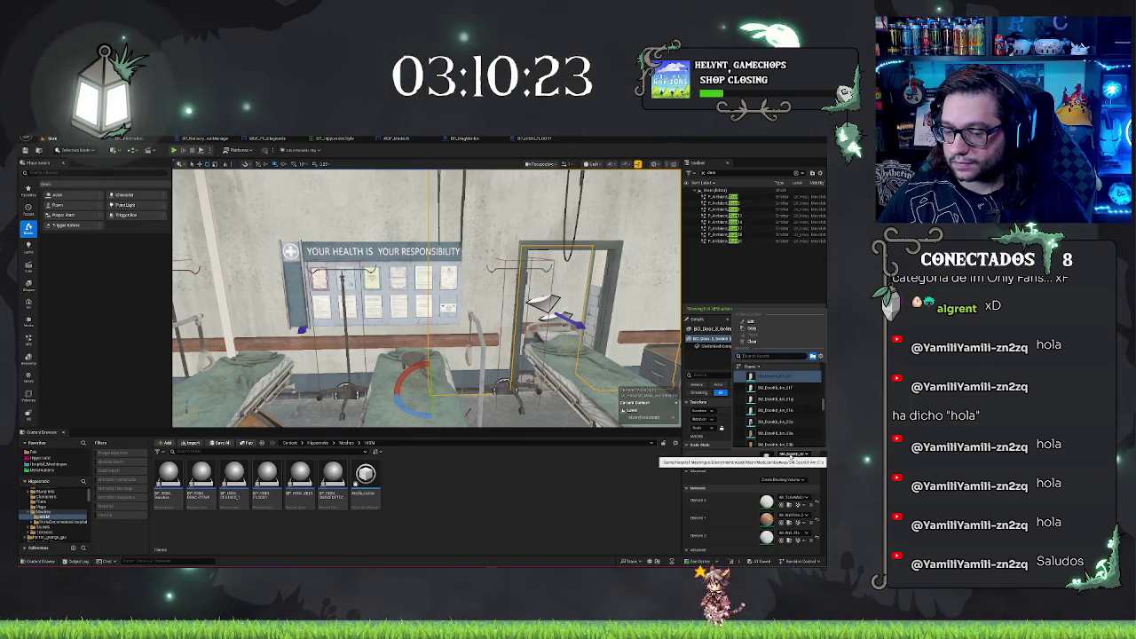
click(790, 454)
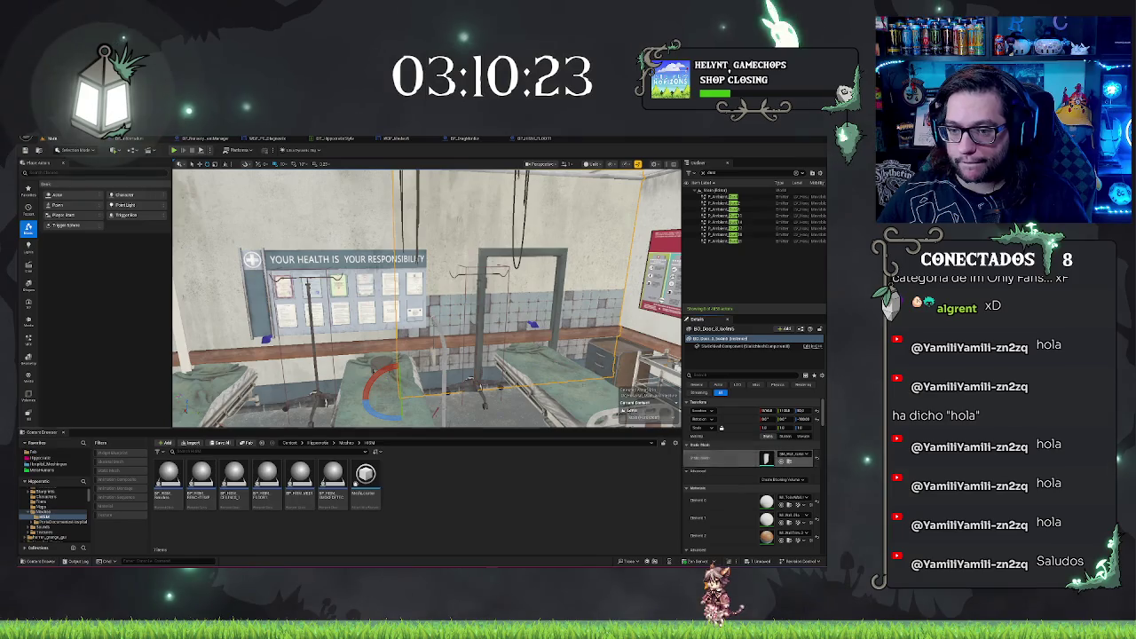
key(Escape)
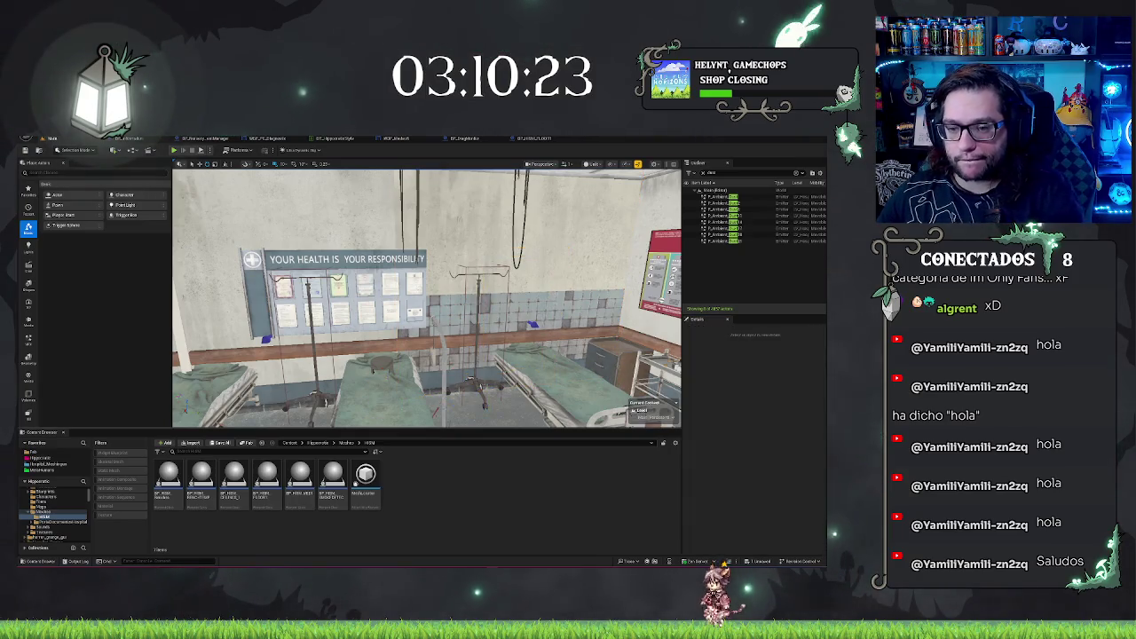
mouse_move(426, 297)
mouse_down()
mouse_move(355, 297)
mouse_move(399, 280)
mouse_move(514, 306)
mouse_move(479, 293)
mouse_move(466, 315)
mouse_move(404, 293)
mouse_move(399, 301)
mouse_move(426, 296)
mouse_move(424, 309)
mouse_up()
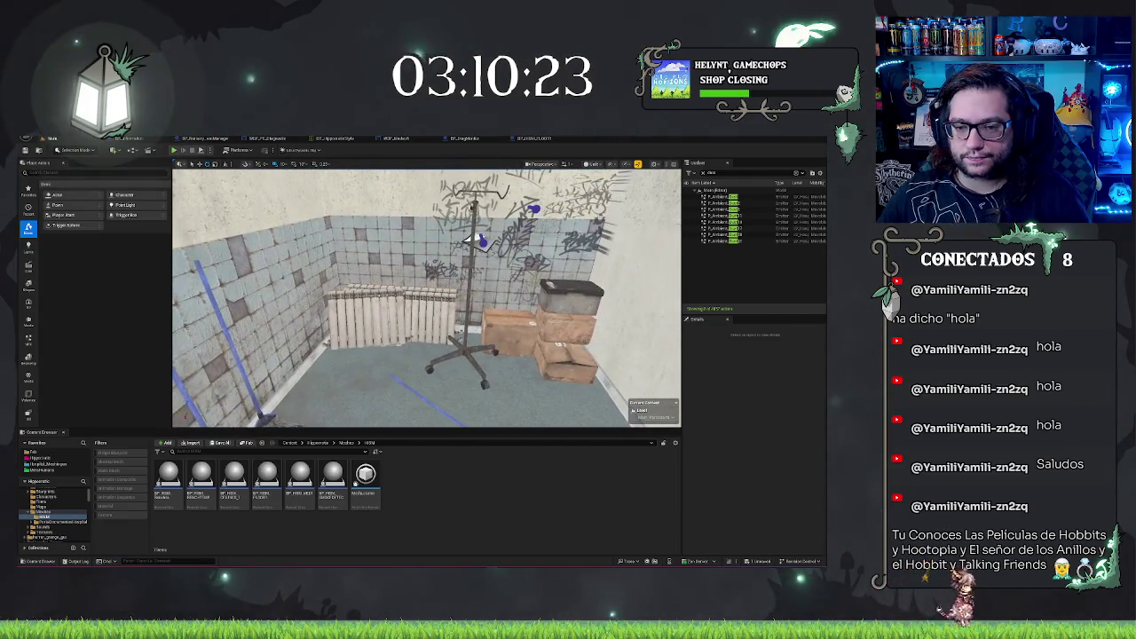
- Delete the radiator and the IV stand from the tiled corner
click(431, 315)
key(Delete)
click(470, 284)
key(Delete)
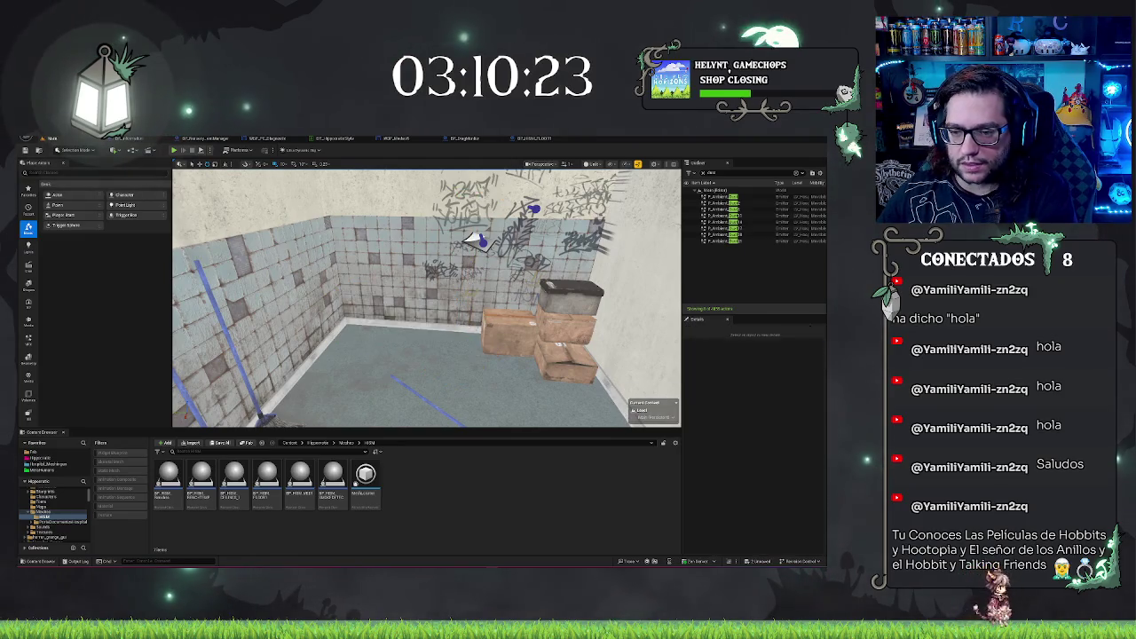
- Delete the four stacked cardboard boxes, then select the toilet stall on the left wall
click(502, 338)
key(Delete)
click(568, 324)
key(Delete)
click(572, 293)
key(Delete)
click(561, 350)
key(Delete)
drag(466, 238, 417, 249)
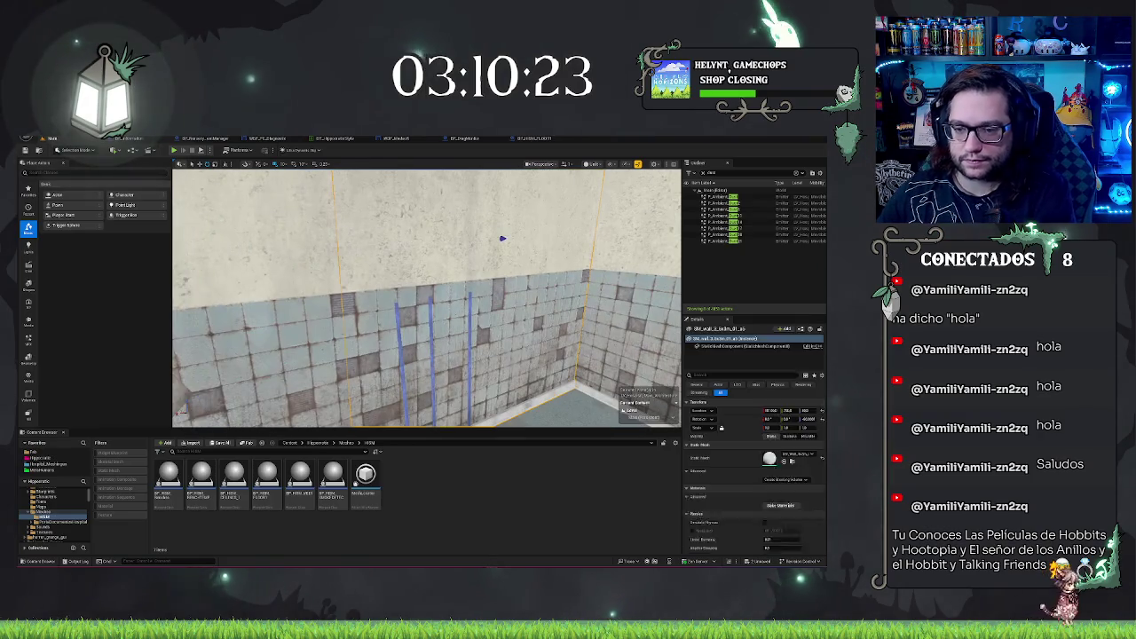
click(469, 237)
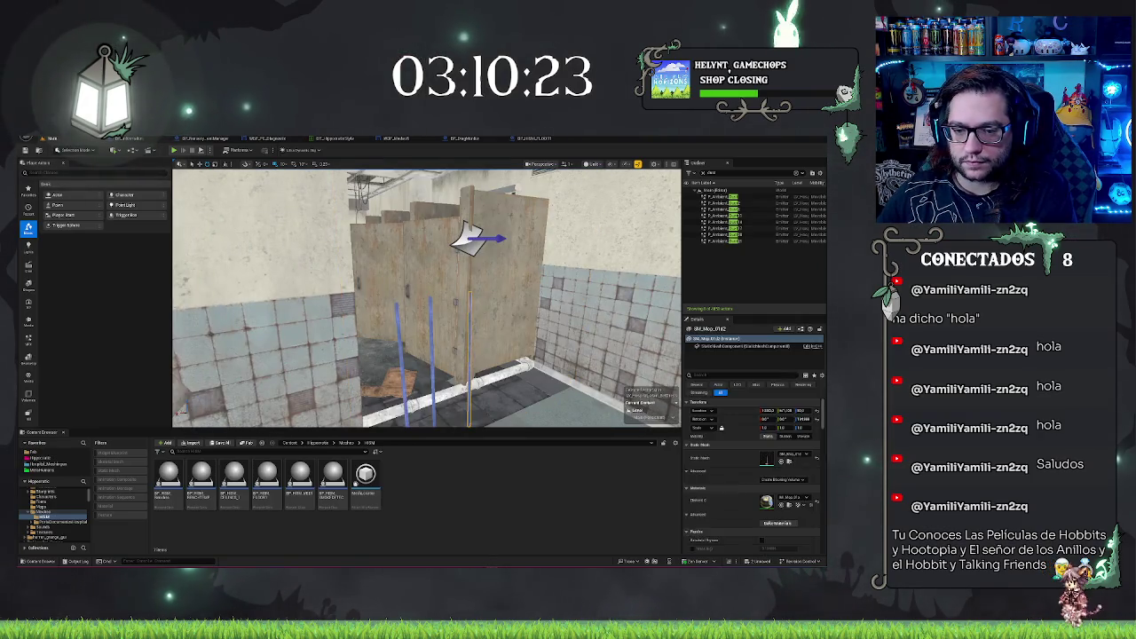
- Cancel deleting the toilet stall at the referenced-actor warning, and filter the Outliner by 'gra'
key(Delete)
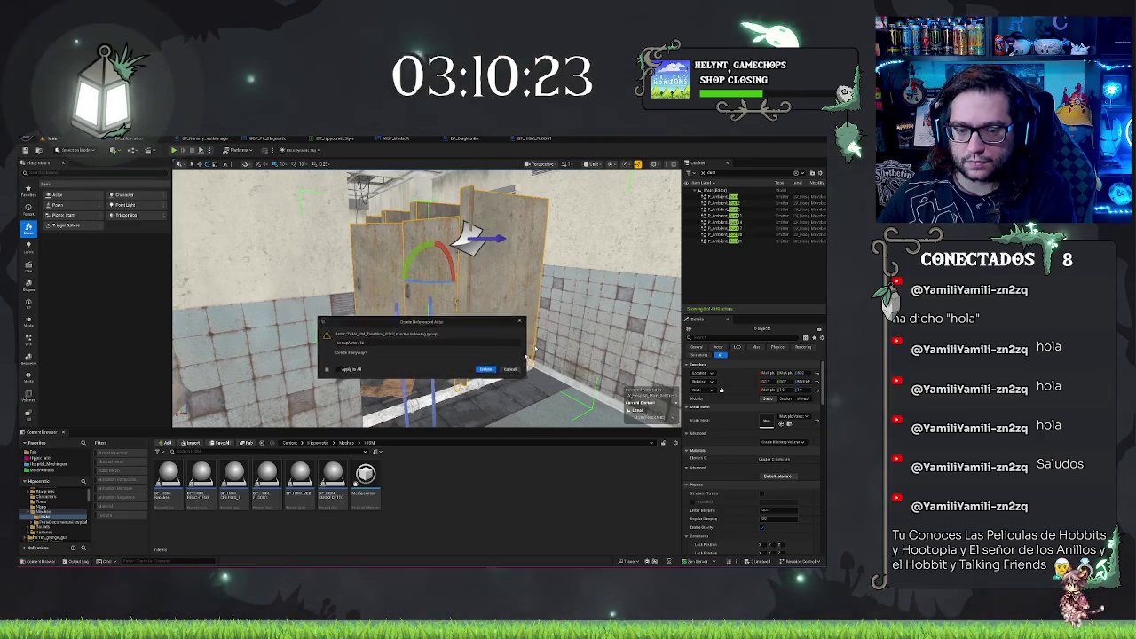
click(514, 370)
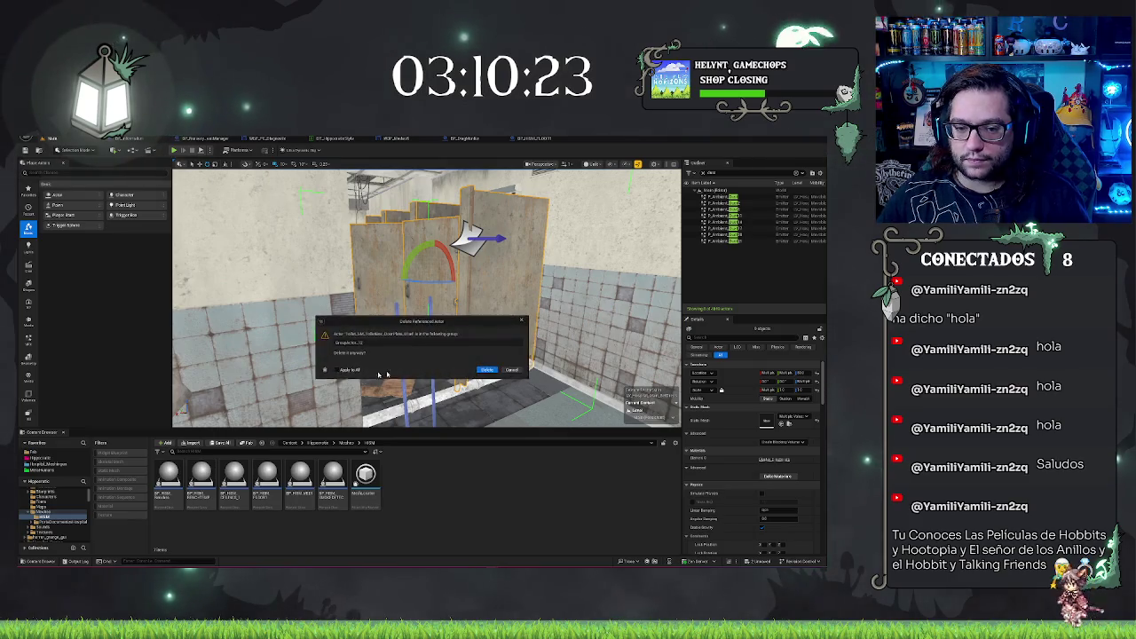
click(512, 370)
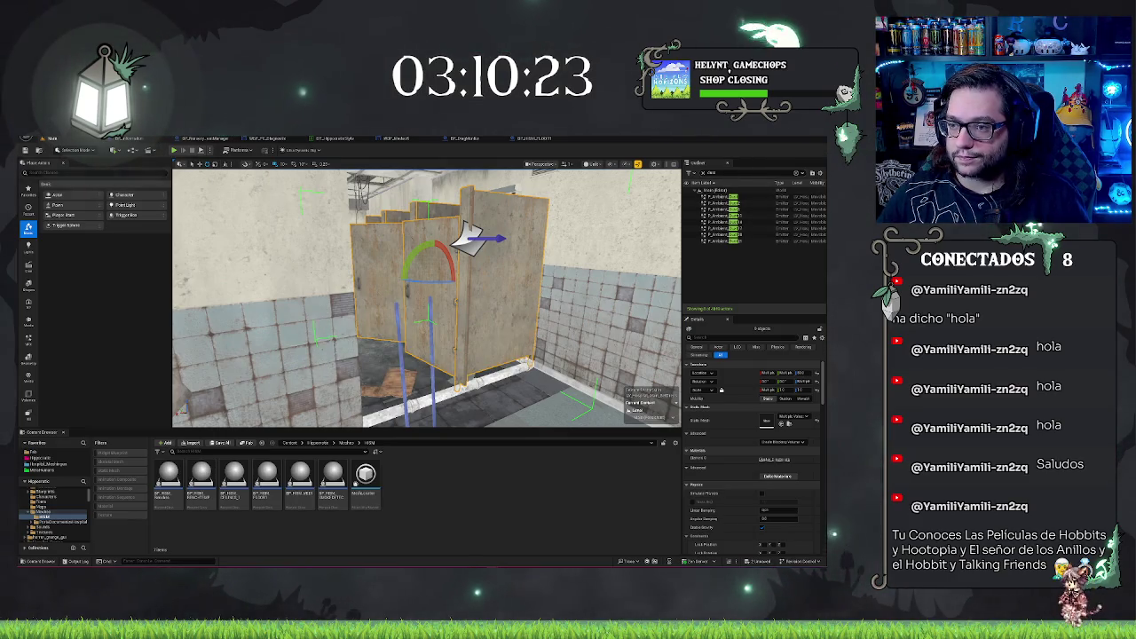
text(graf)
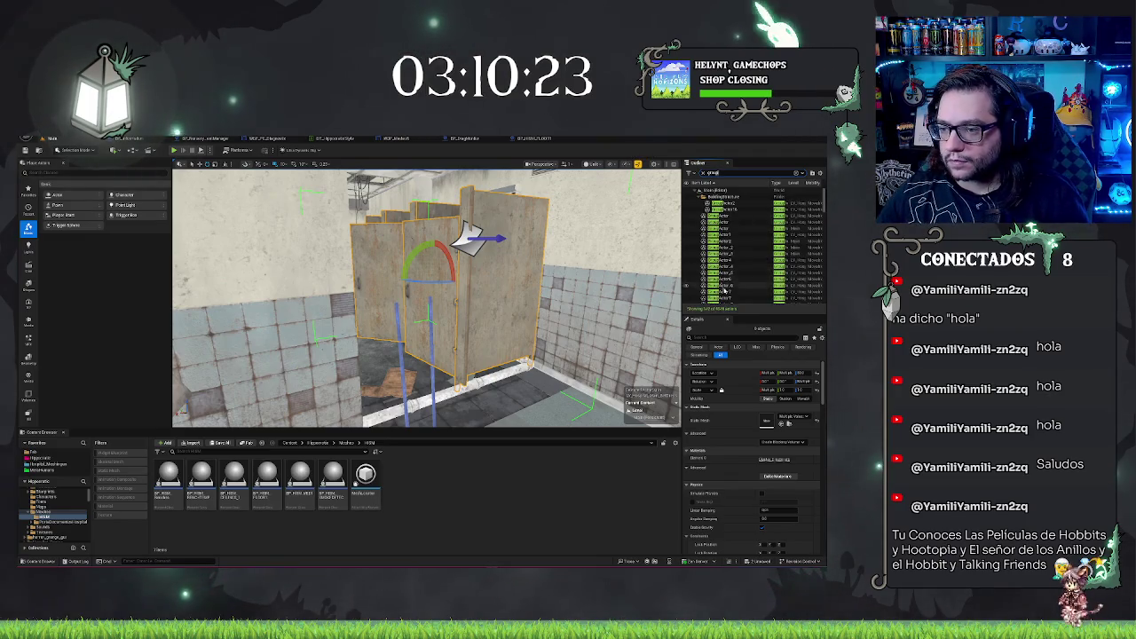
- Pick the stall door from the filtered Outliner list and delete it from the washroom
scroll(725, 289, down, 3)
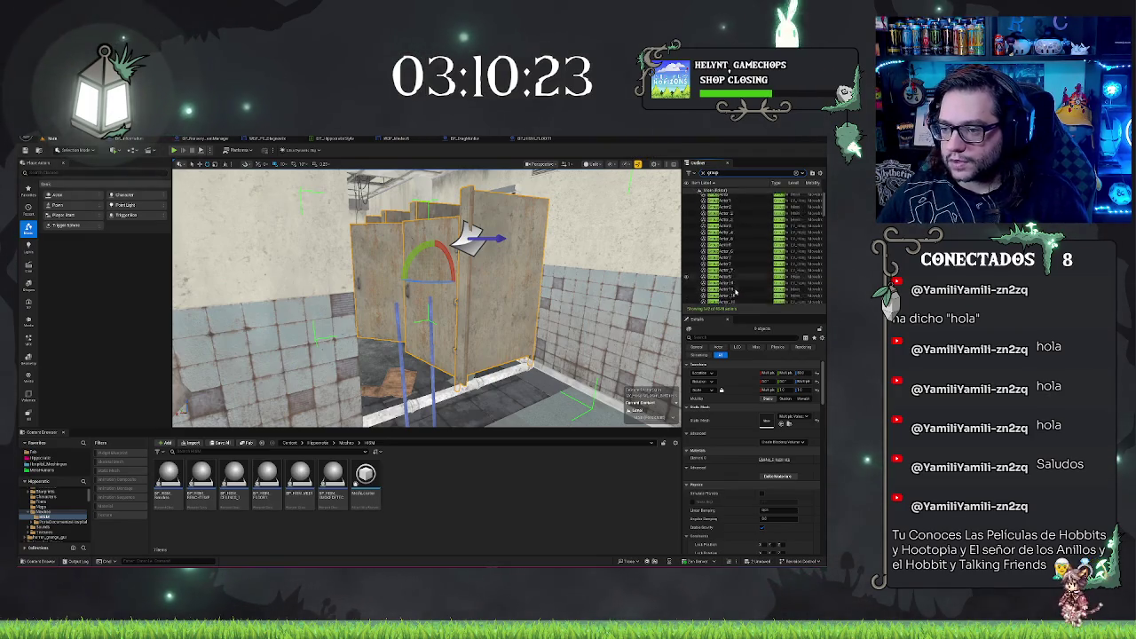
click(724, 267)
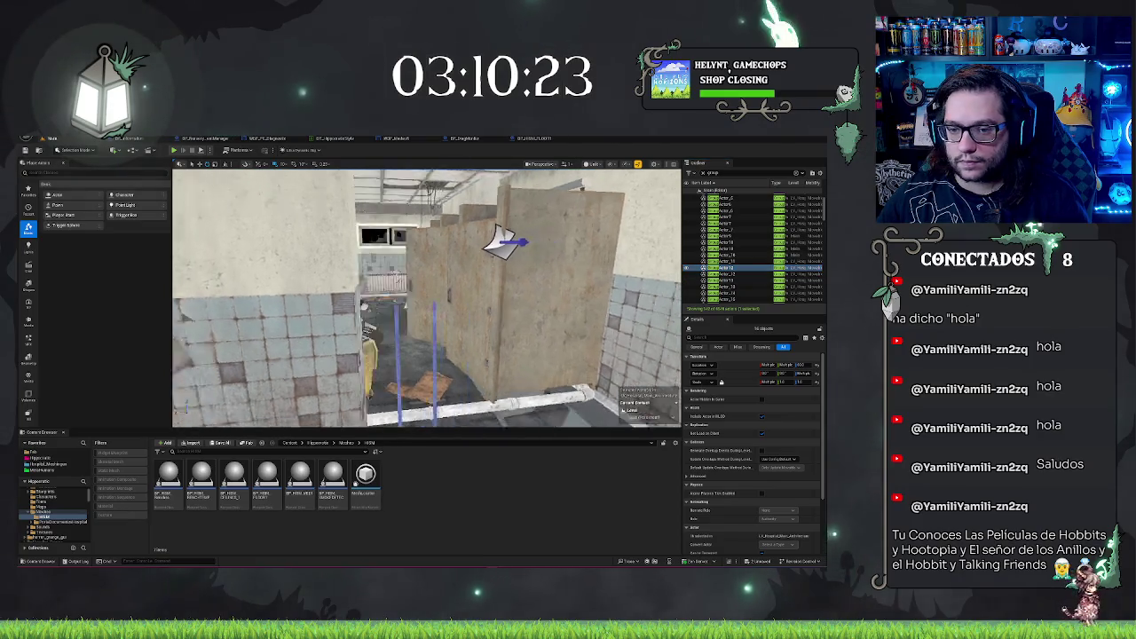
click(728, 274)
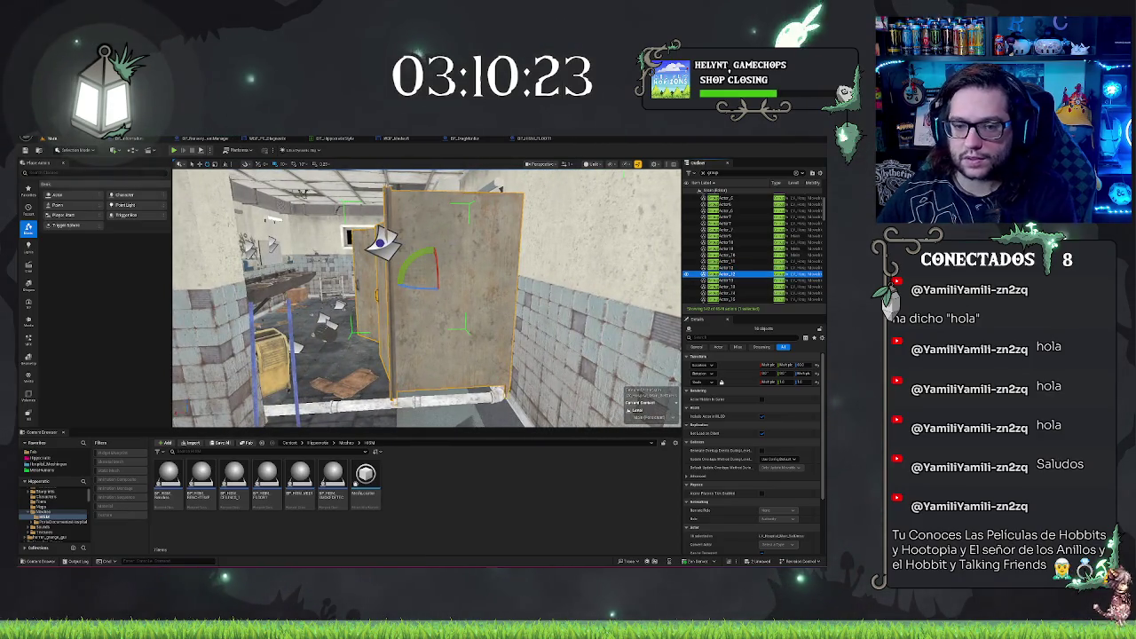
key(Delete)
drag(530, 405, 581, 415)
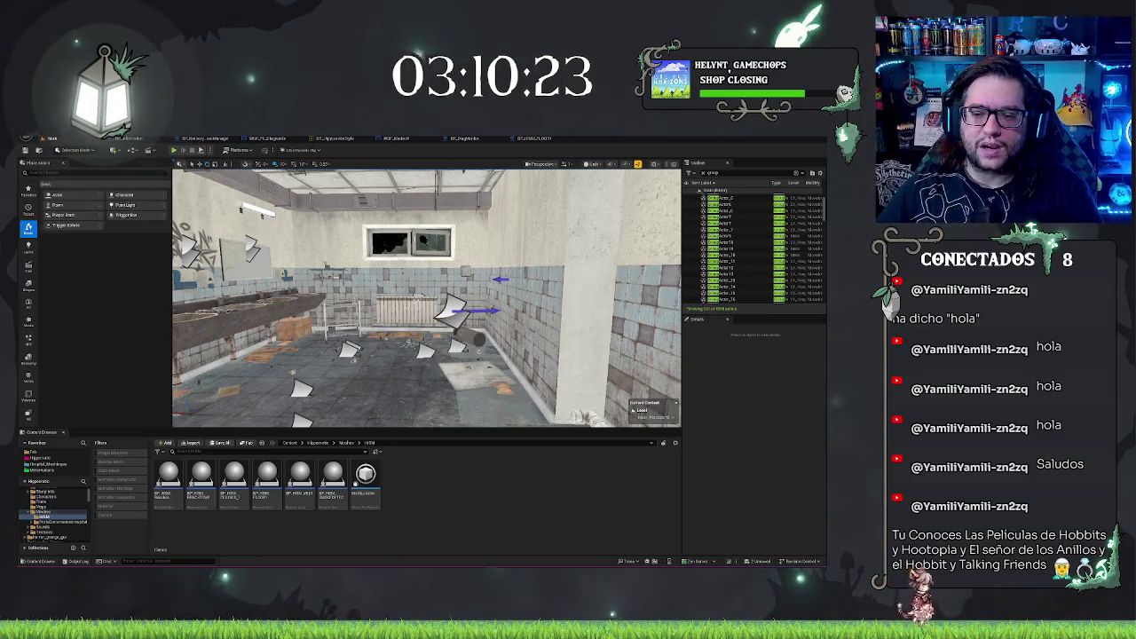
mouse_move(426, 298)
mouse_down()
mouse_move(417, 302)
mouse_move(475, 332)
mouse_move(443, 311)
mouse_up()
- Delete the left pipe, the pipe fitting and the right pipe along the tiled wall base
click(275, 290)
key(Delete)
click(341, 299)
key(Delete)
click(506, 306)
key(Delete)
- Delete the white corner pillar and the door actor in the wall
drag(481, 308, 436, 274)
click(436, 273)
key(Delete)
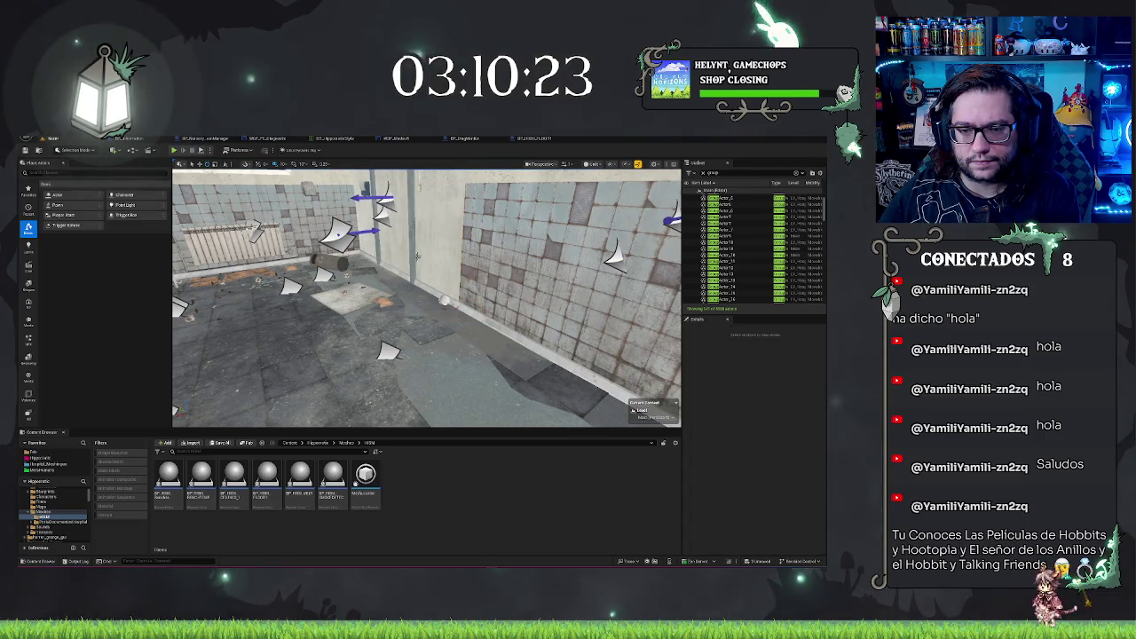
click(444, 300)
mouse_move(444, 300)
mouse_down()
mouse_move(373, 300)
mouse_move(400, 293)
mouse_up()
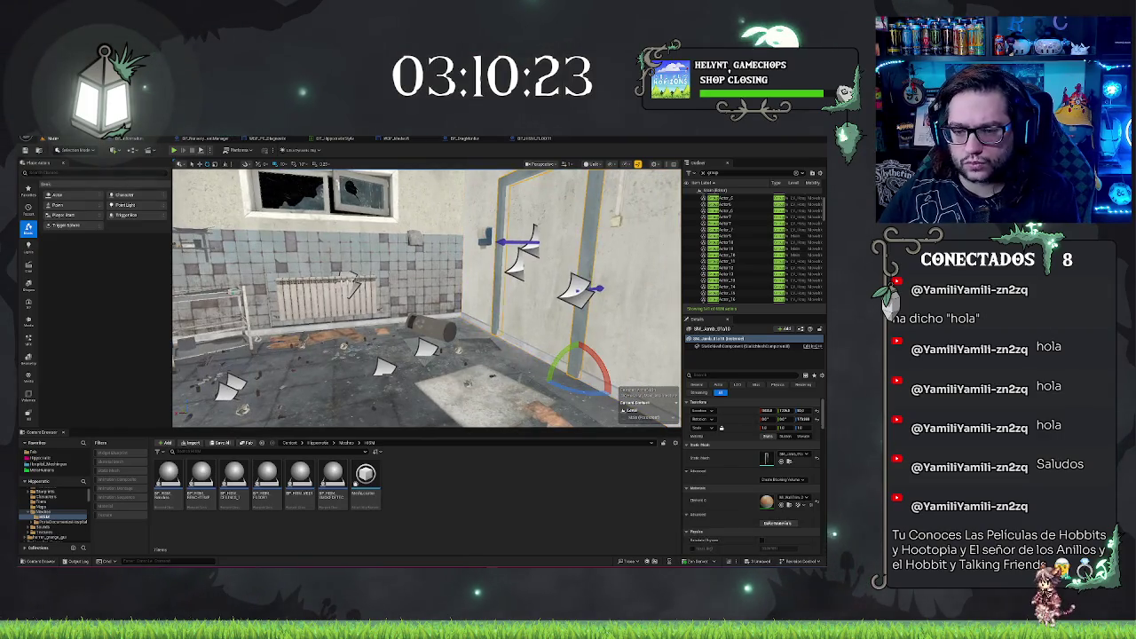
key(Delete)
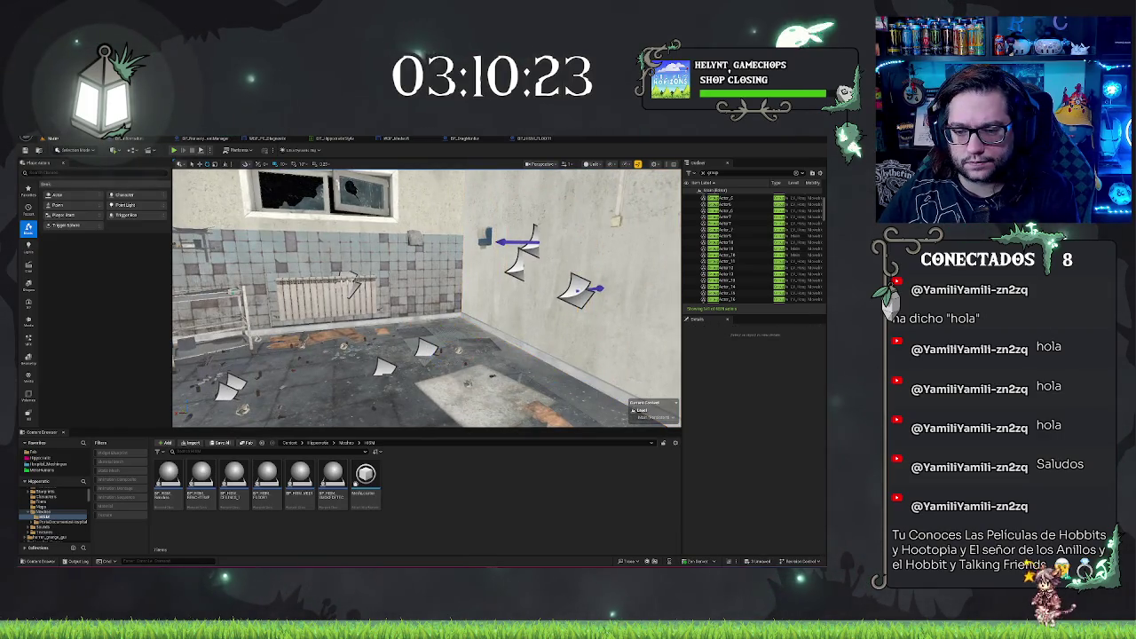
- Delete the bright floor plane, the floor debris foliage and the blue object on the floor
click(479, 395)
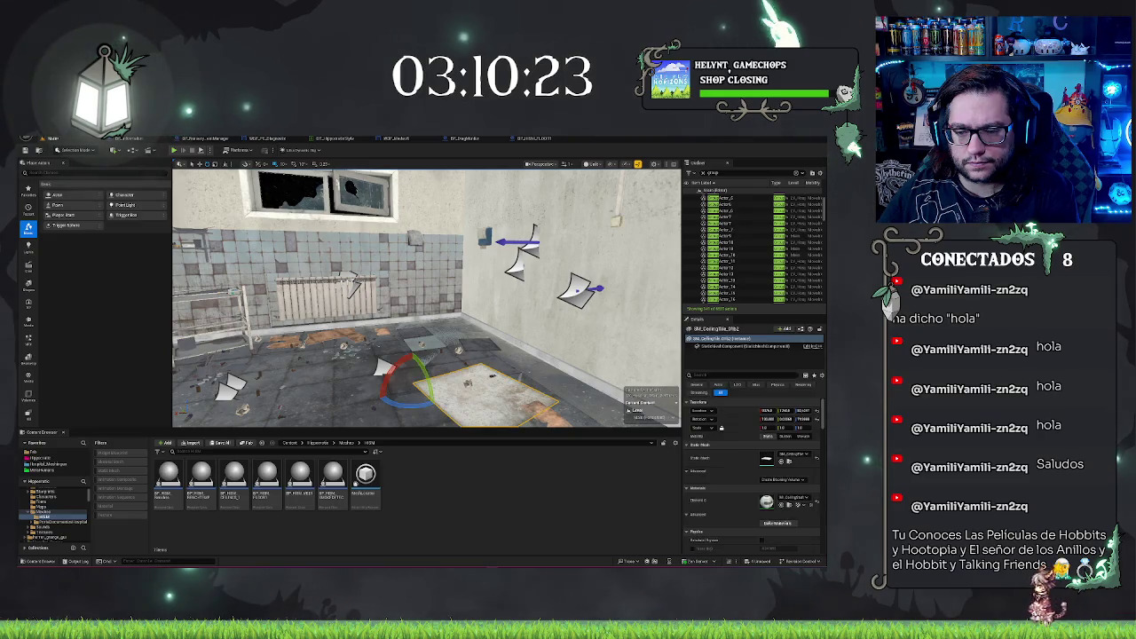
key(Delete)
click(468, 384)
key(Delete)
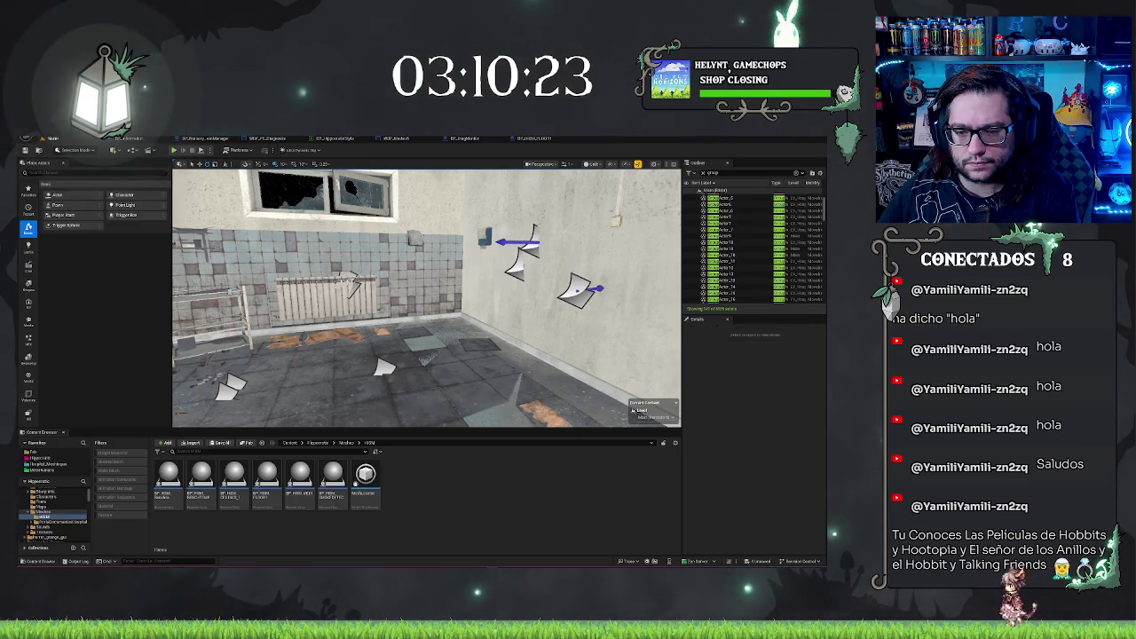
click(468, 383)
key(s)
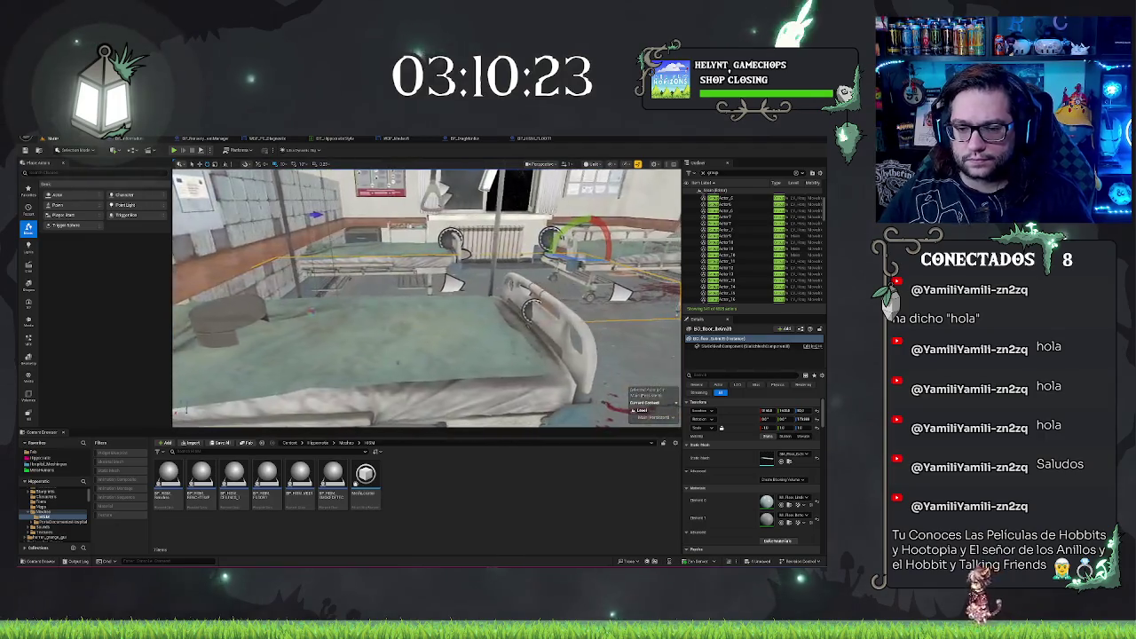
key(w)
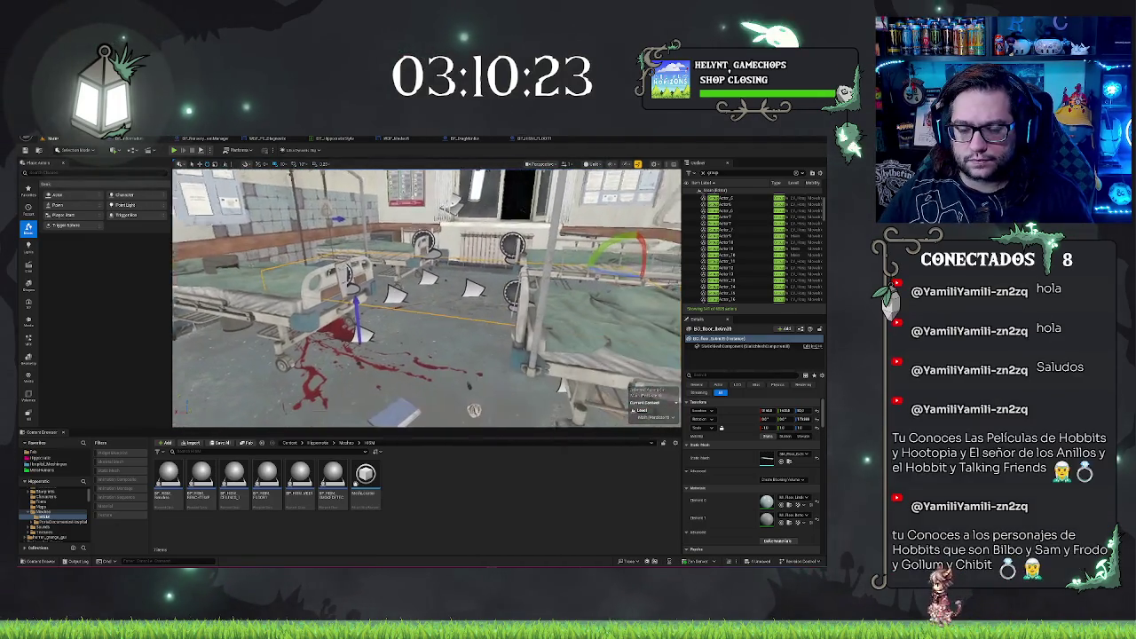
key(Delete)
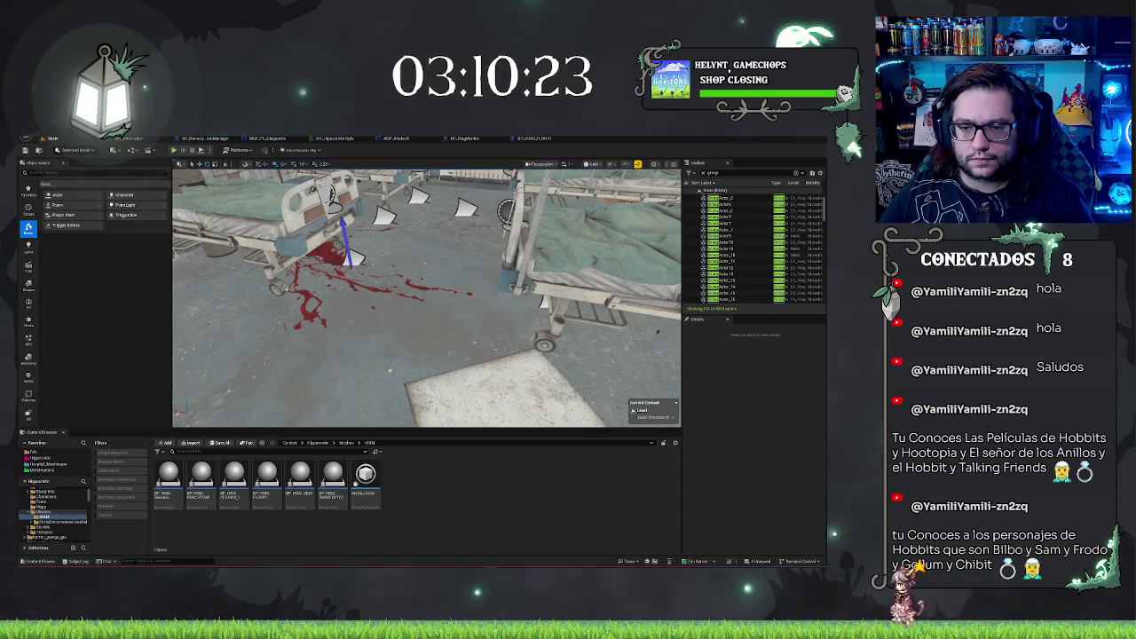
- Keep the floor piece along the tiled wall by undoing its deletion, and clear the Outliner filter
key(s)
click(497, 346)
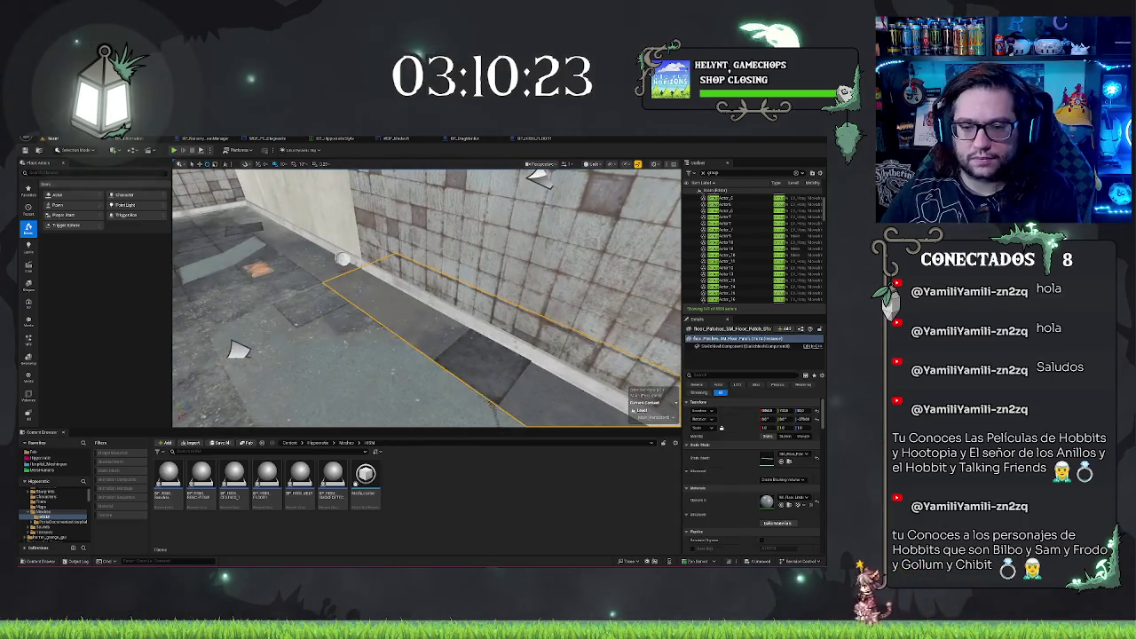
key(Escape)
key(ctrl+z)
key(ctrl+z)
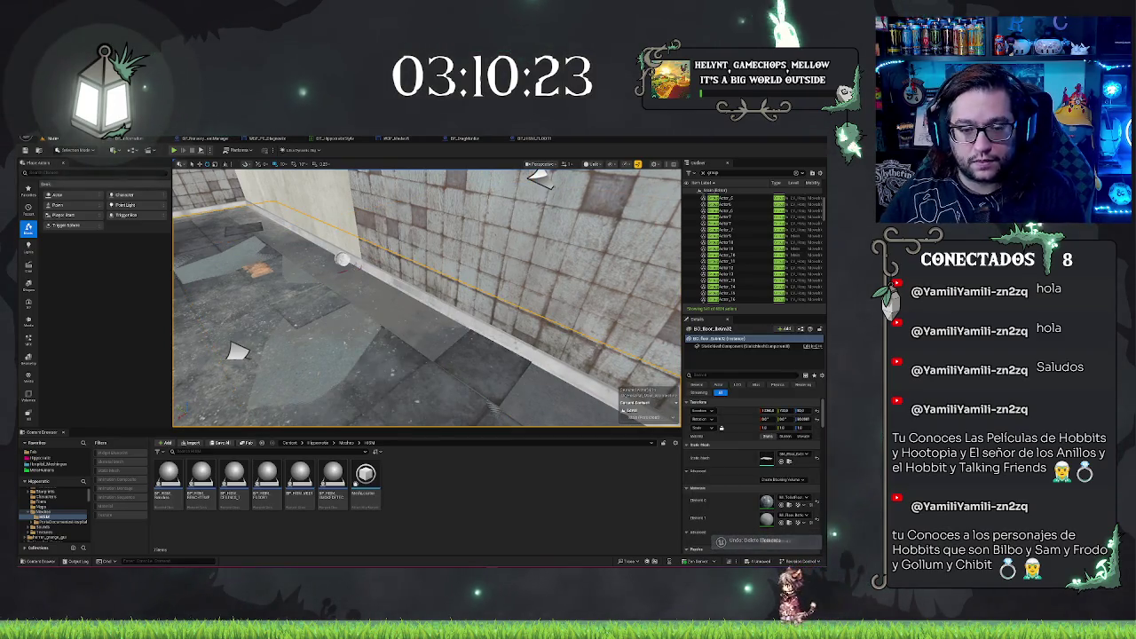
key(a)
key(ctrl+z)
key(w)
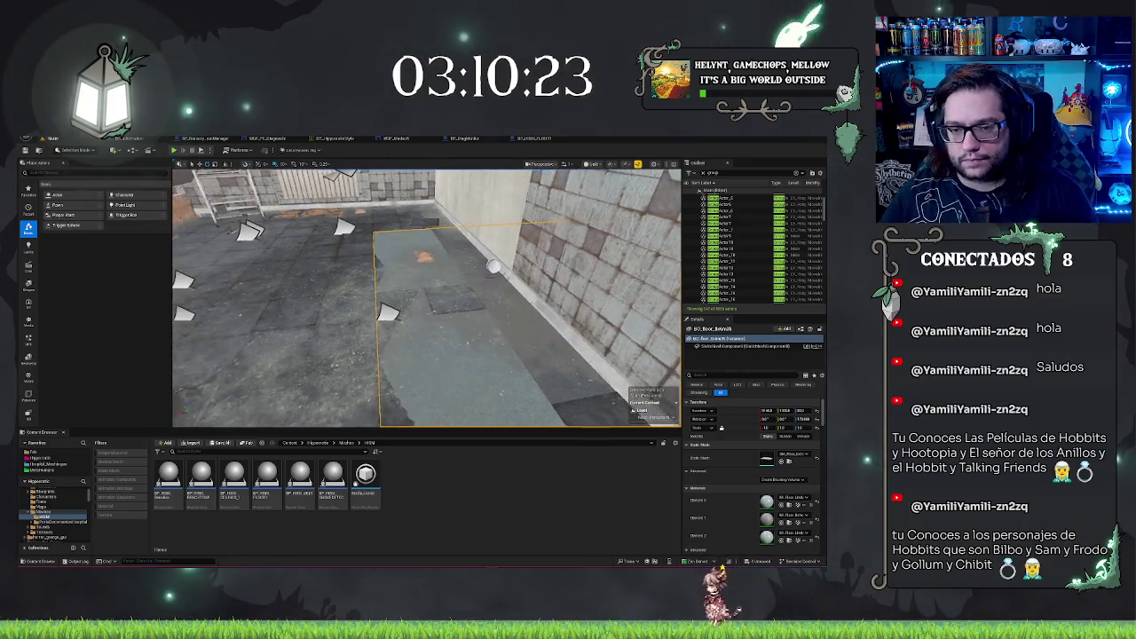
key(Escape)
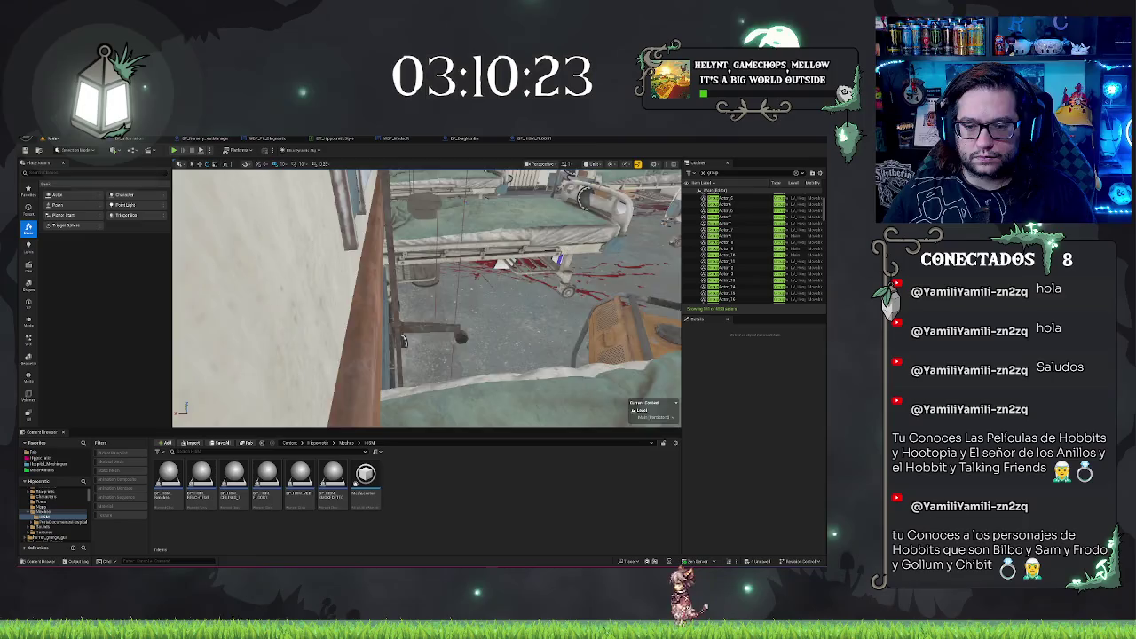
key(ctrl+z)
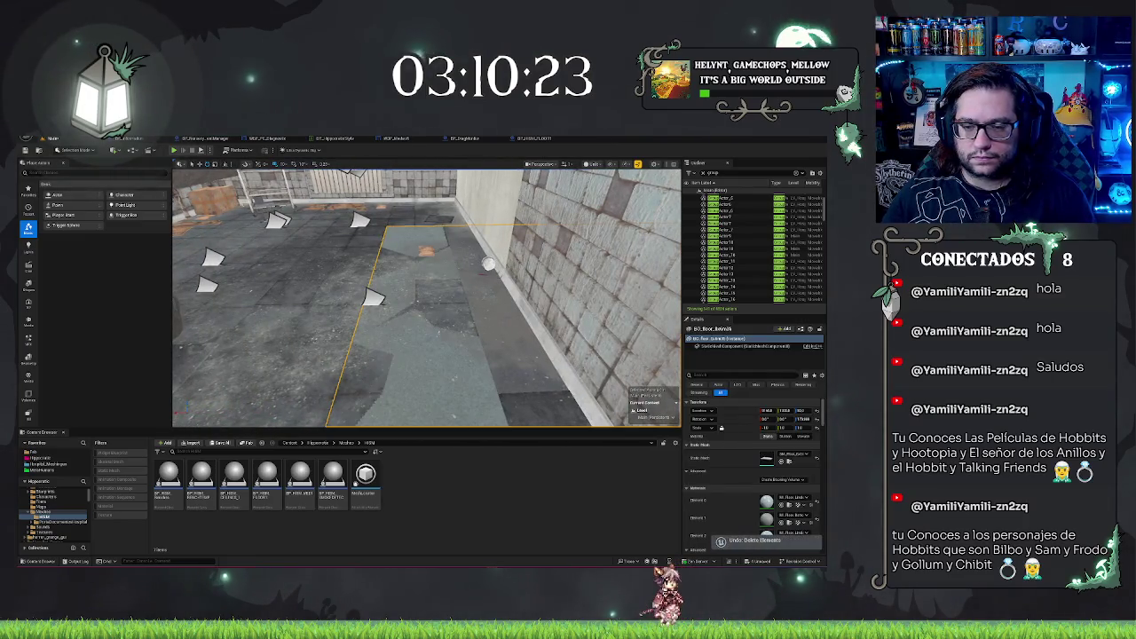
key(ctrl+z)
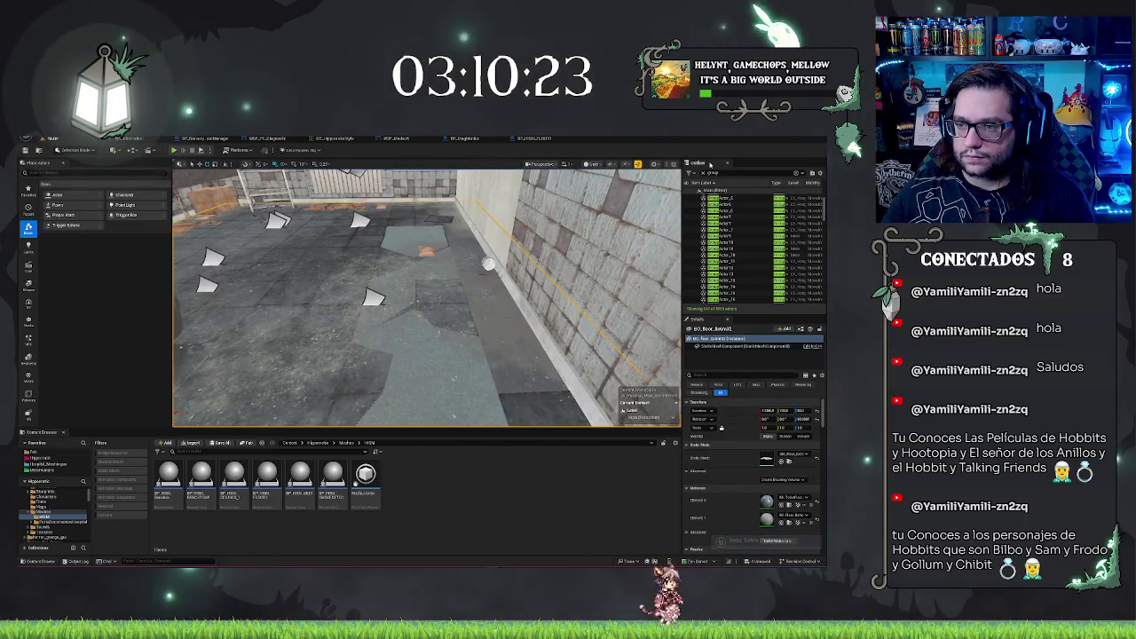
key(Escape)
- Frame the floor pieces from the actor list and undo to restore the deleted floor piece
key(f)
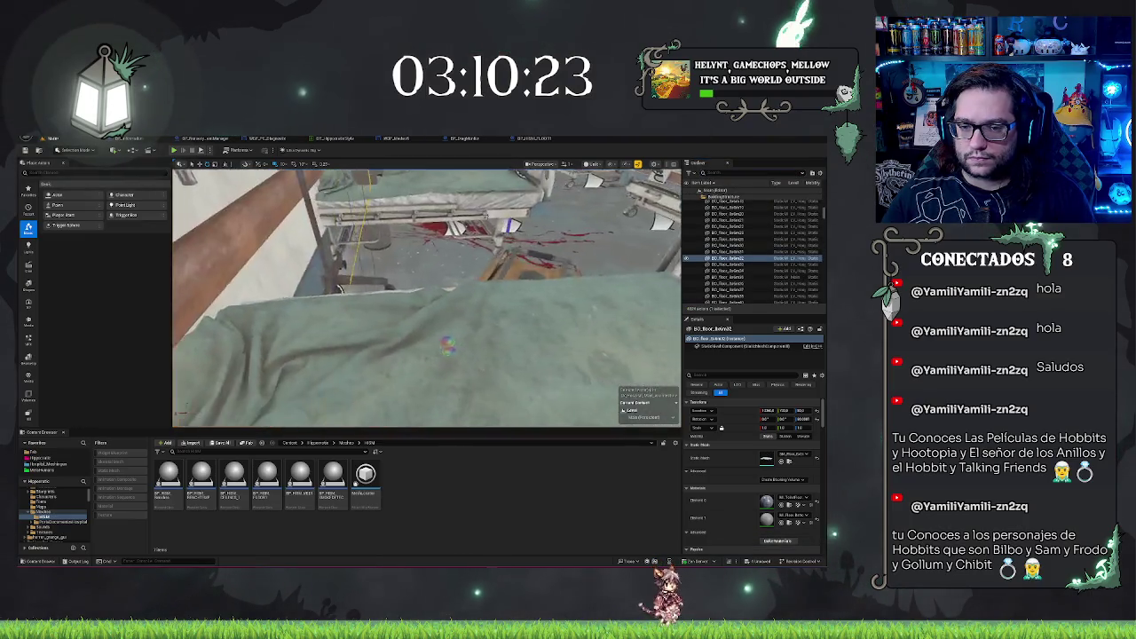
click(728, 245)
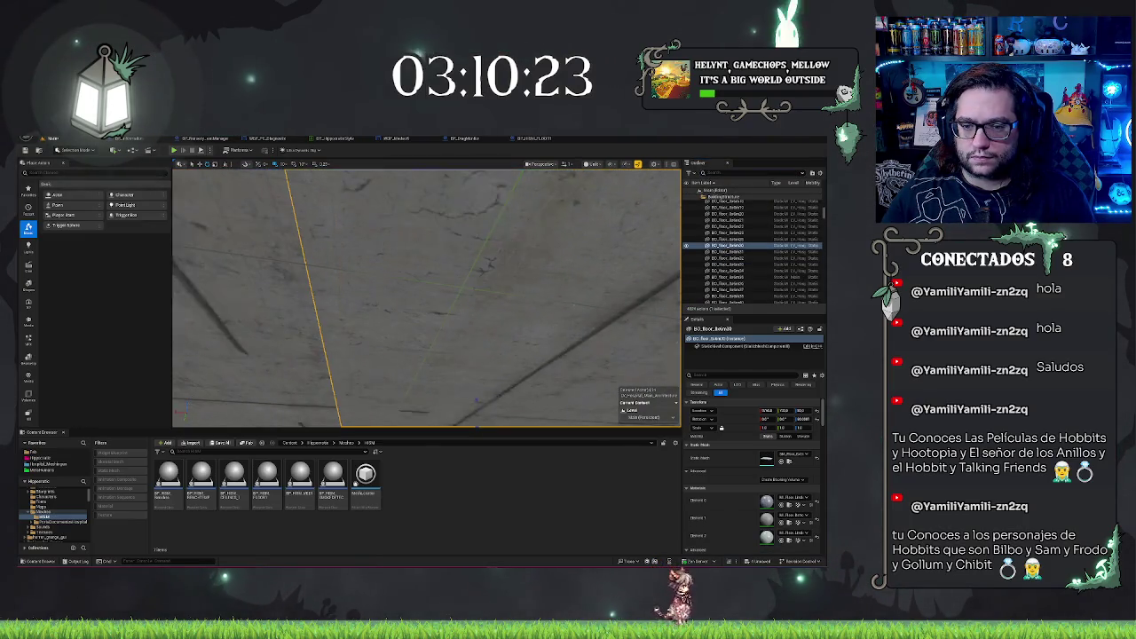
key(f)
drag(426, 297, 373, 293)
key(Escape)
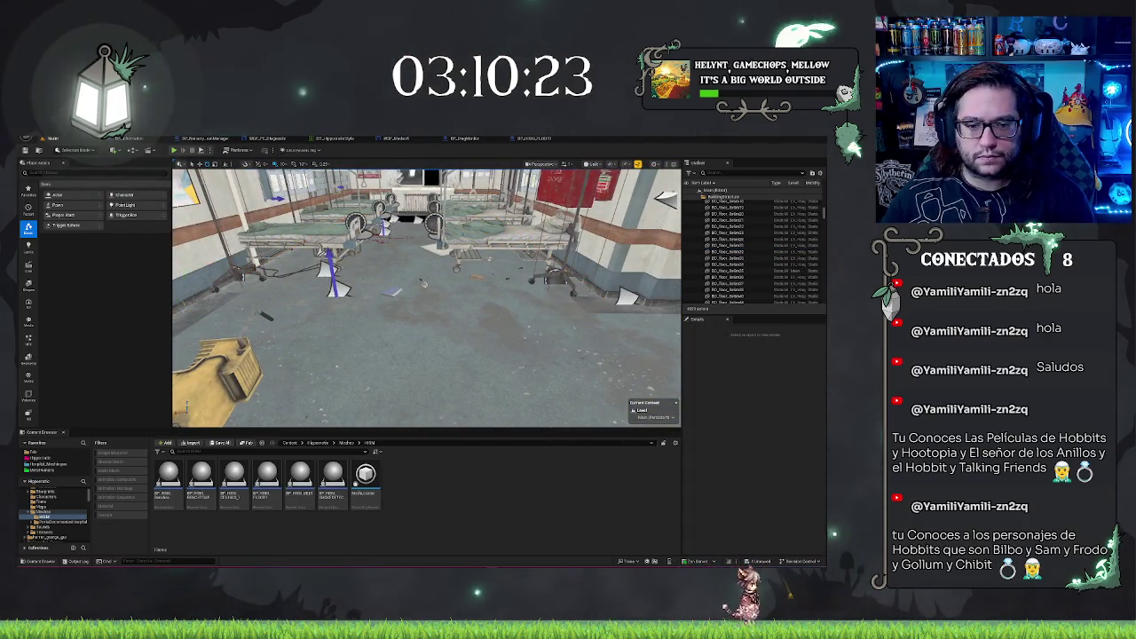
mouse_move(426, 297)
mouse_down()
mouse_move(408, 320)
mouse_move(426, 297)
mouse_up()
key(ctrl+z)
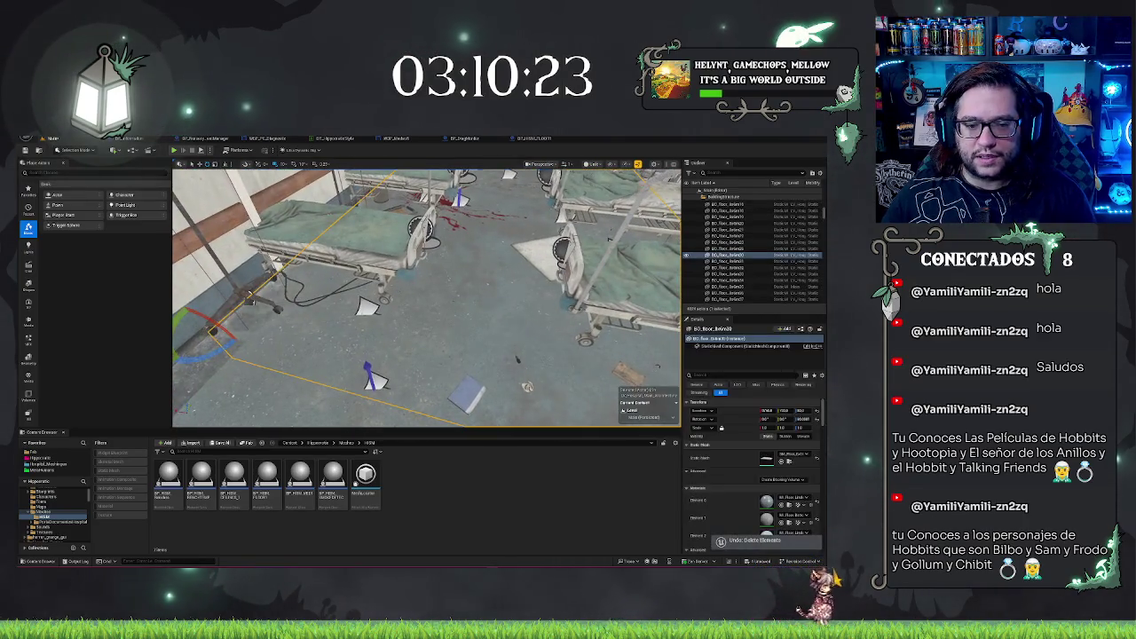
key(f)
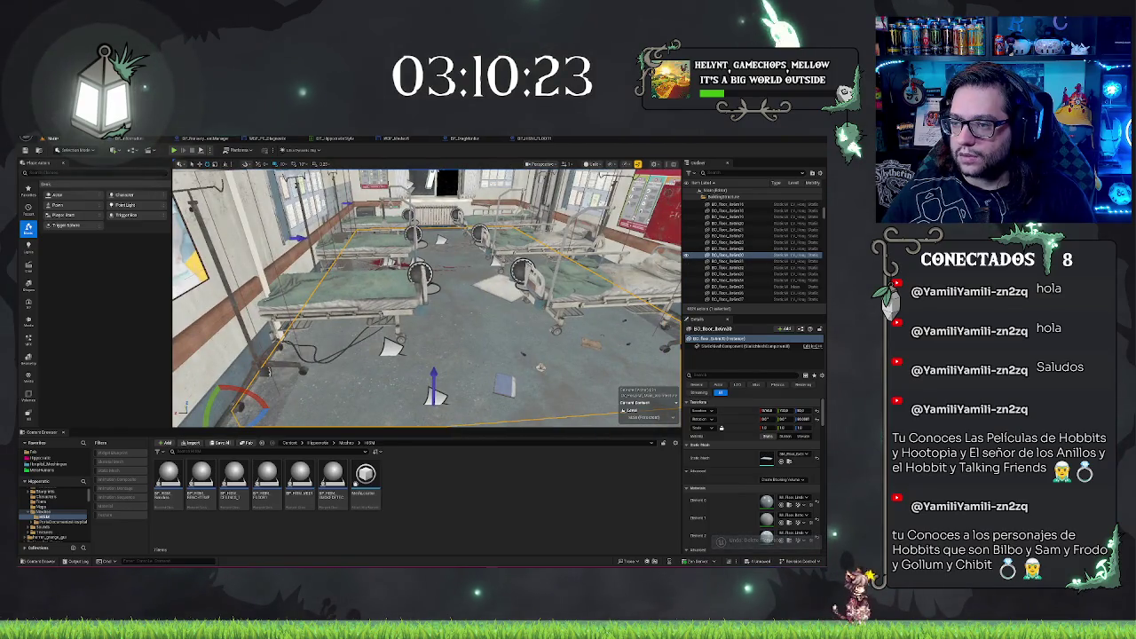
drag(426, 298, 542, 298)
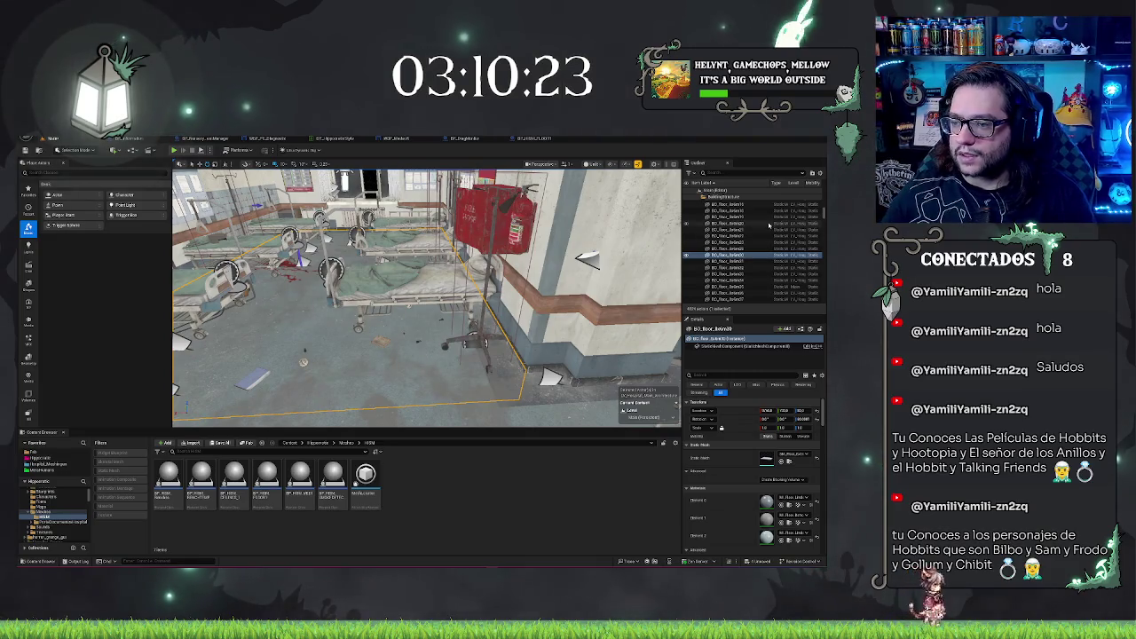
- Widen the Outliner panel and its Type column, then frame the selected actor
mouse_move(681, 175)
mouse_down()
mouse_move(584, 176)
mouse_move(644, 176)
mouse_up()
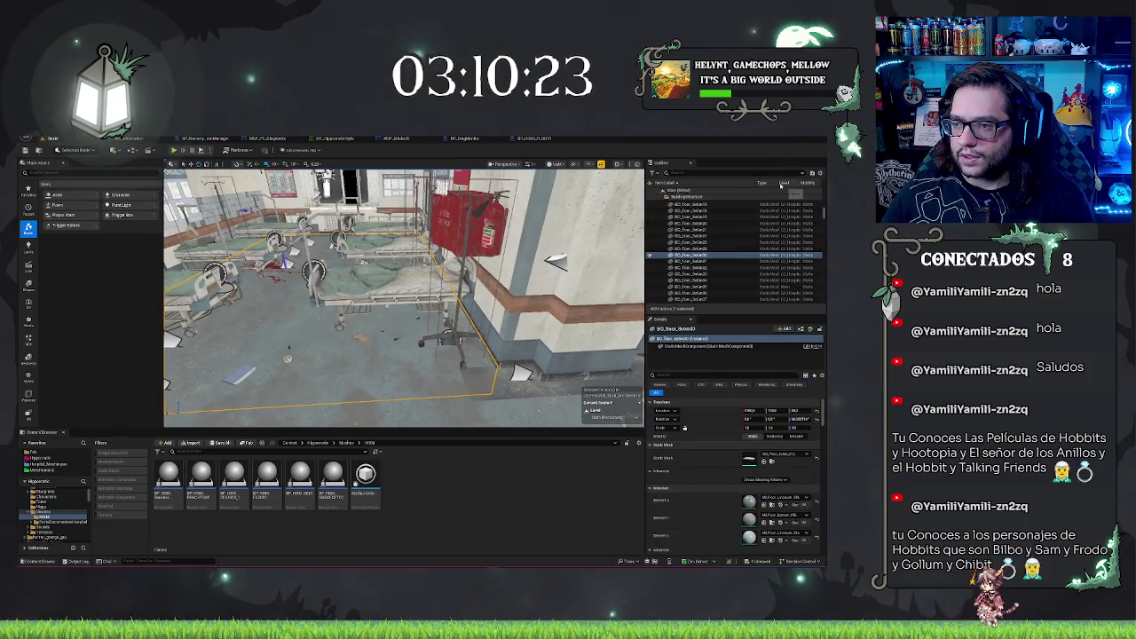
drag(754, 181, 735, 182)
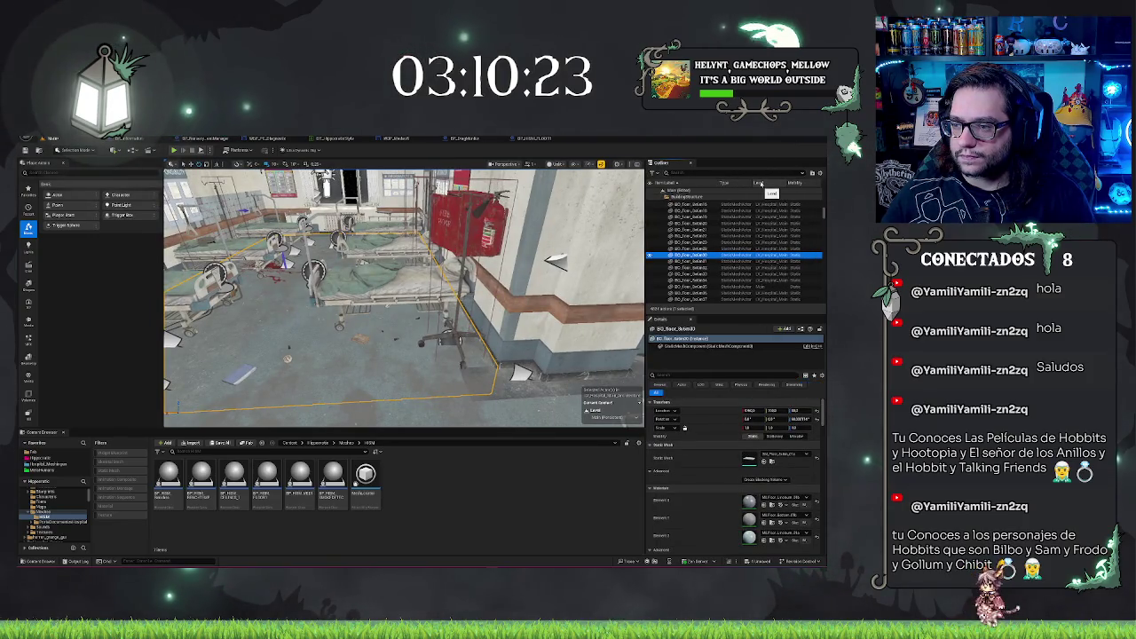
key(f)
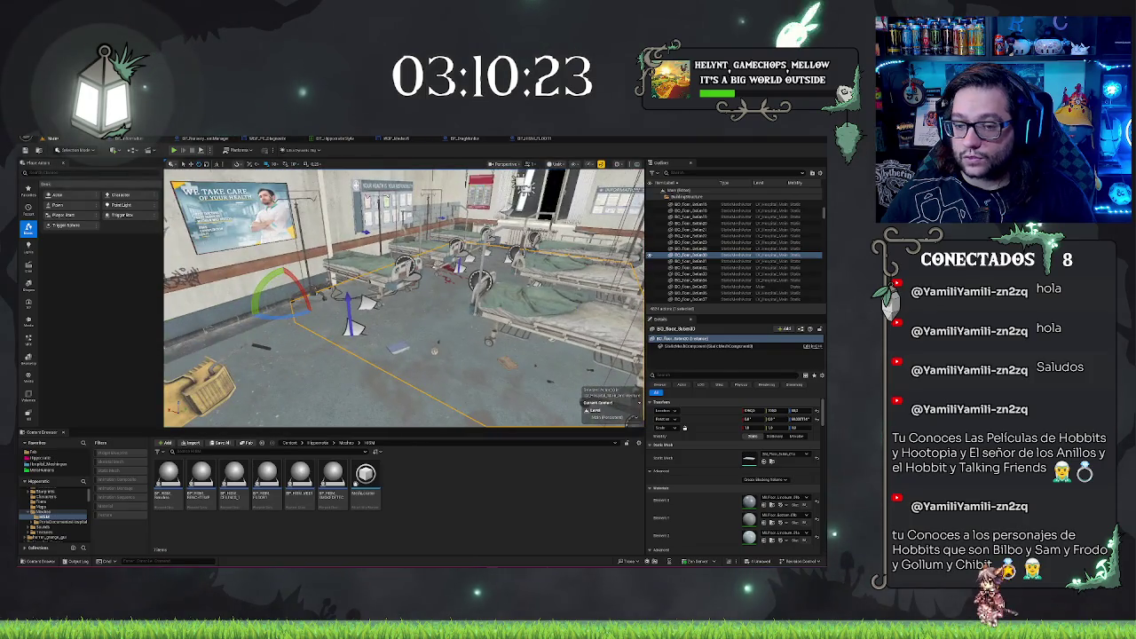
mouse_move(404, 293)
mouse_down()
mouse_move(355, 293)
mouse_move(404, 284)
mouse_move(404, 320)
mouse_move(377, 298)
mouse_up()
key(Escape)
mouse_move(528, 364)
mouse_down()
mouse_move(608, 312)
mouse_move(408, 308)
mouse_up()
key(ctrl+z)
click(701, 286)
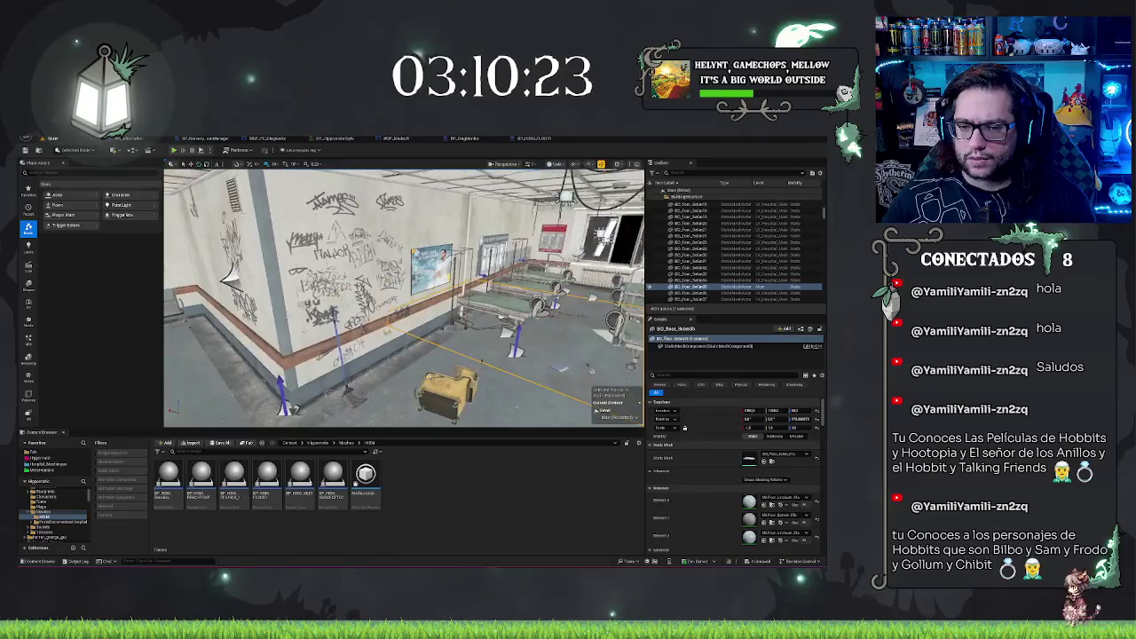
click(408, 308)
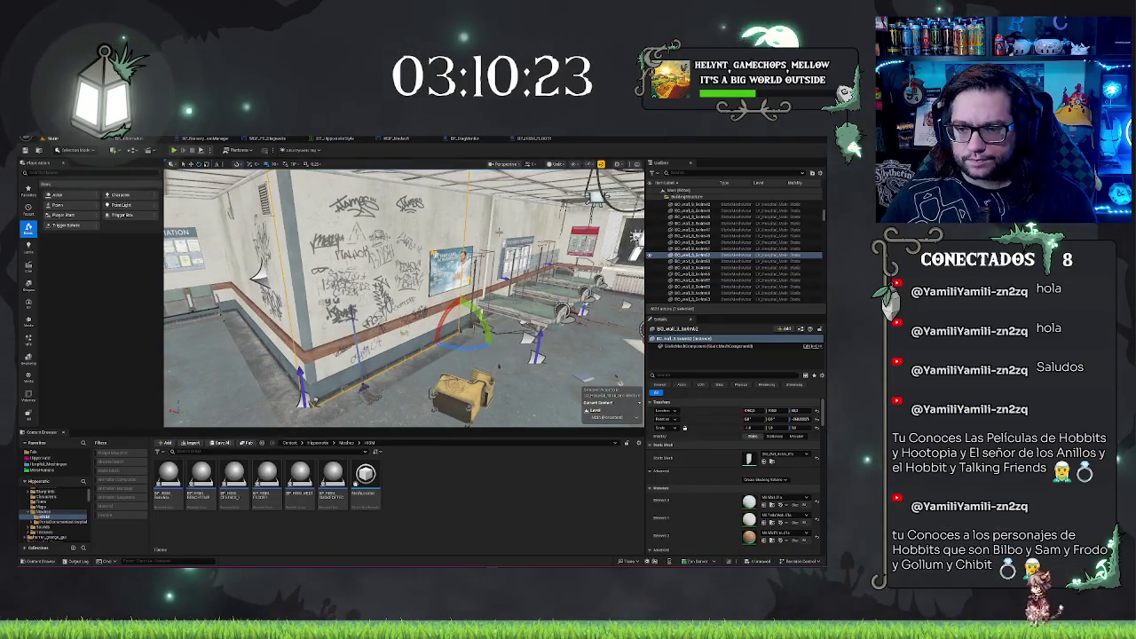
click(409, 307)
drag(408, 308, 391, 308)
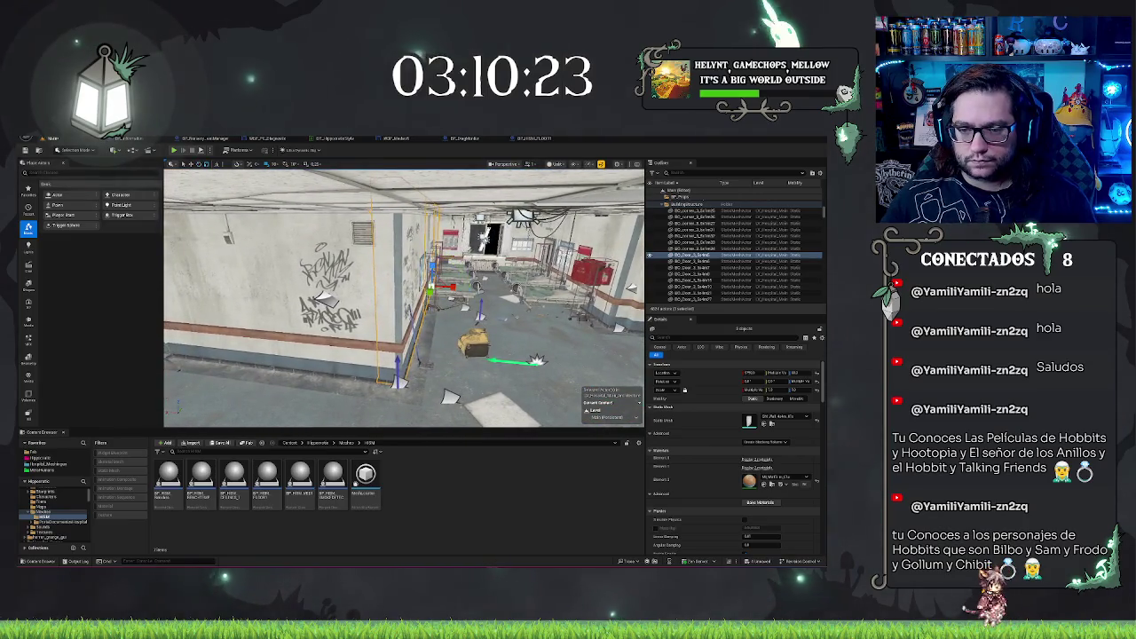
drag(391, 308, 382, 308)
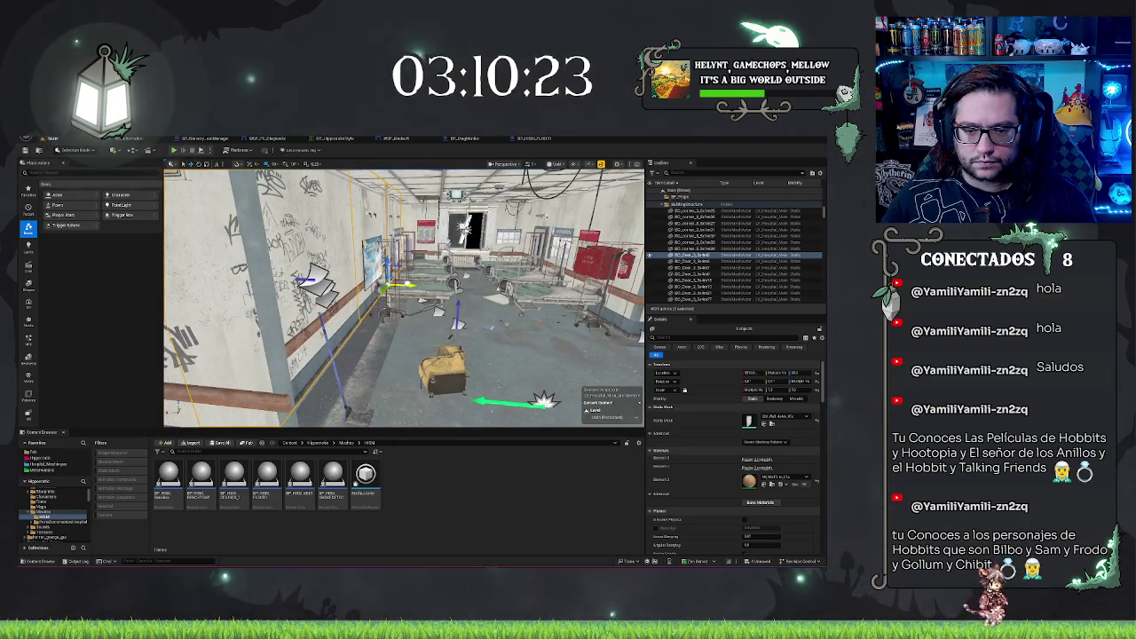
mouse_move(381, 308)
mouse_down()
mouse_move(377, 284)
mouse_move(355, 275)
mouse_move(404, 291)
mouse_move(390, 288)
mouse_up()
key(ctrl+z)
key(ctrl+z)
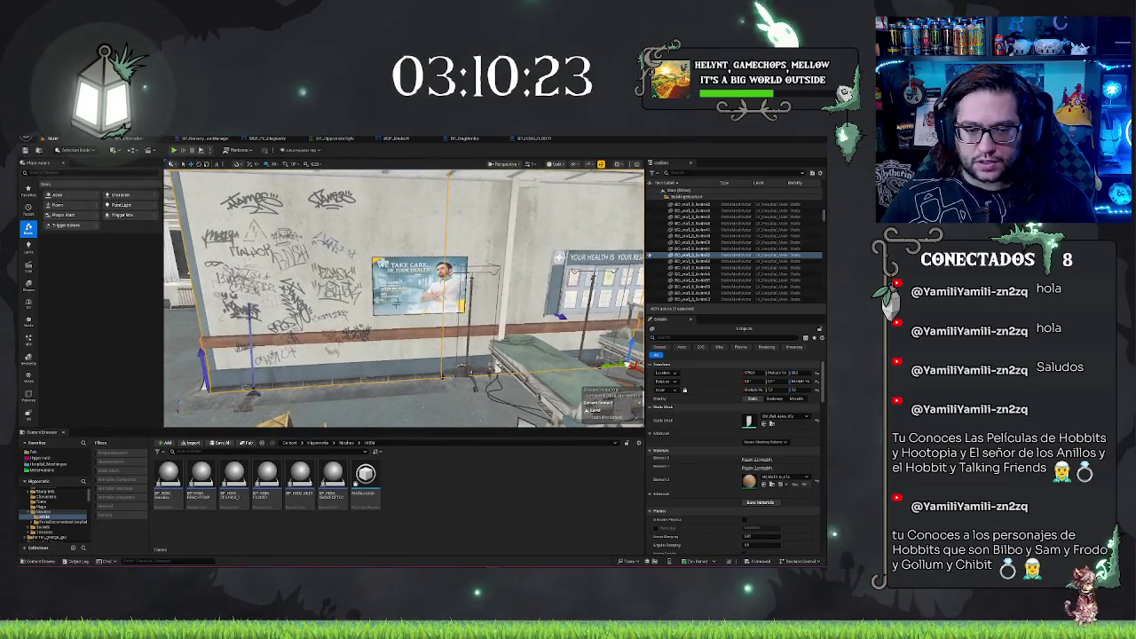
key(ctrl+z)
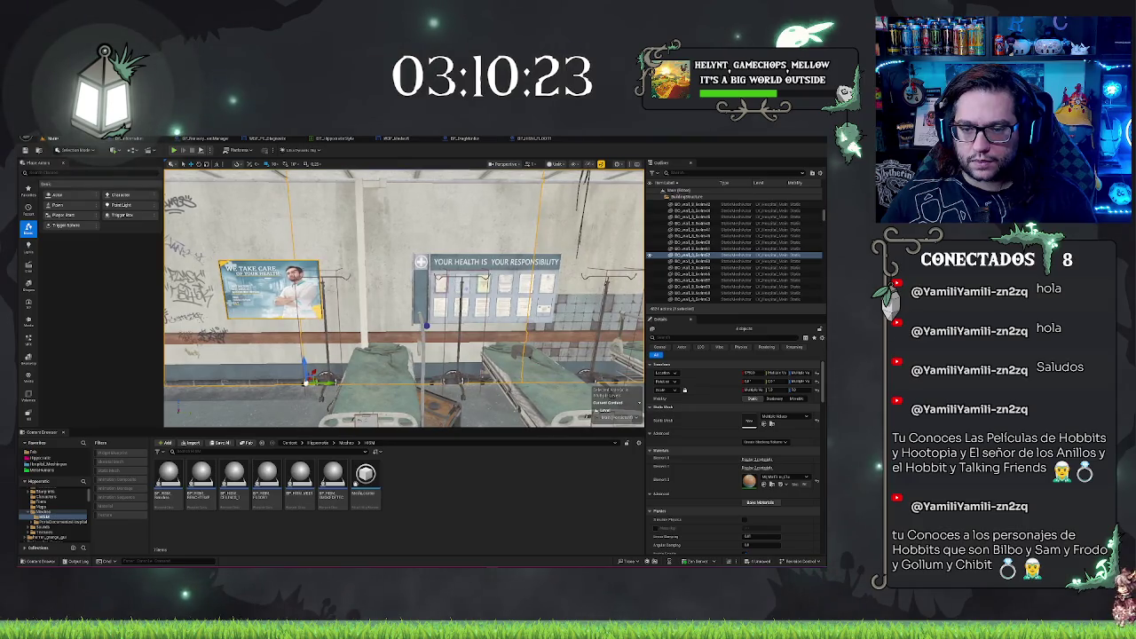
- Step back through the undo history to shift the wall pieces and poster along the graffiti wall
key(ctrl+z)
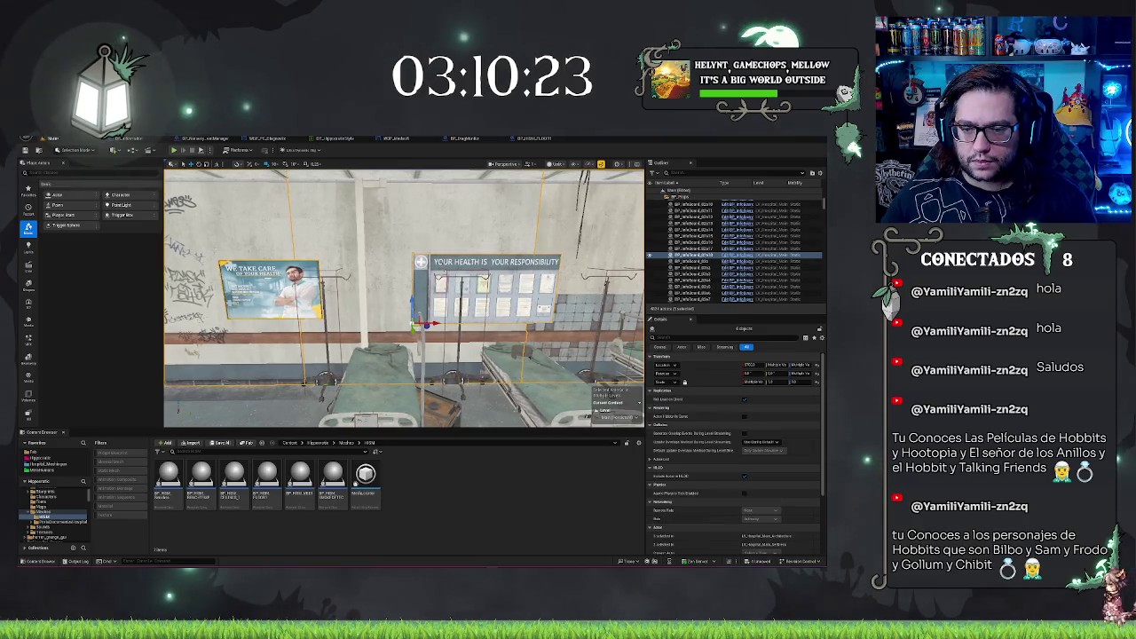
key(ctrl+z)
key(ctrl+z)
key(ctrl+z)
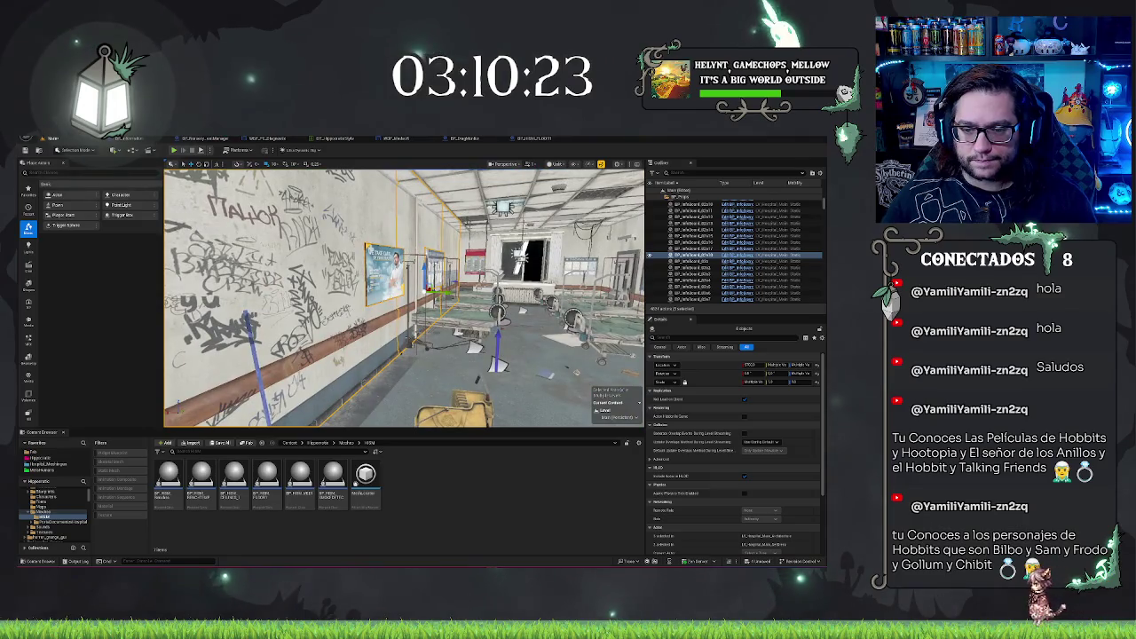
key(ctrl+z)
key(ctrl+z)
key(ctrl+z)
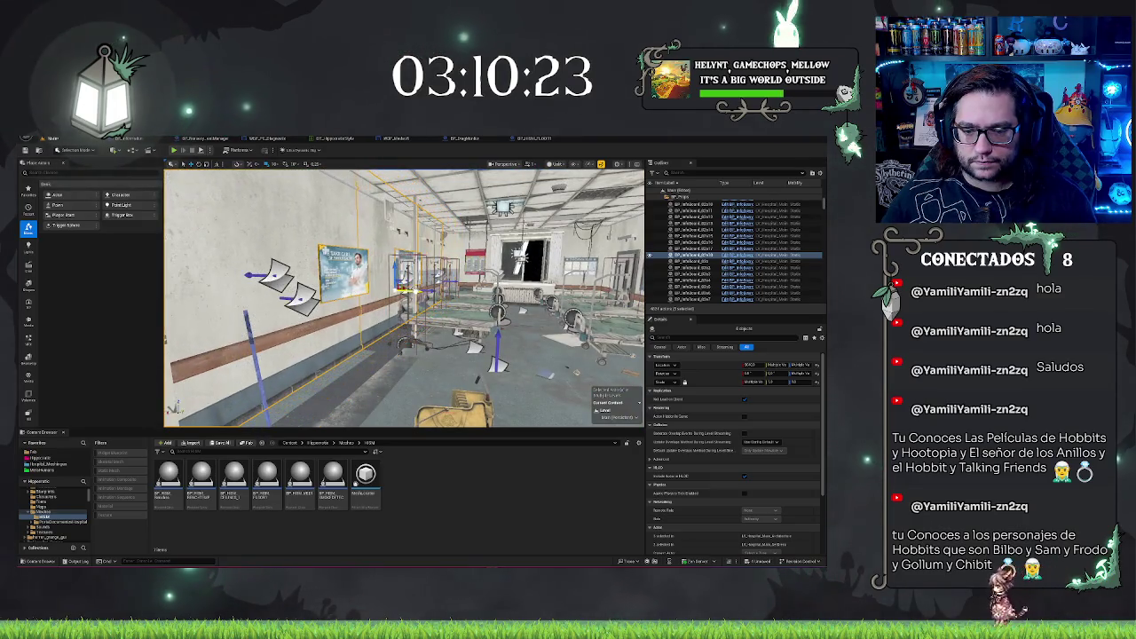
key(ctrl+z)
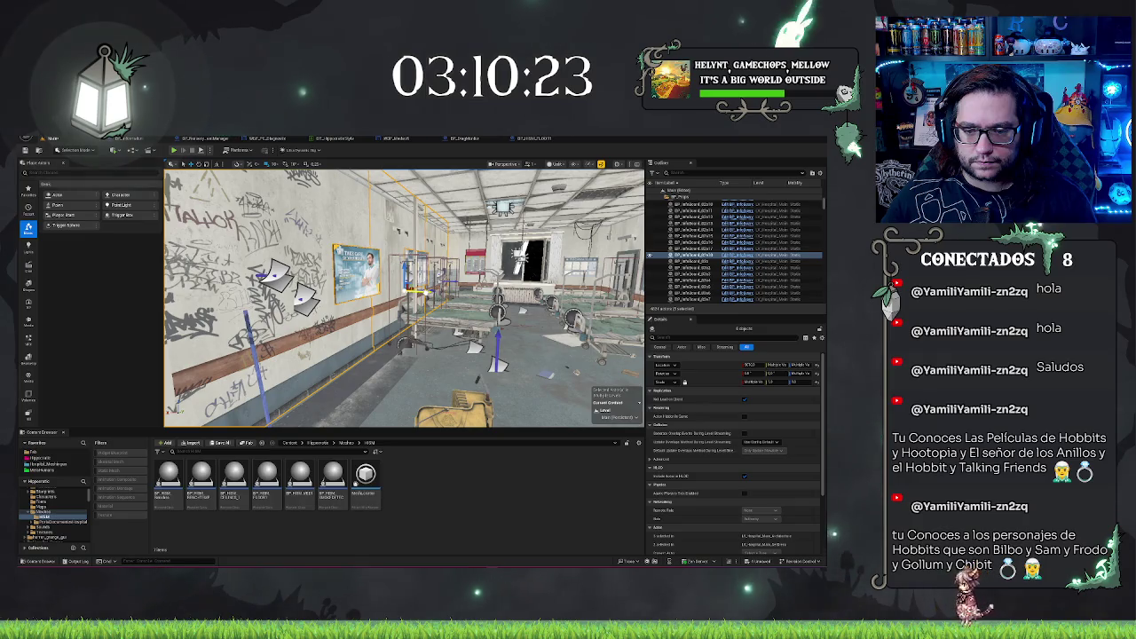
key(ctrl+z)
key(ctrl+z)
key(ctrl+z)
key(ctrl+z)
key(ctrl+z)
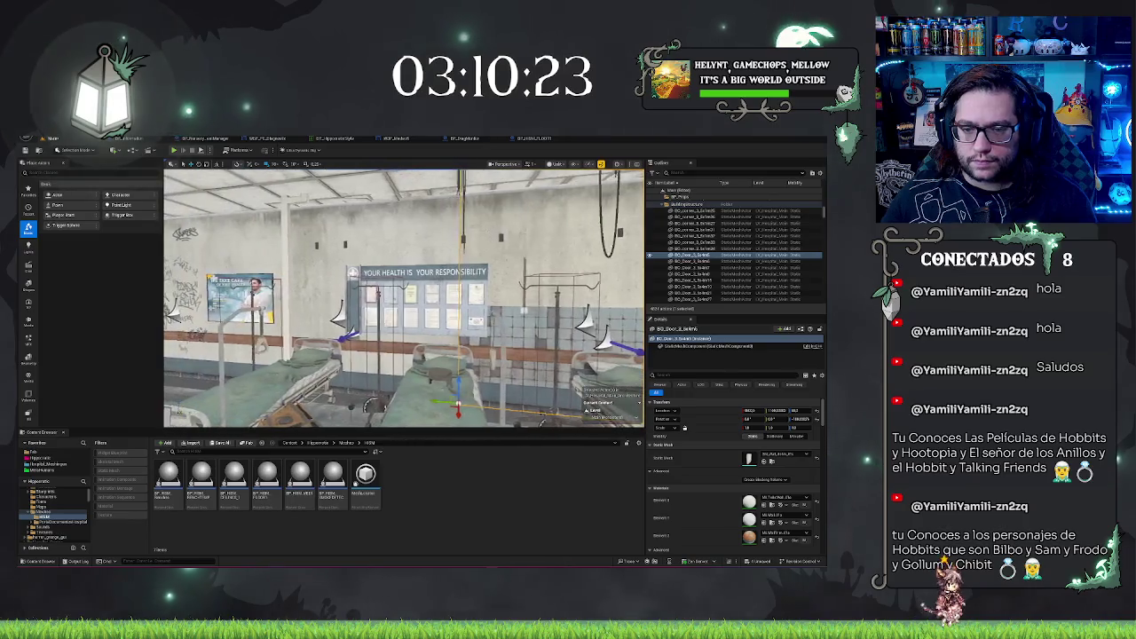
key(ctrl+z)
key(ctrl+z)
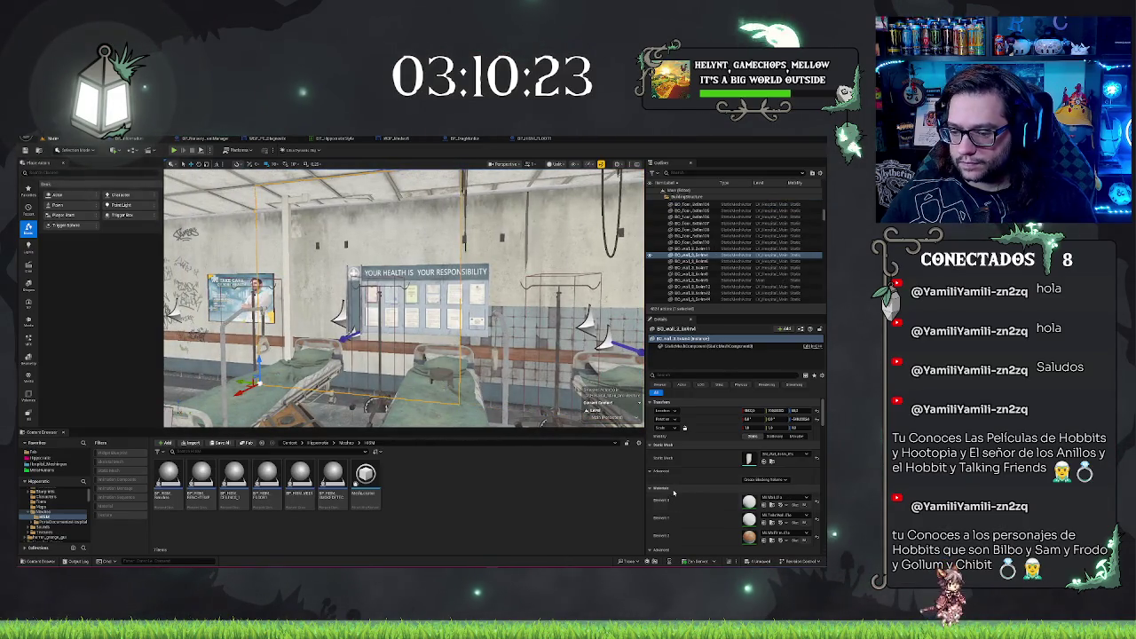
- Frame the wall piece beside the ward doorway, then select the door behind it
right_click(674, 490)
click(665, 510)
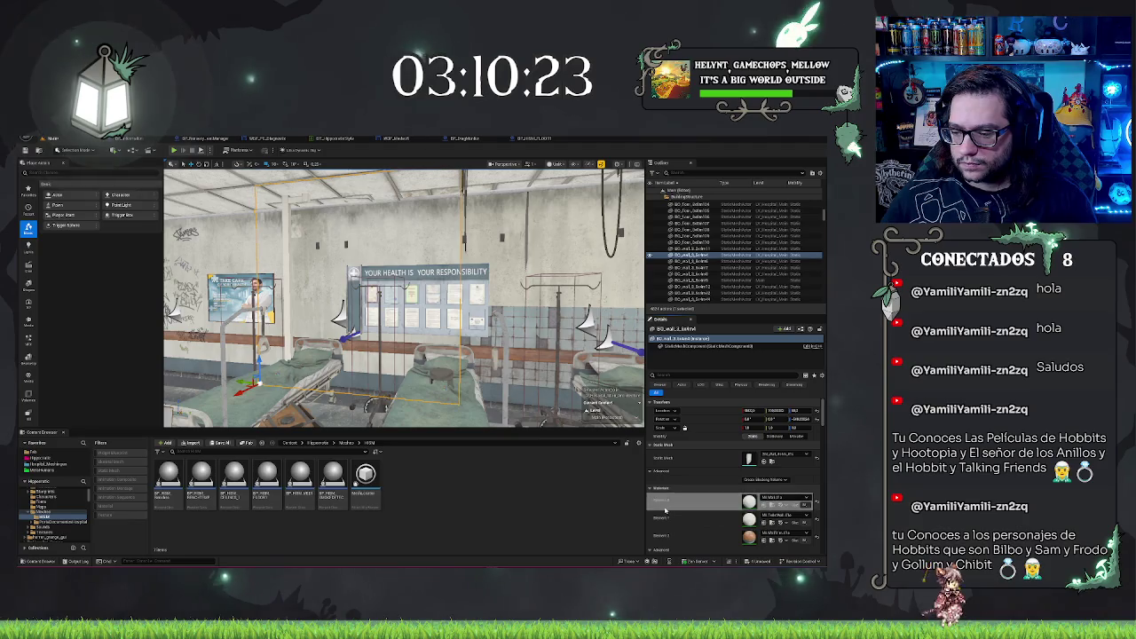
key(ctrl+z)
key(ctrl+z)
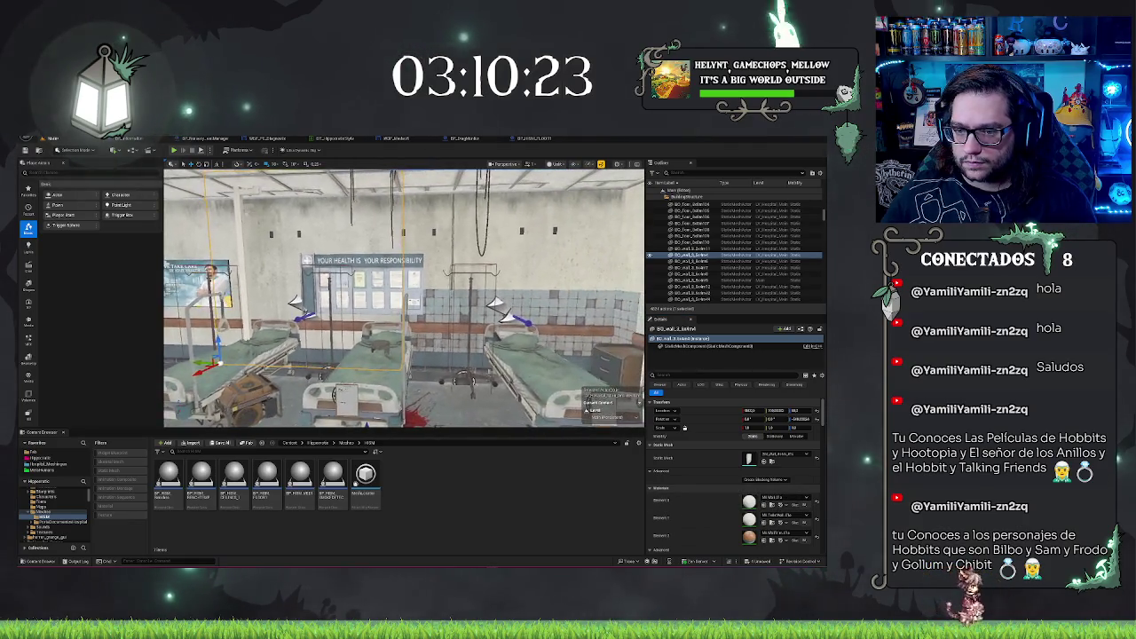
key(ctrl+z)
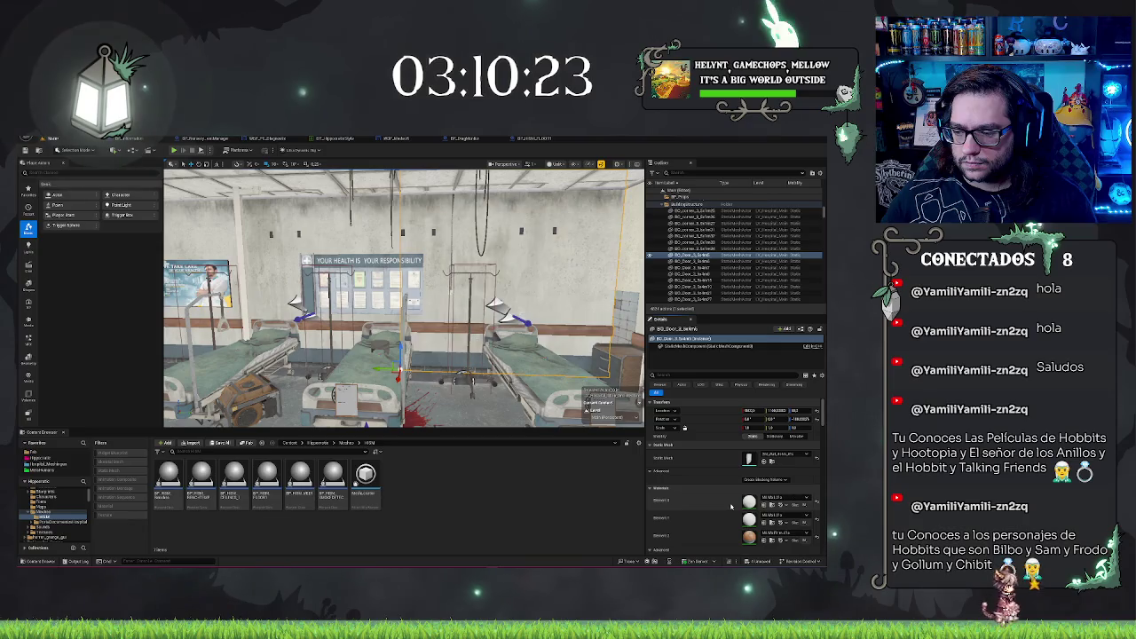
right_click(344, 242)
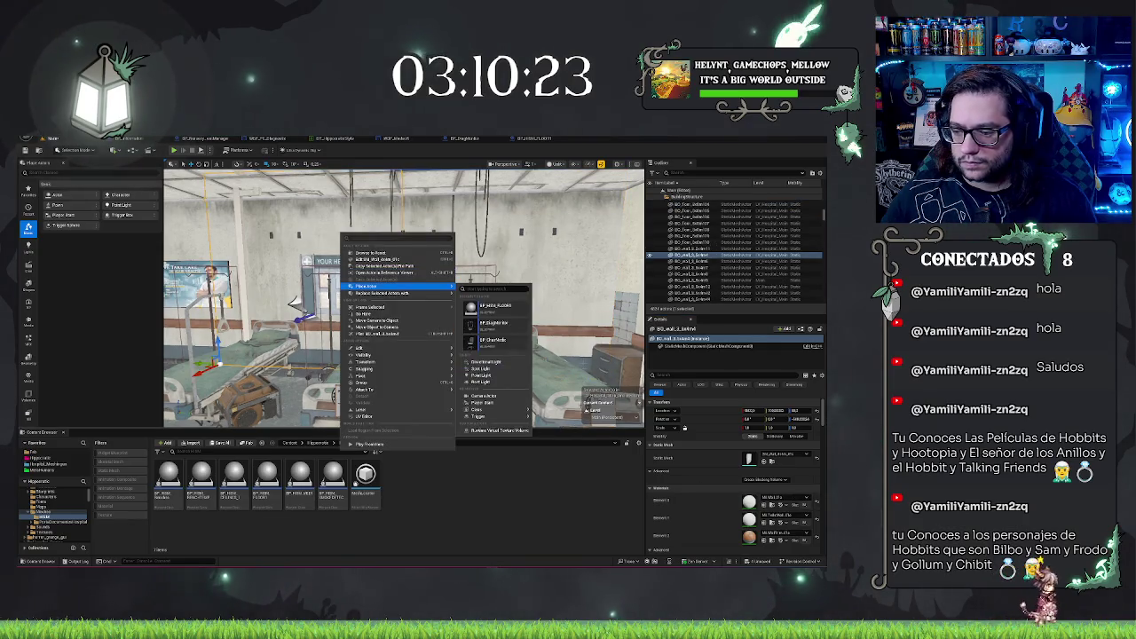
key(ctrl+z)
key(ctrl+z)
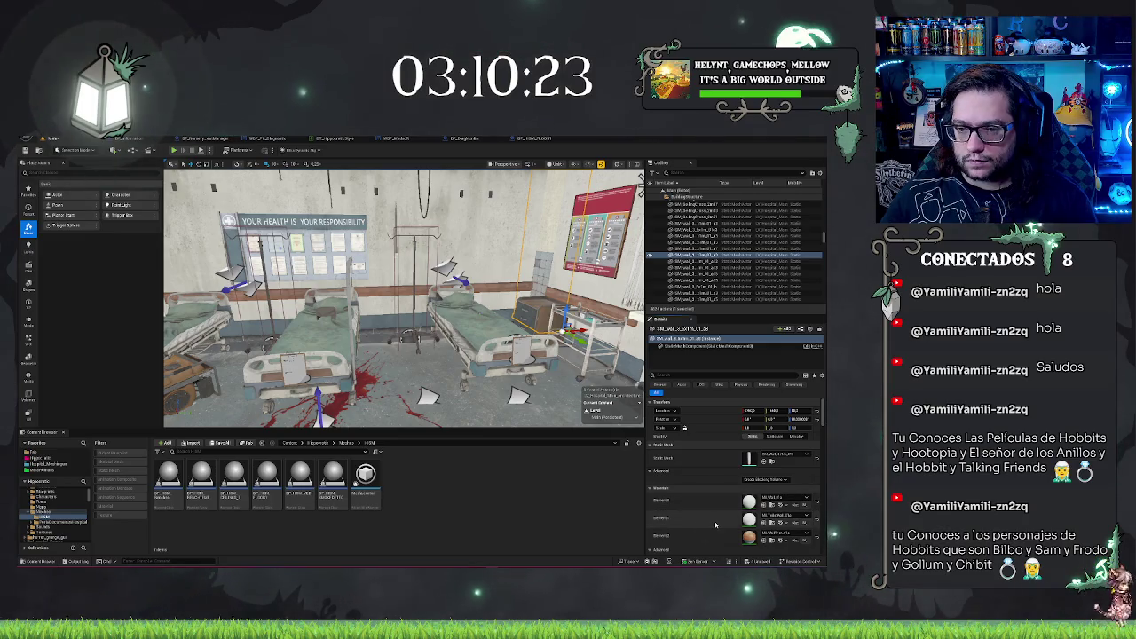
key(f)
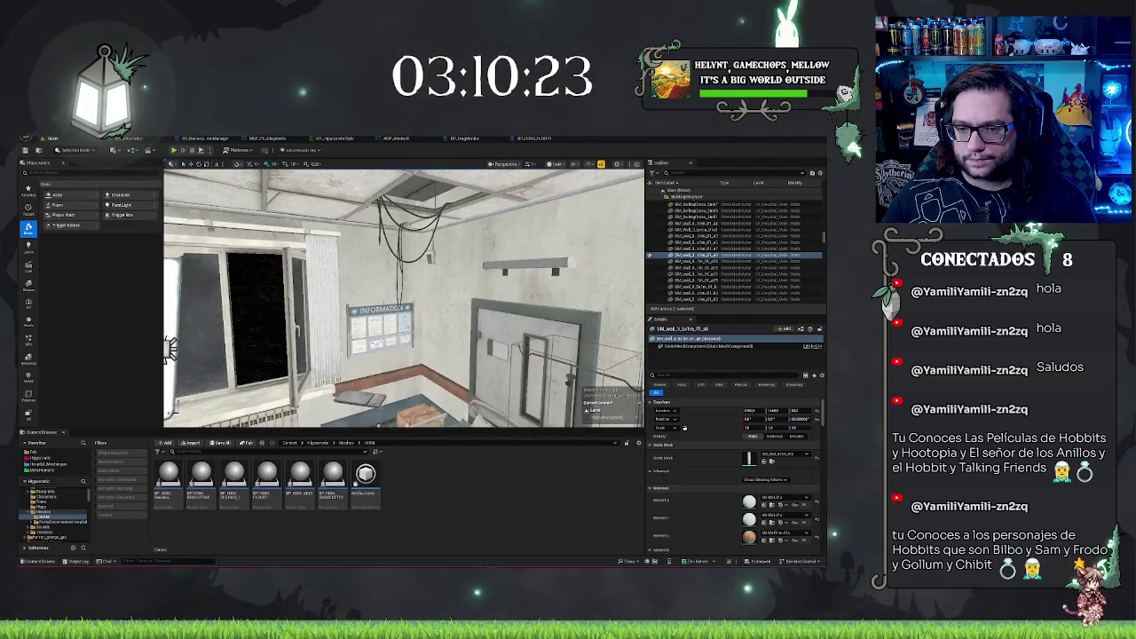
click(542, 373)
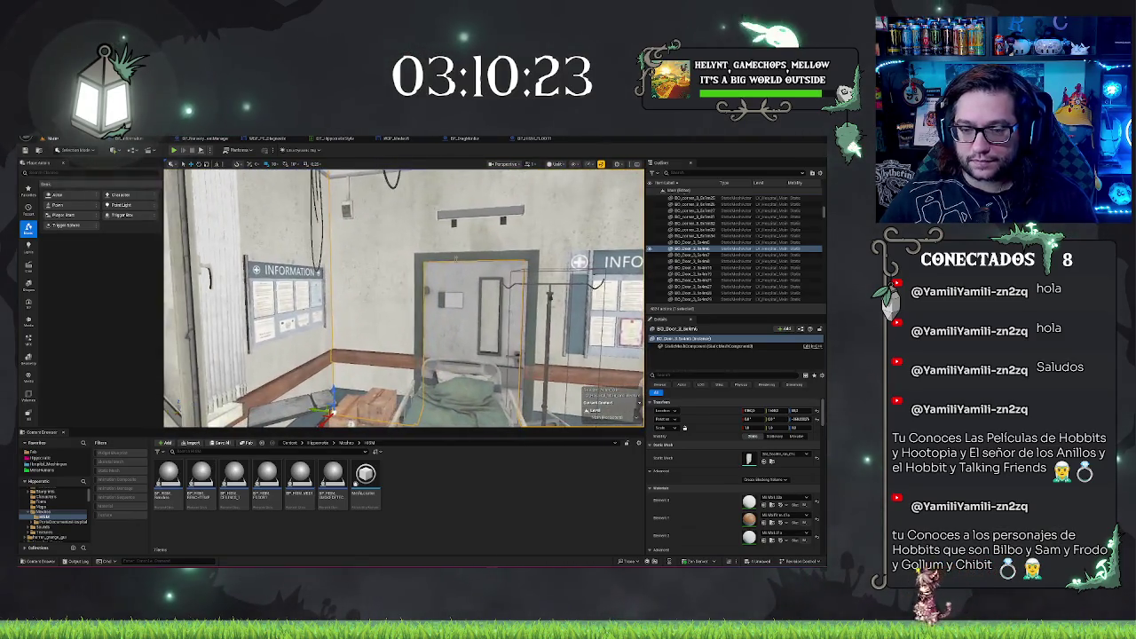
key(Escape)
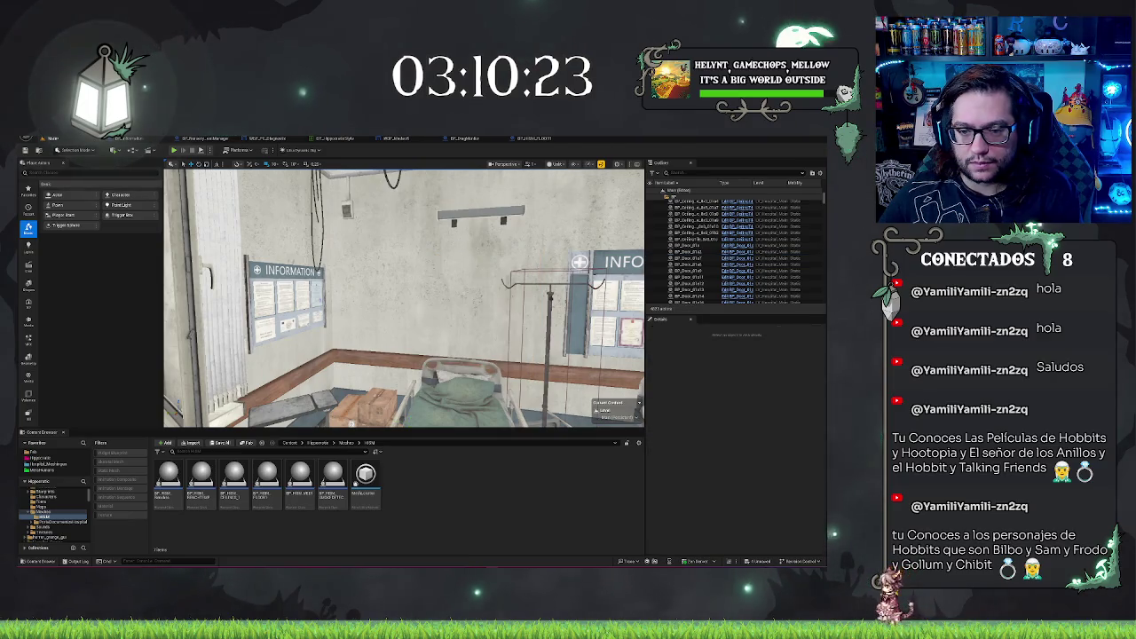
click(426, 266)
key(Delete)
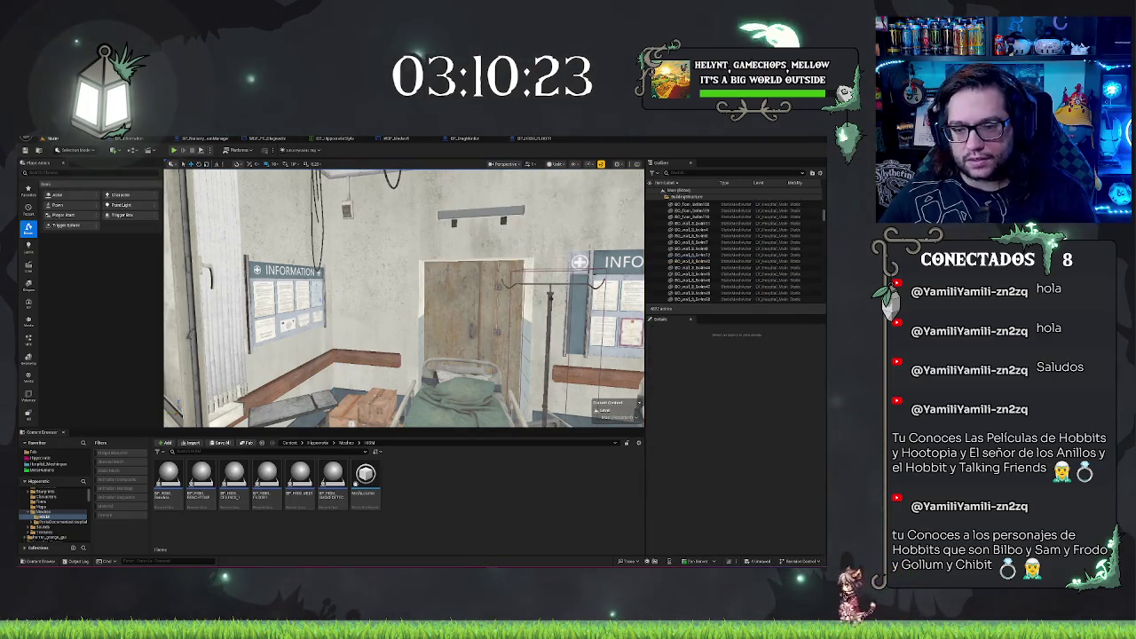
click(690, 252)
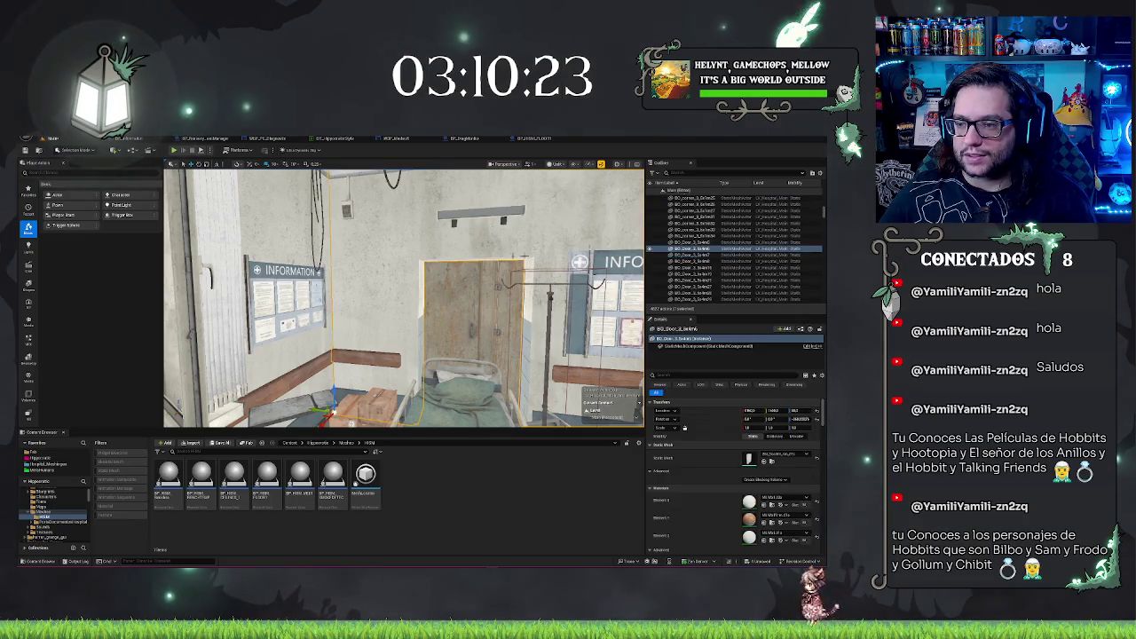
key(ctrl+z)
key(ctrl+z)
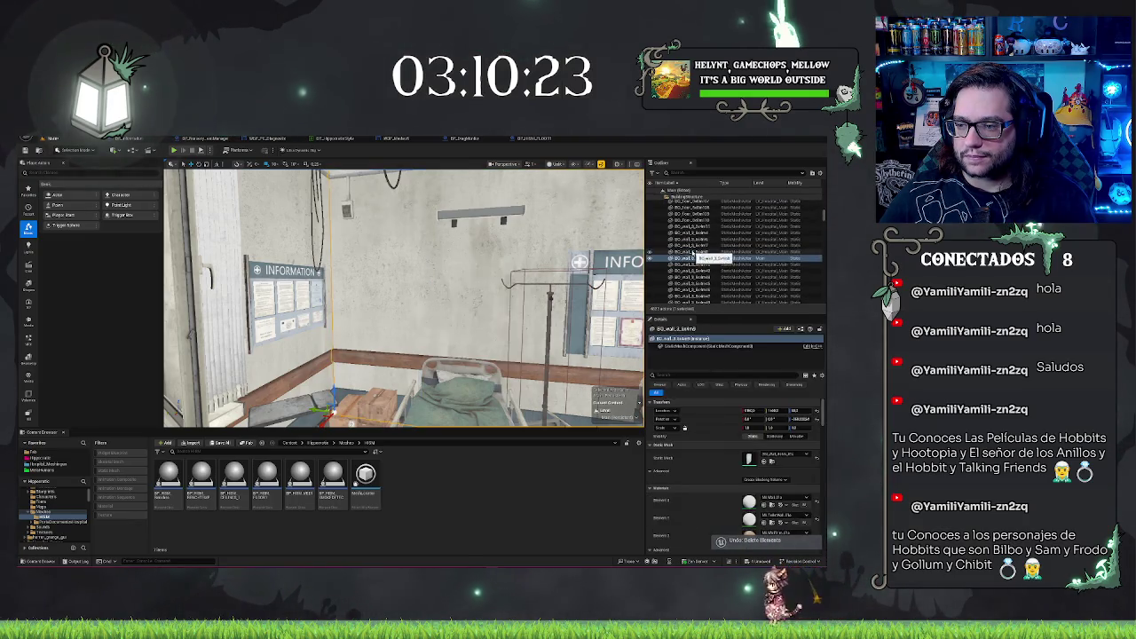
key(f)
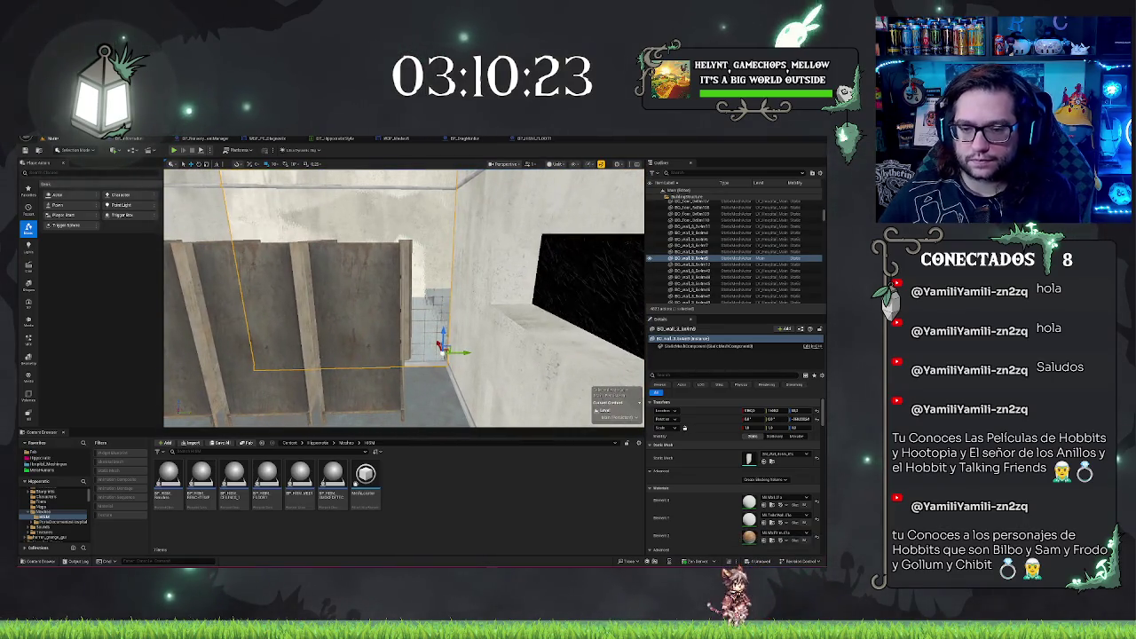
click(350, 311)
key(Escape)
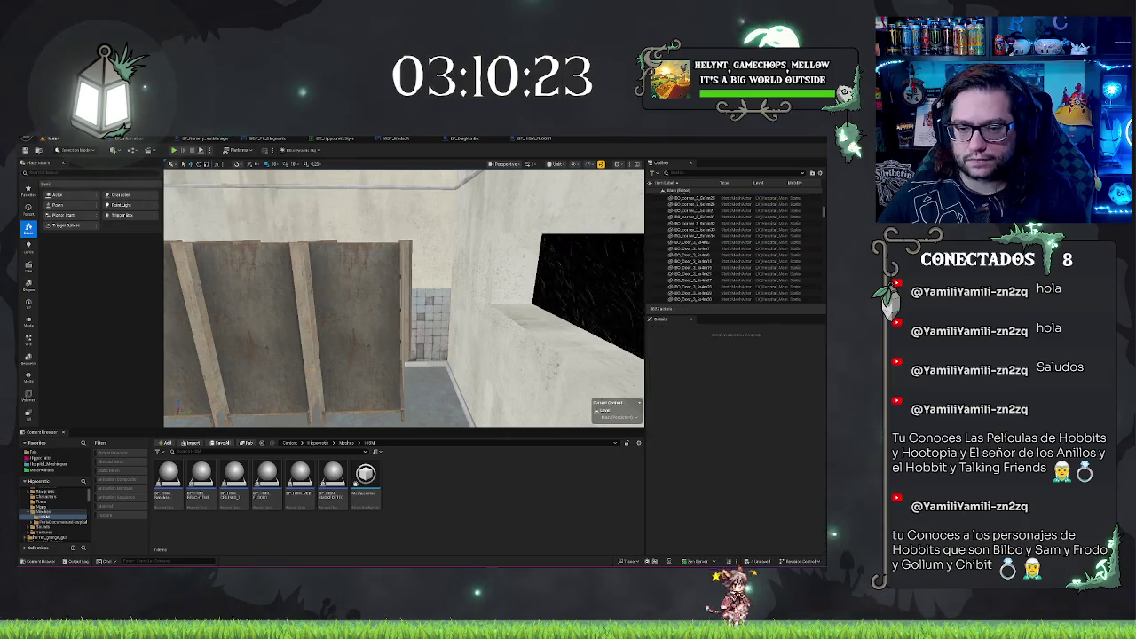
mouse_move(403, 297)
mouse_down()
mouse_move(355, 355)
mouse_move(417, 351)
mouse_move(402, 392)
mouse_up()
- Select the red extinguisher box and slide it right along the ward wall
click(504, 301)
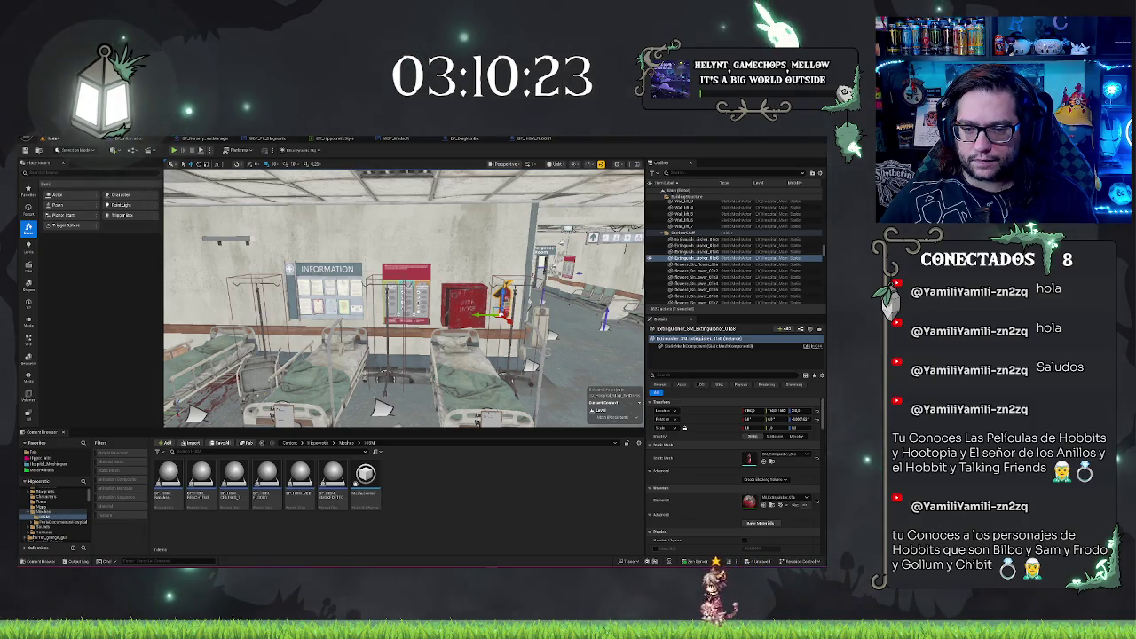
click(465, 306)
drag(465, 306, 413, 354)
mouse_move(355, 391)
mouse_down()
mouse_move(328, 413)
mouse_move(278, 412)
mouse_up()
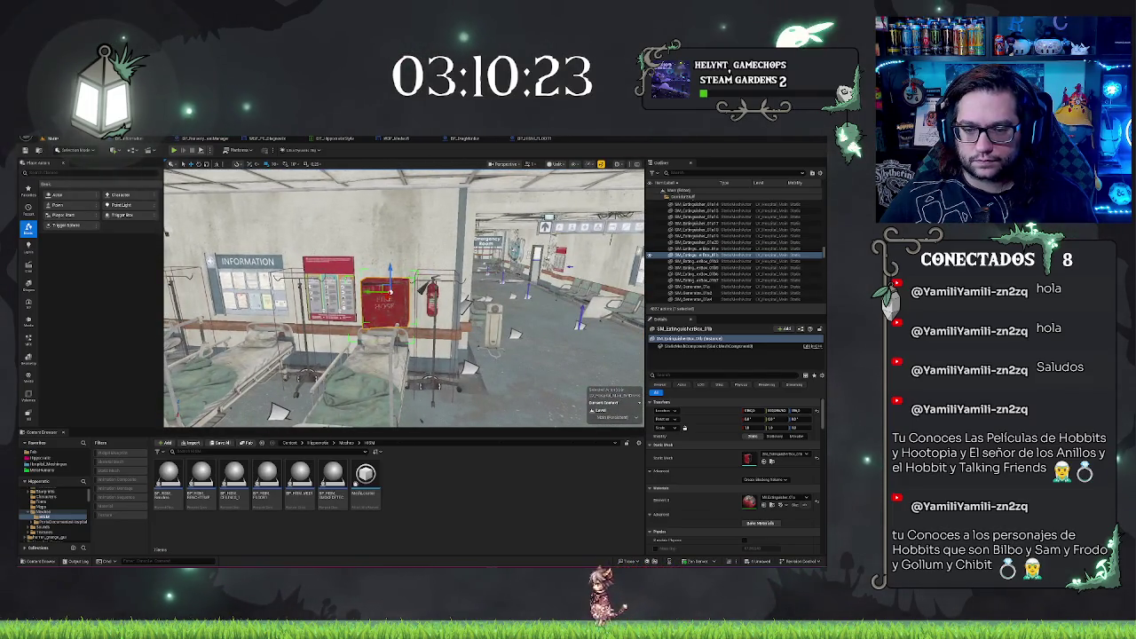
click(293, 297)
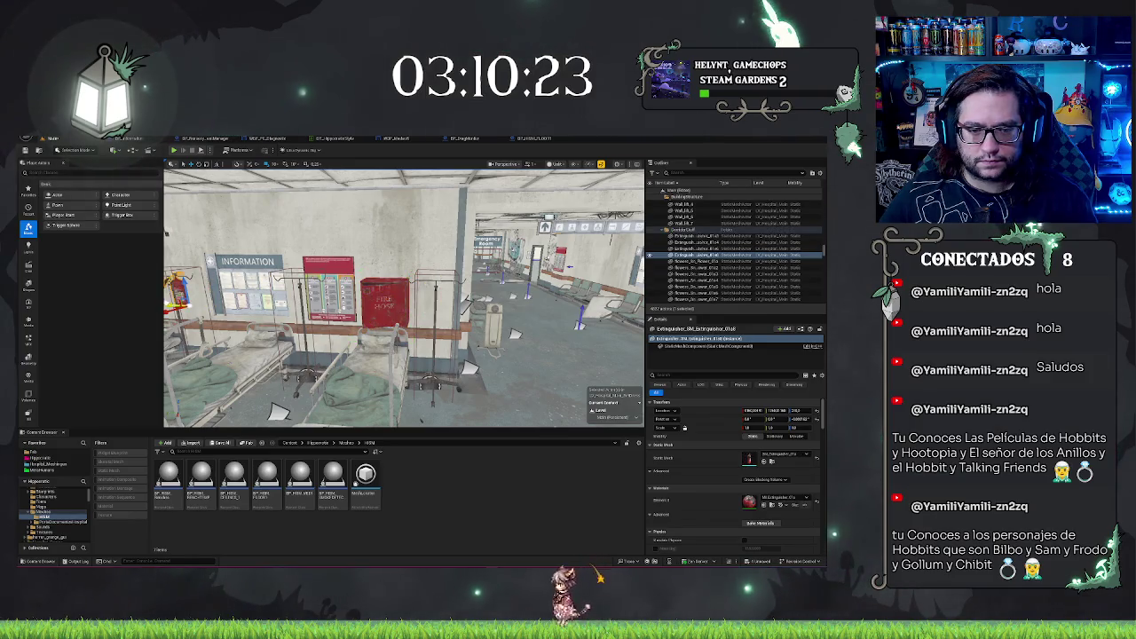
click(384, 297)
drag(373, 290, 410, 294)
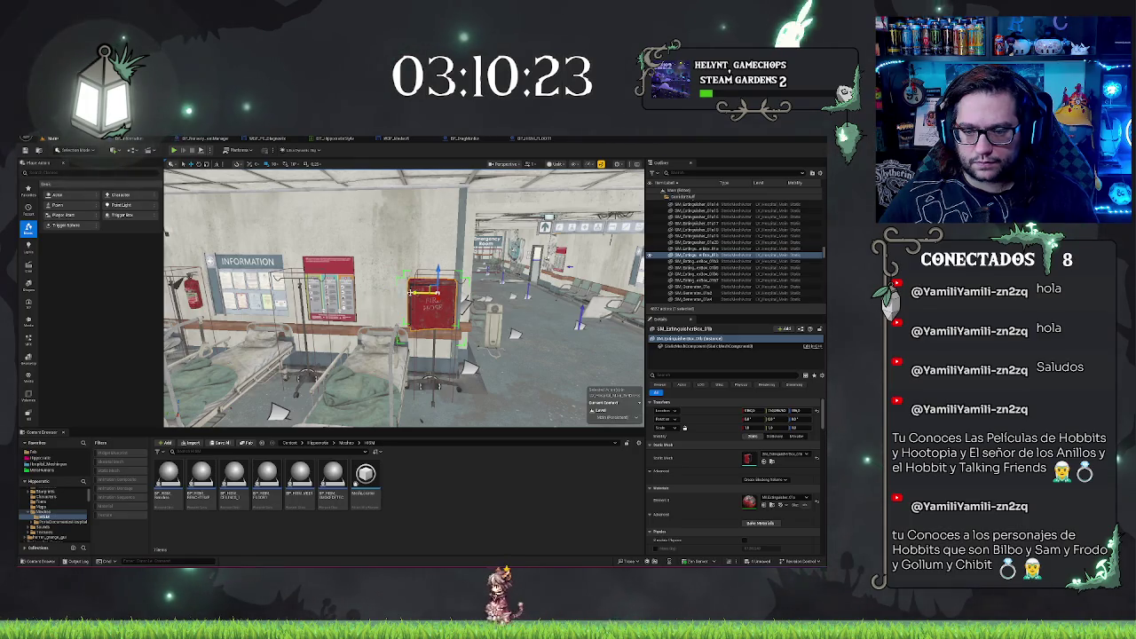
- Attempt deleting the extinguisher box twice, cancelling the confirmation both times so it stays
key(Delete)
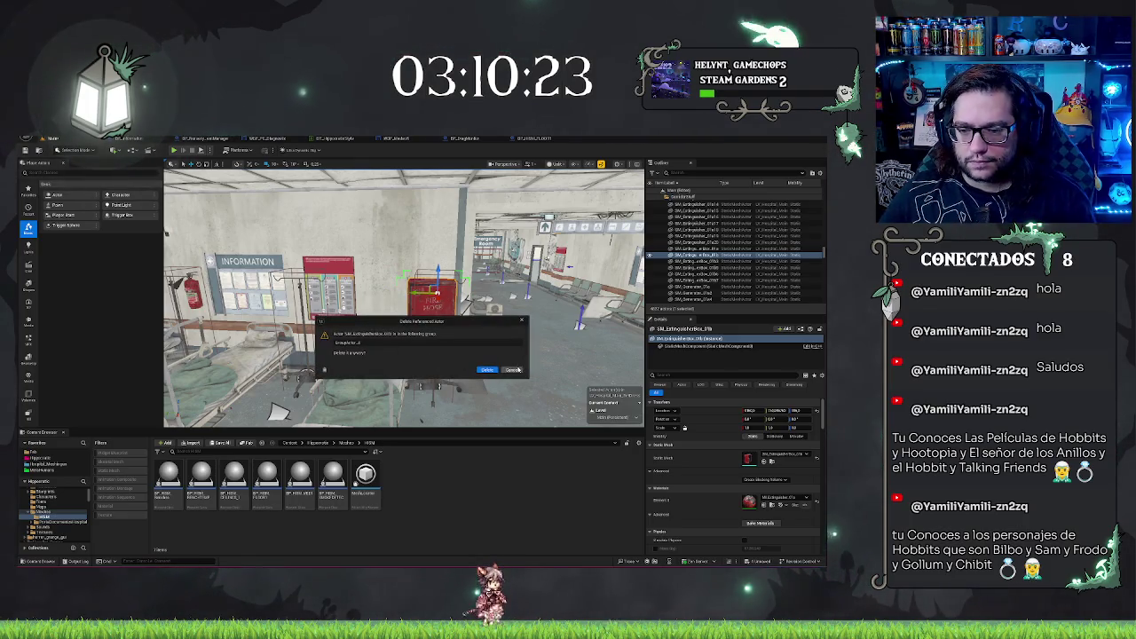
click(515, 369)
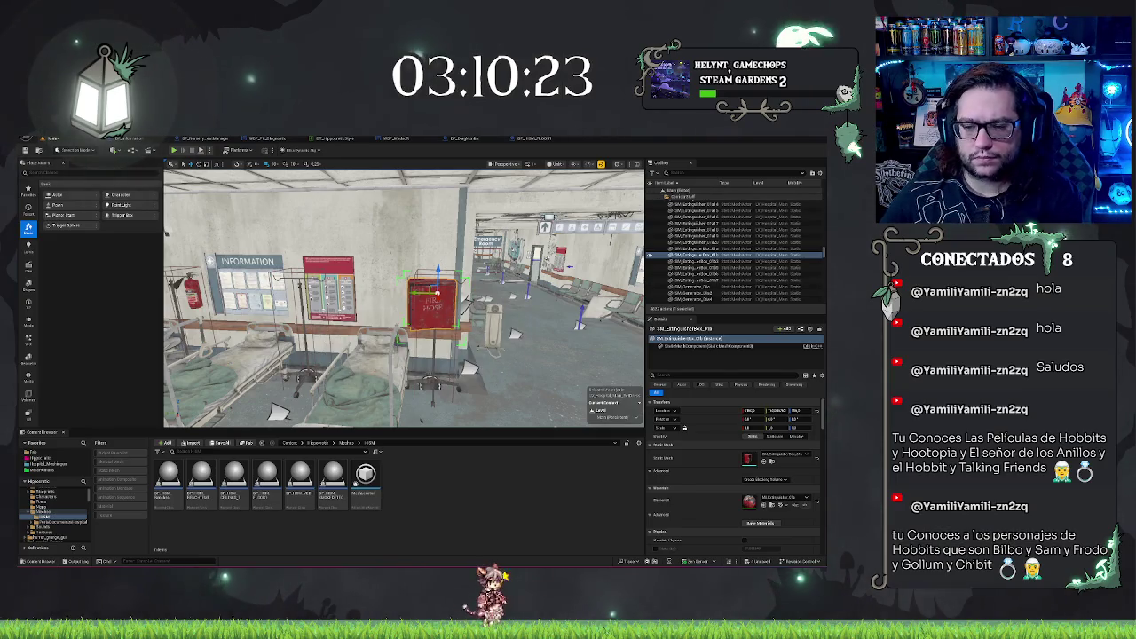
key(Delete)
click(519, 370)
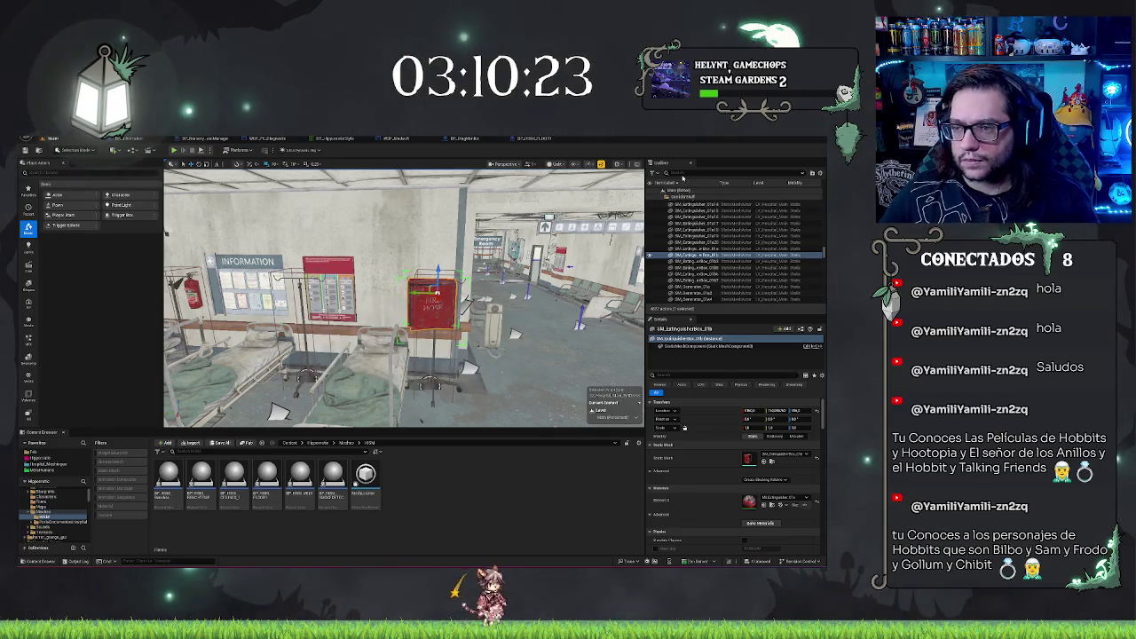
- Filter the Outliner with 'rad' and select matching actors from the list
text(rad)
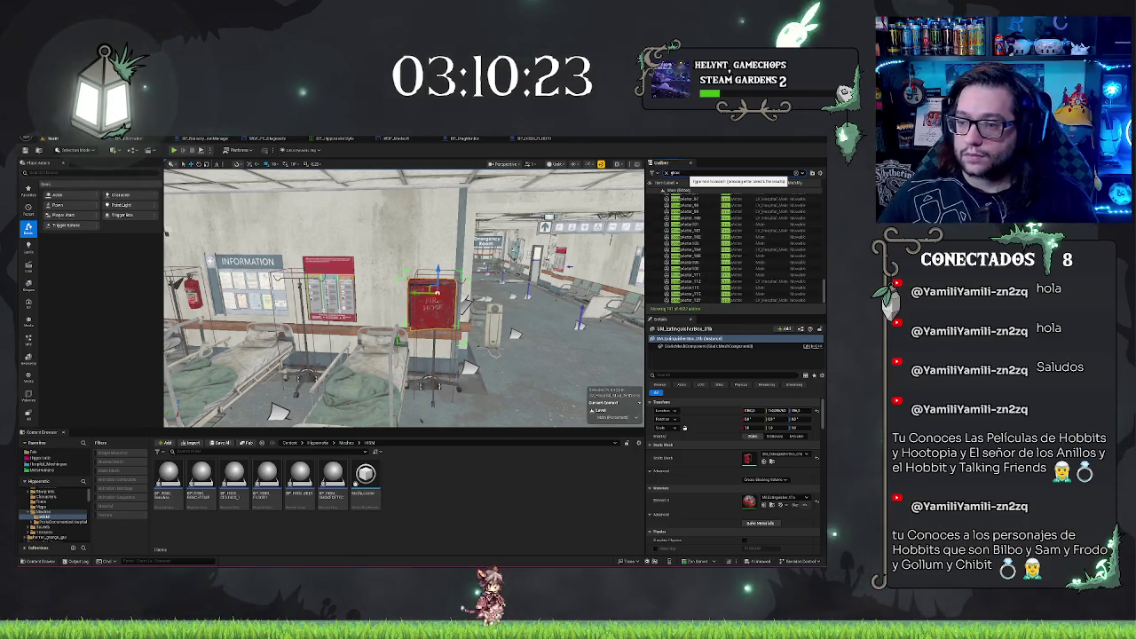
scroll(715, 275, up, 15)
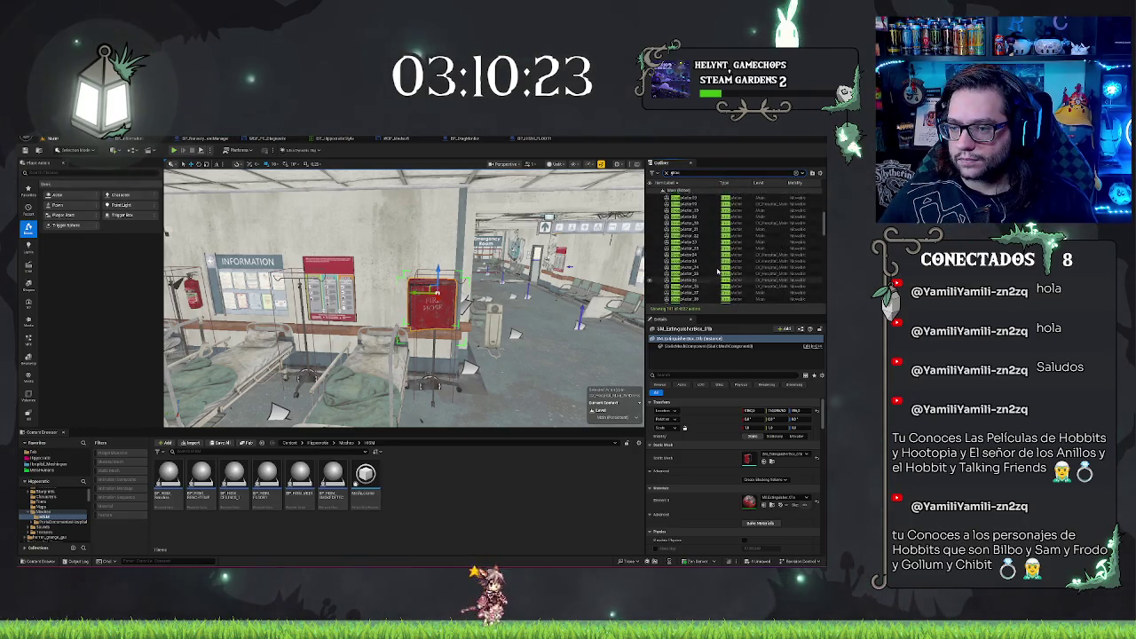
scroll(718, 271, up, 5)
click(708, 260)
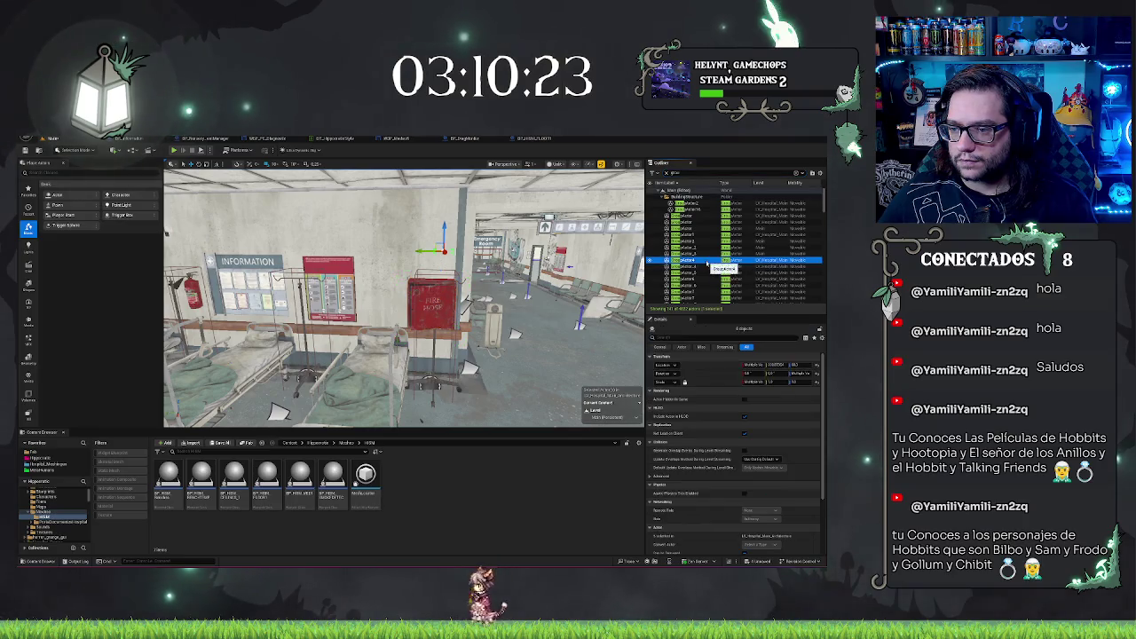
click(694, 267)
drag(404, 298, 328, 298)
- Select a range of matching actors, frame the whole hospital building, then keep only the top row selected
click(694, 204)
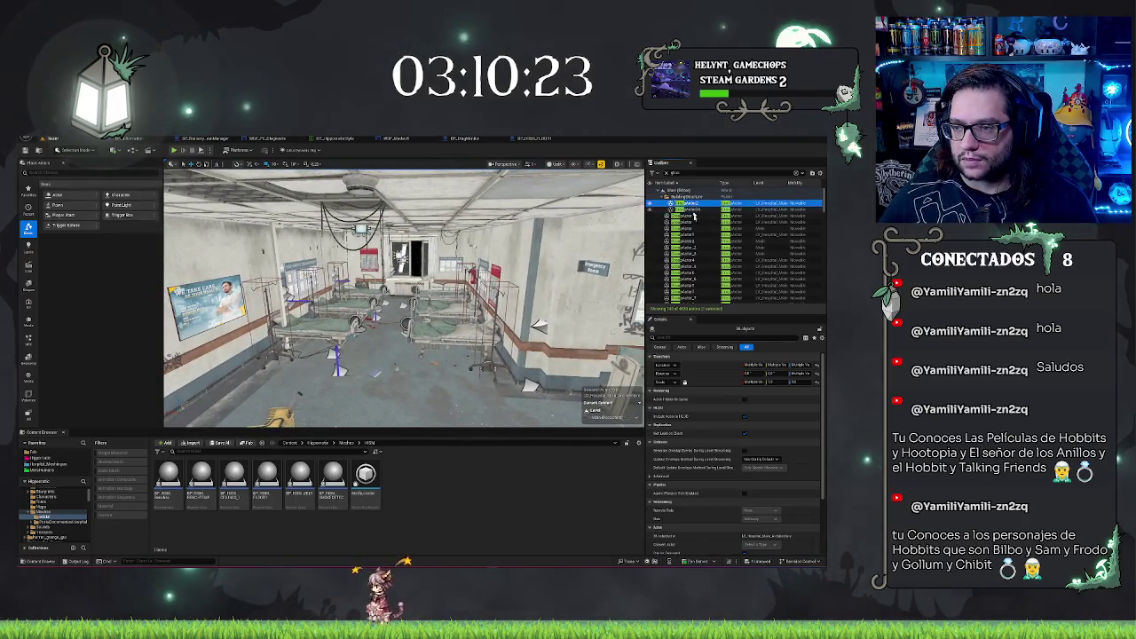
scroll(706, 258, down, 10)
scroll(710, 269, down, 3)
shift+click(697, 300)
key(f)
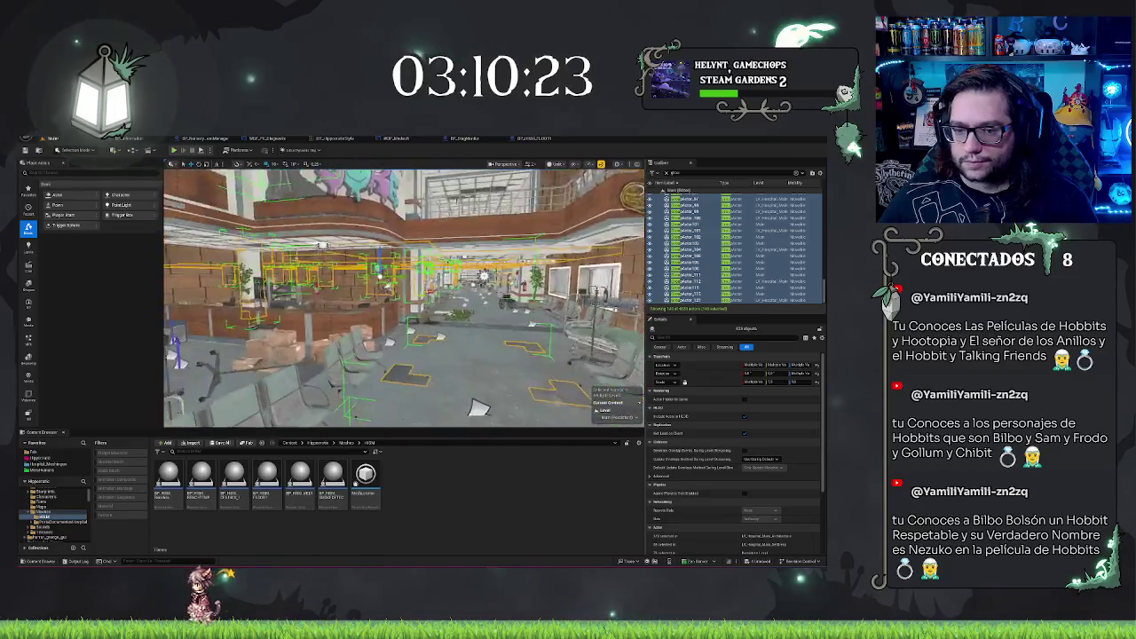
scroll(692, 248, up, 15)
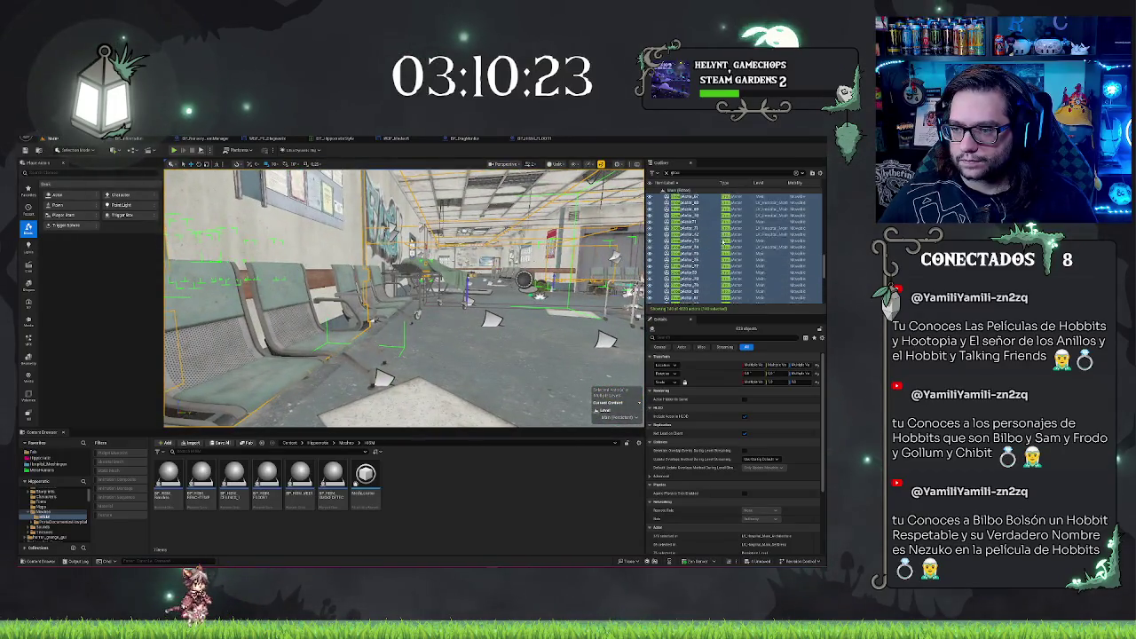
click(689, 203)
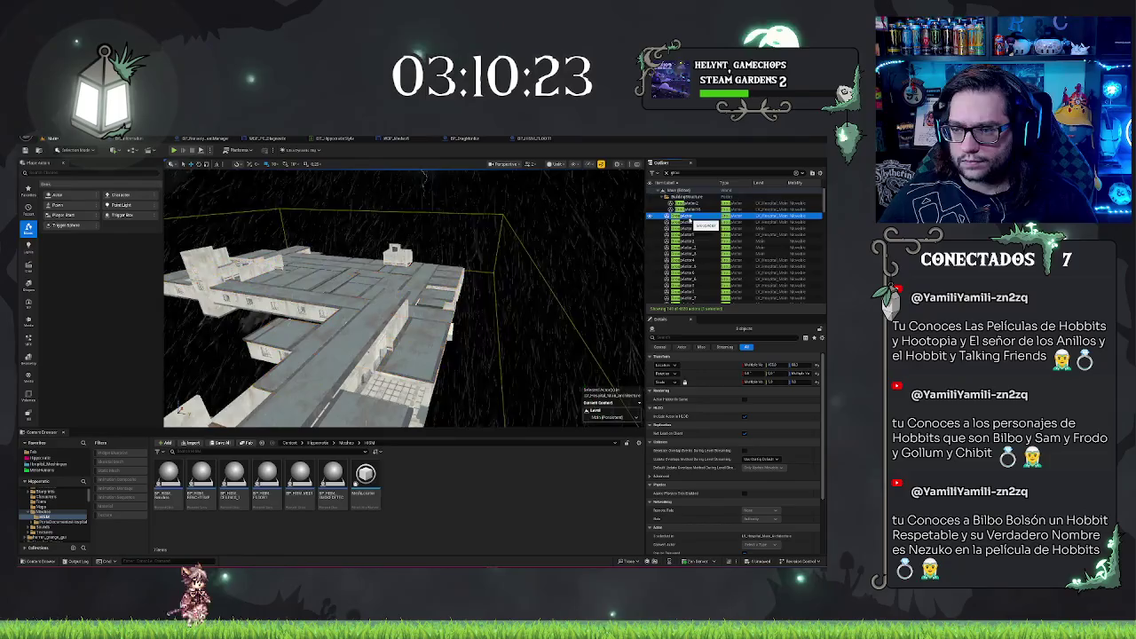
key(f)
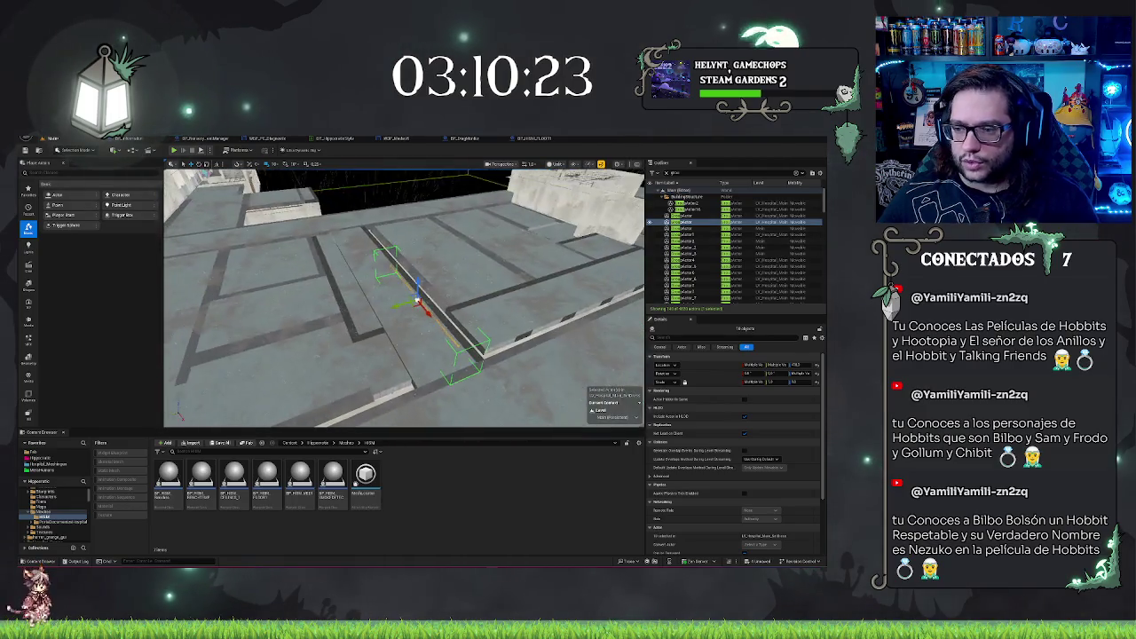
key(ctrl+s)
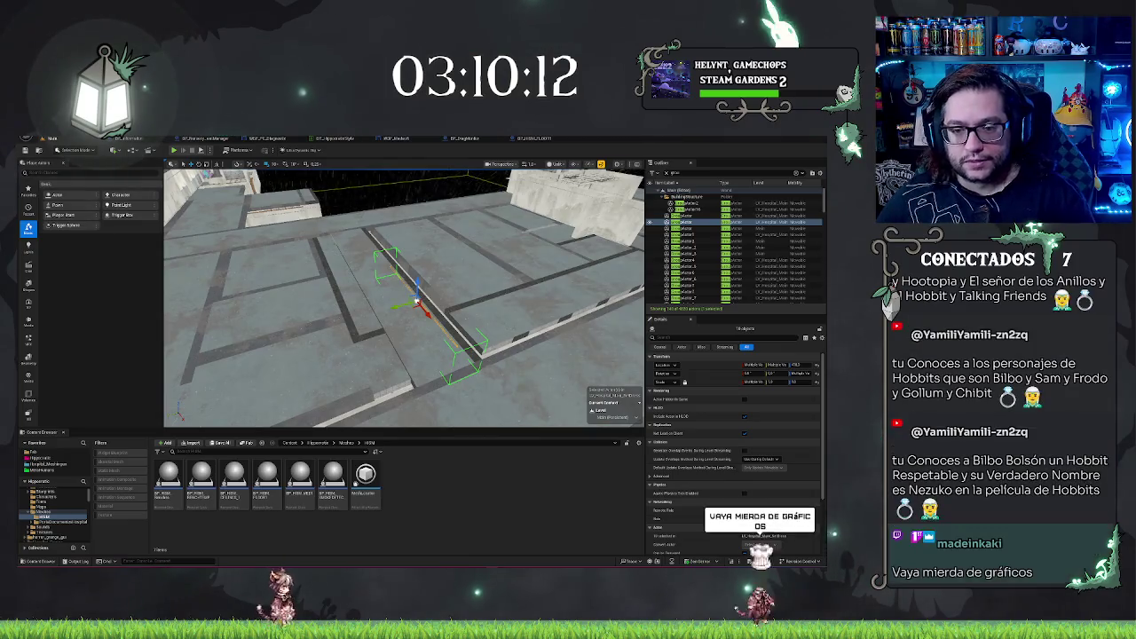
key(Escape)
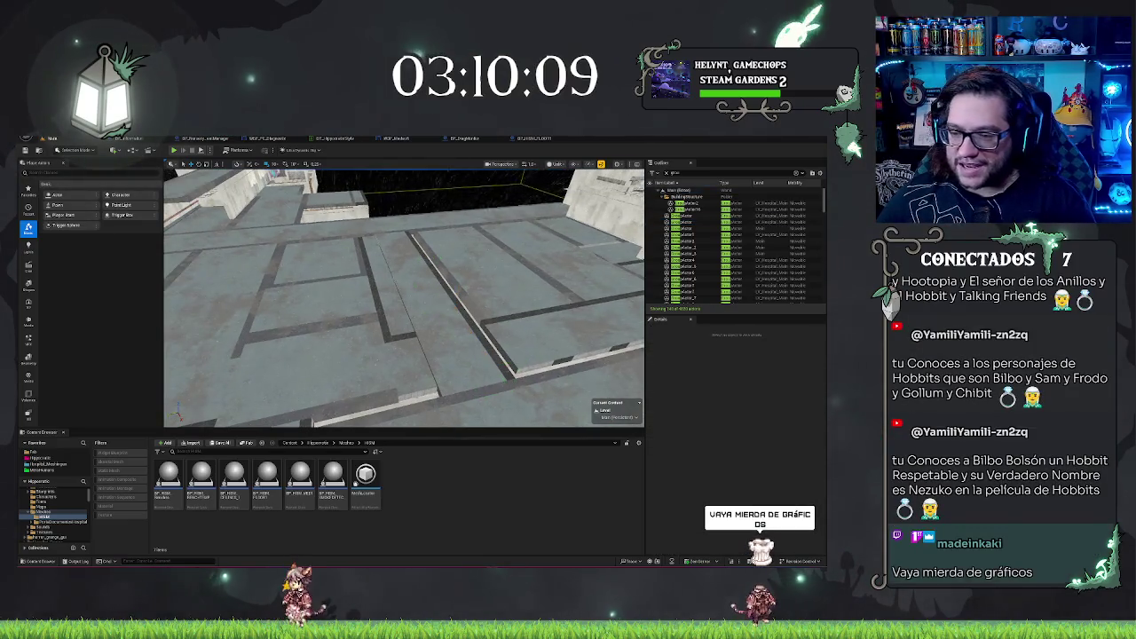
key(q)
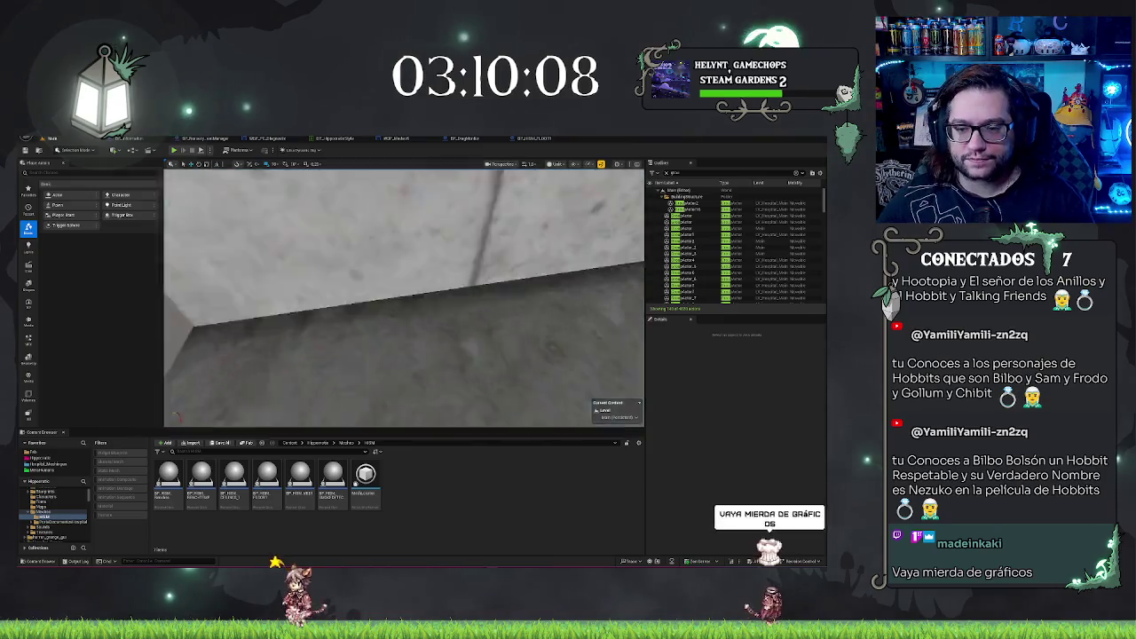
key(e)
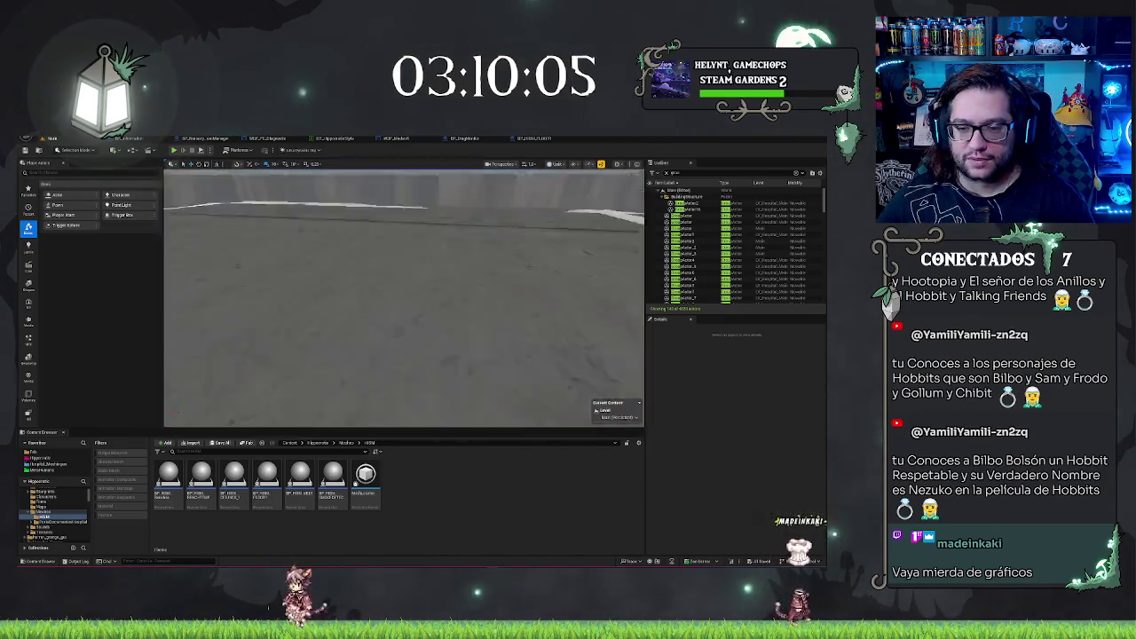
key(w)
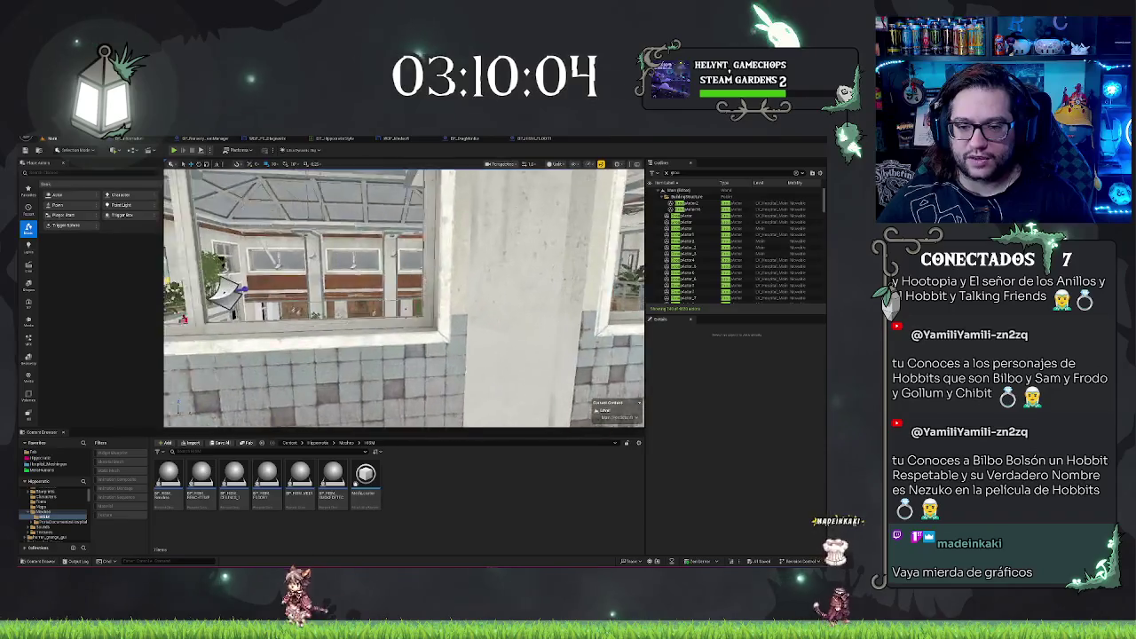
mouse_move(337, 409)
mouse_down()
mouse_move(395, 371)
mouse_move(546, 353)
mouse_move(510, 353)
mouse_up()
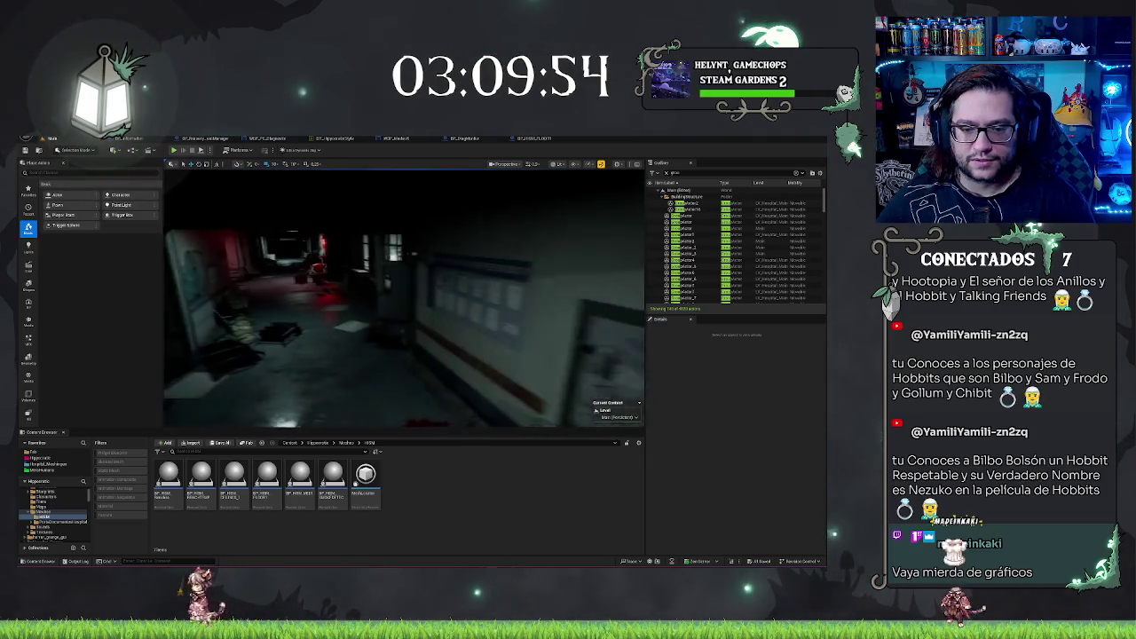
- Move the generator light deeper into the wheelchair room
click(479, 355)
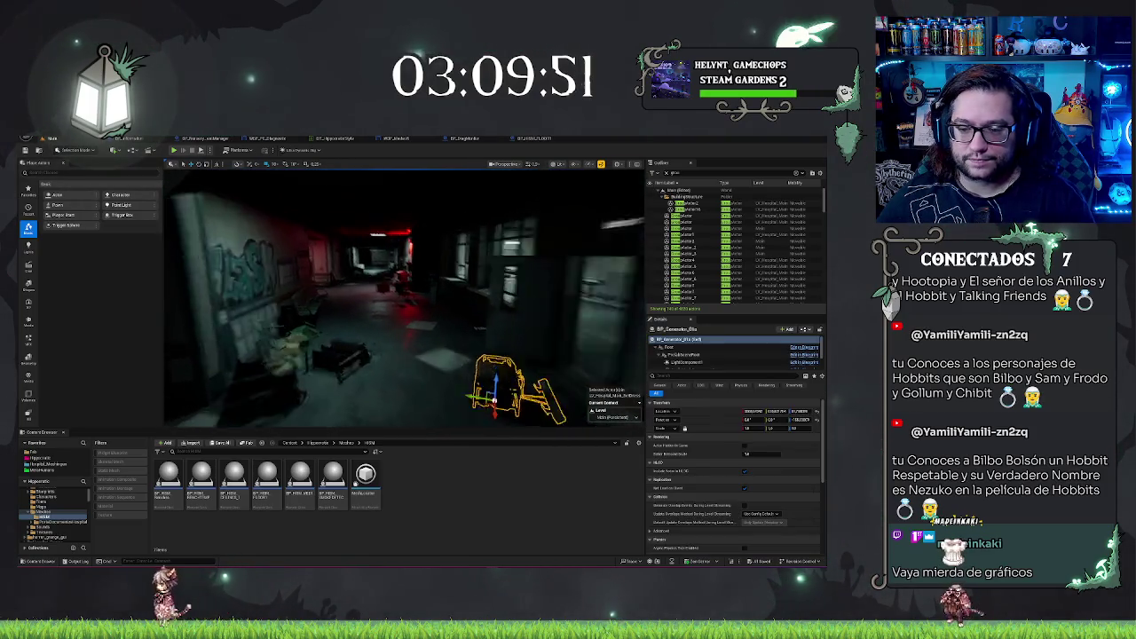
mouse_move(510, 353)
mouse_down()
mouse_move(457, 359)
mouse_move(448, 371)
mouse_up()
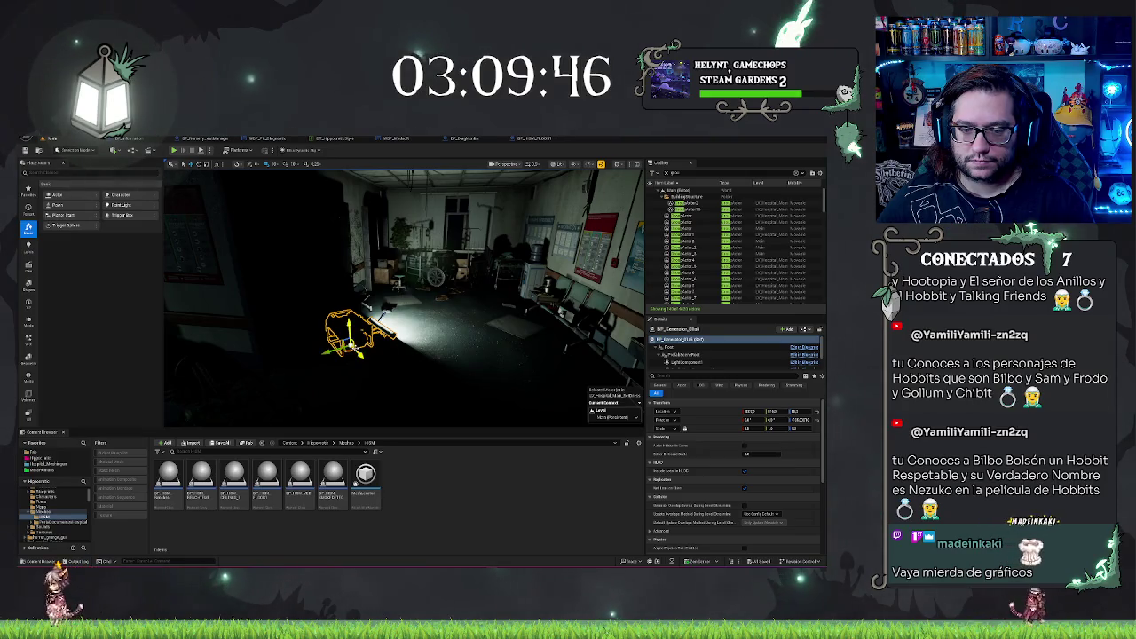
mouse_move(355, 333)
mouse_down()
mouse_move(461, 289)
mouse_move(468, 312)
mouse_up()
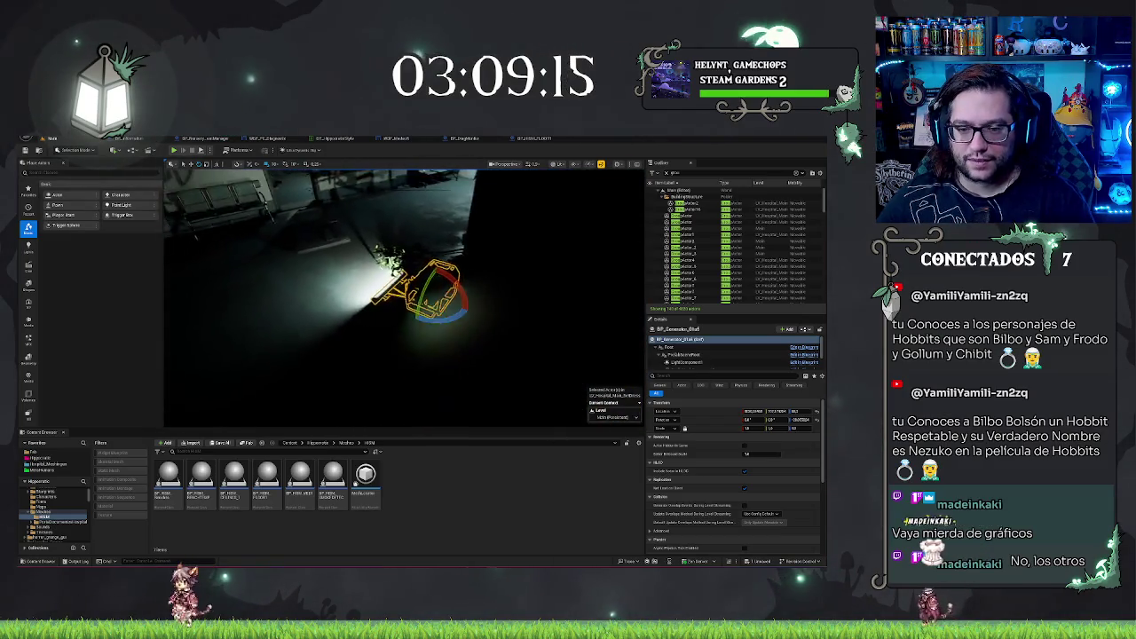
click(410, 302)
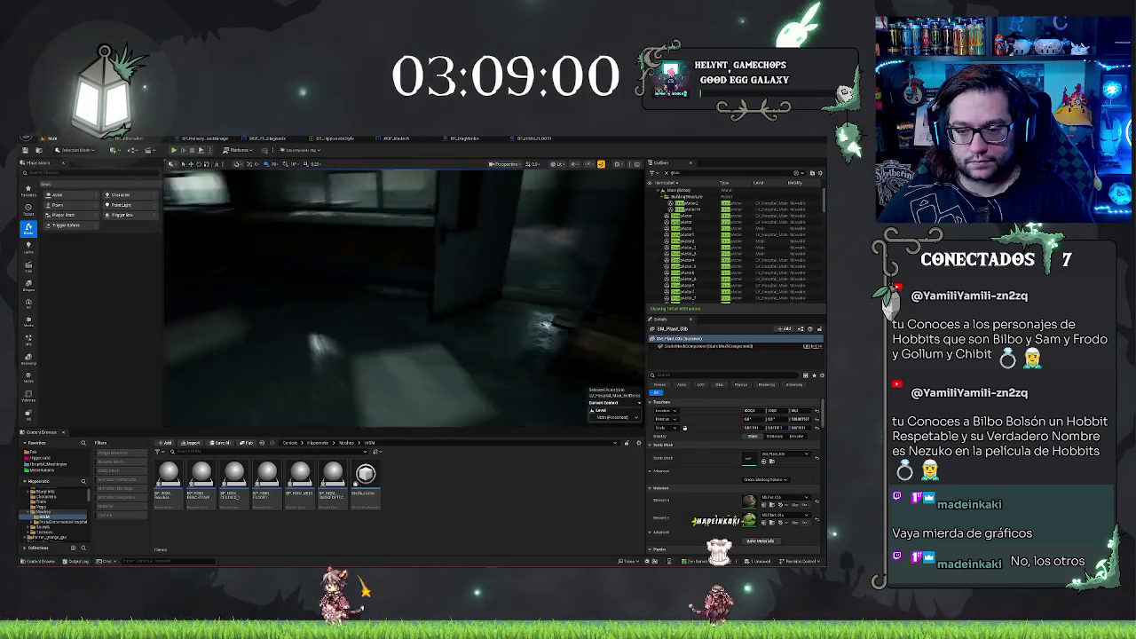
- Raise the generator at the room's edge and rotate it slightly, then switch to the unlit view
click(550, 337)
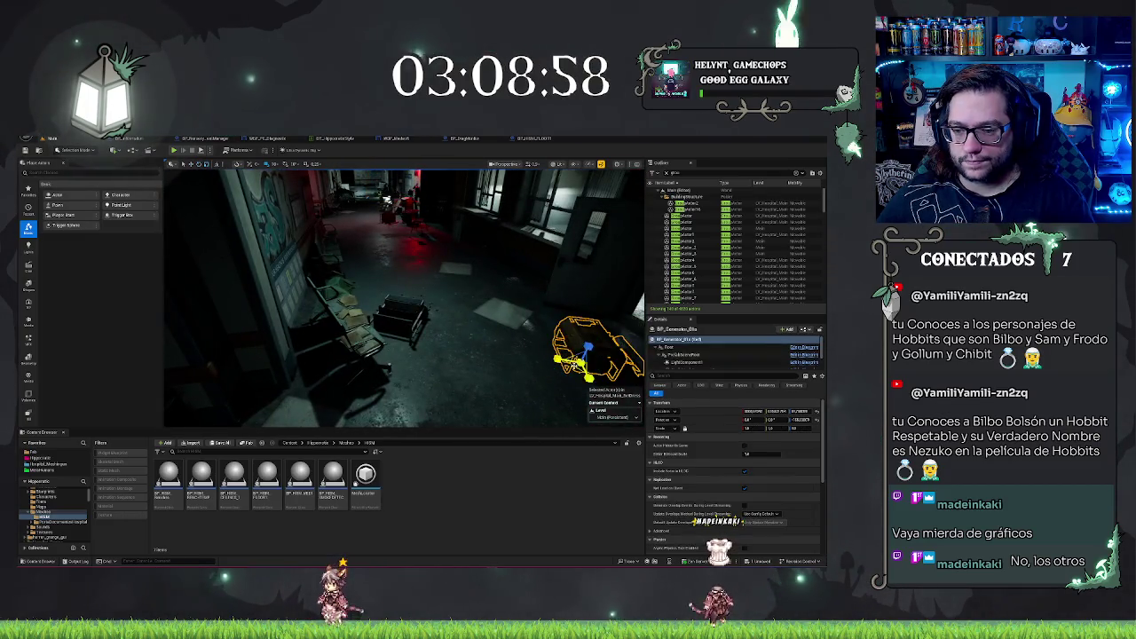
key(f)
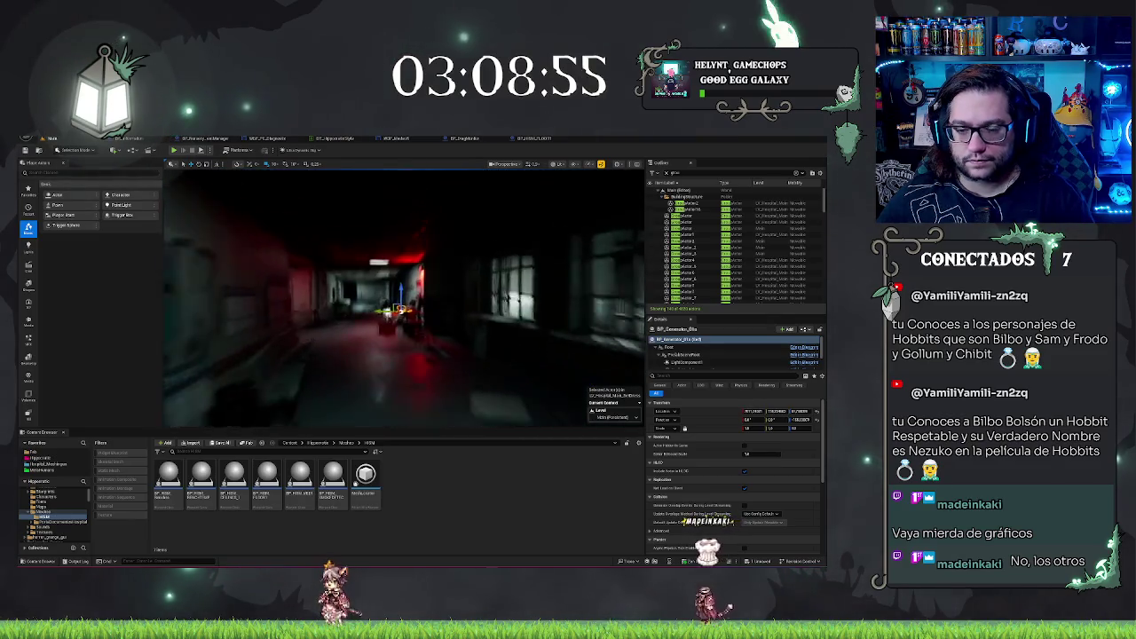
scroll(404, 298, down, 5)
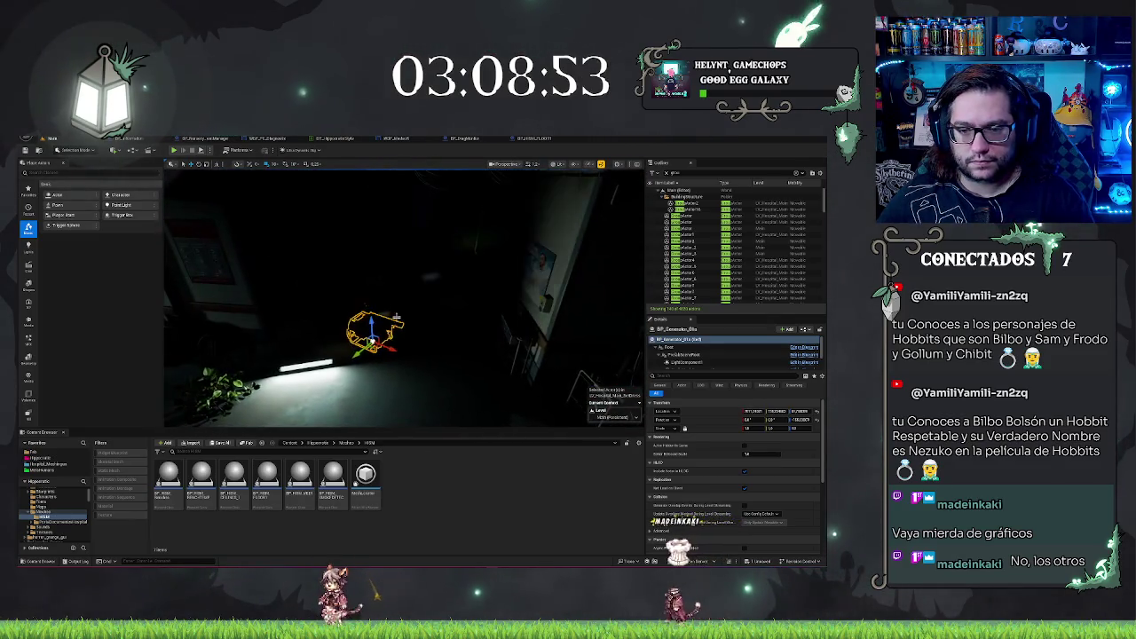
mouse_move(373, 318)
mouse_down()
mouse_move(386, 246)
mouse_move(350, 282)
mouse_move(271, 267)
mouse_up()
key(e)
key(f)
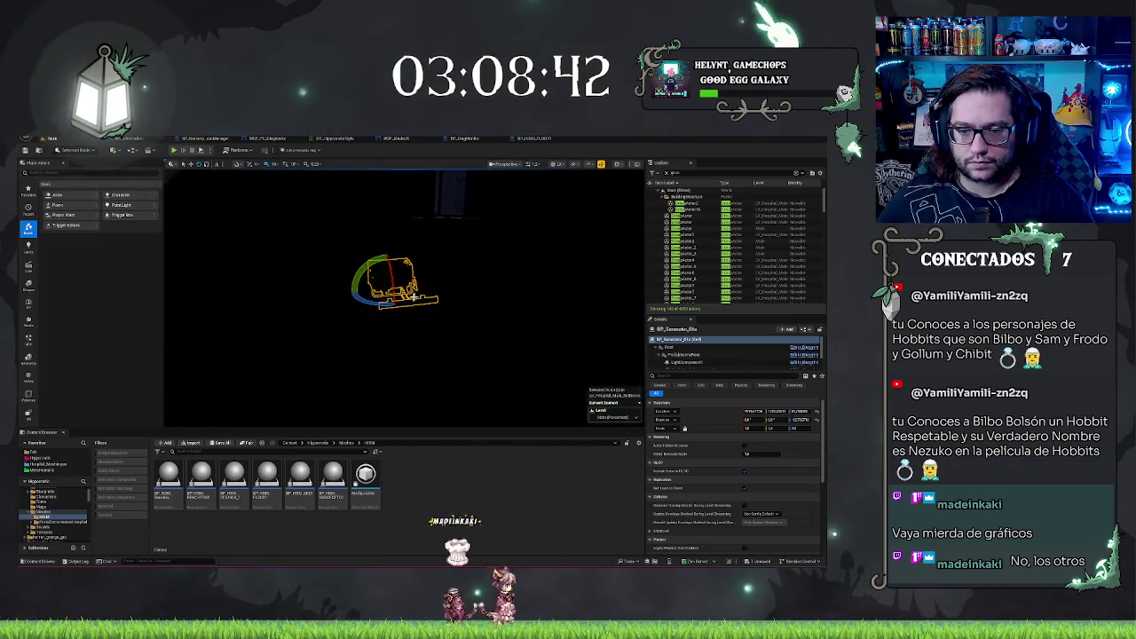
drag(355, 292, 342, 300)
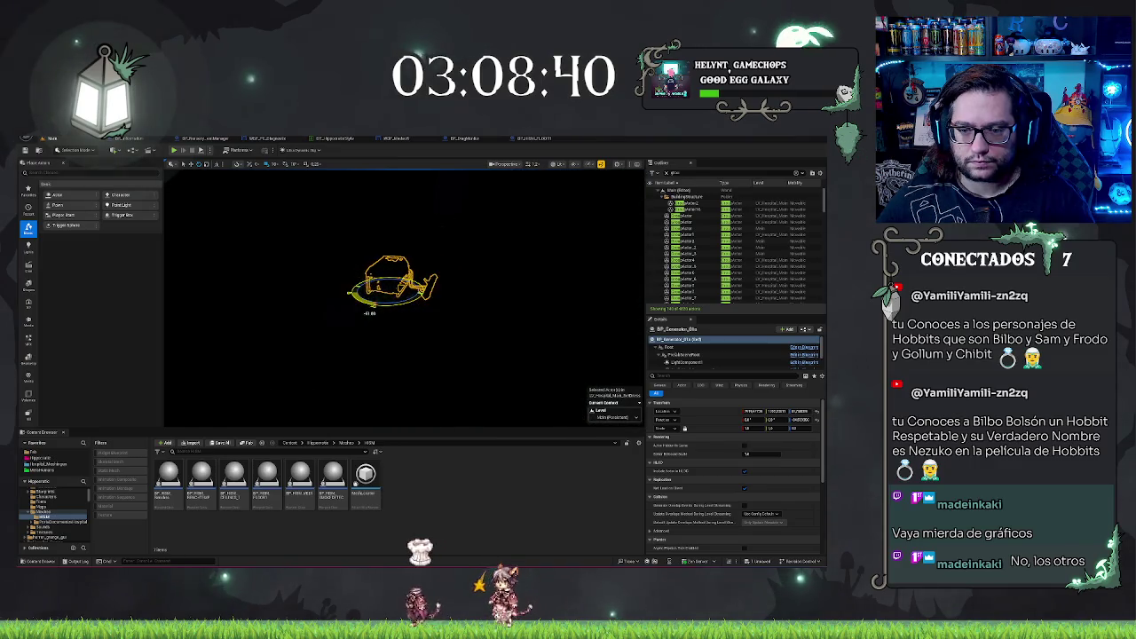
key(w)
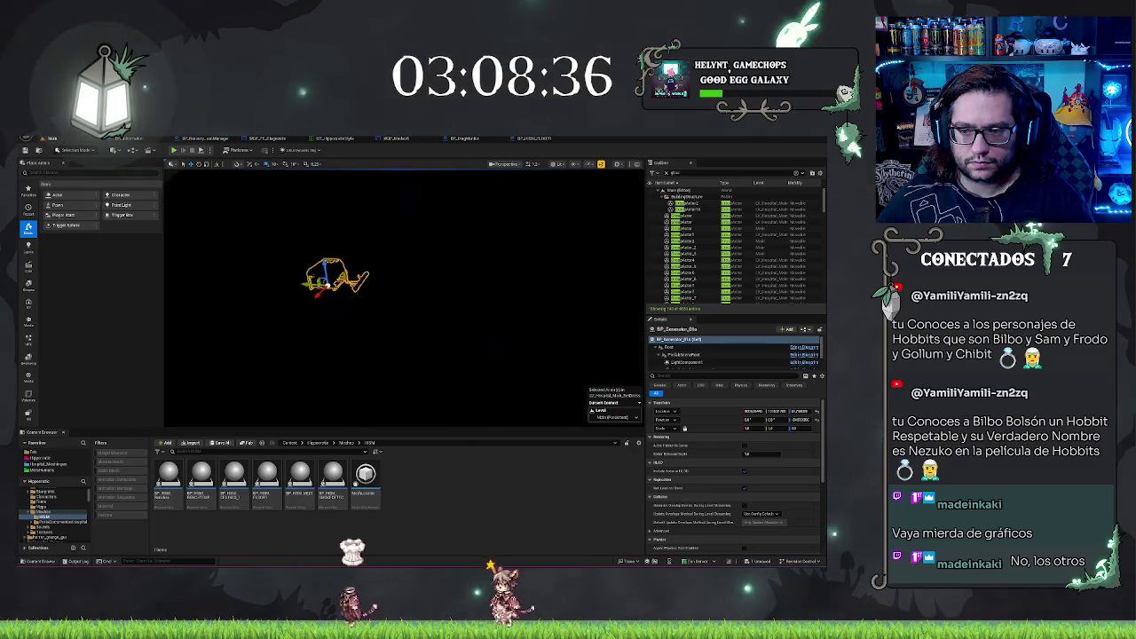
mouse_move(408, 302)
mouse_down()
mouse_move(355, 301)
mouse_move(399, 302)
mouse_up()
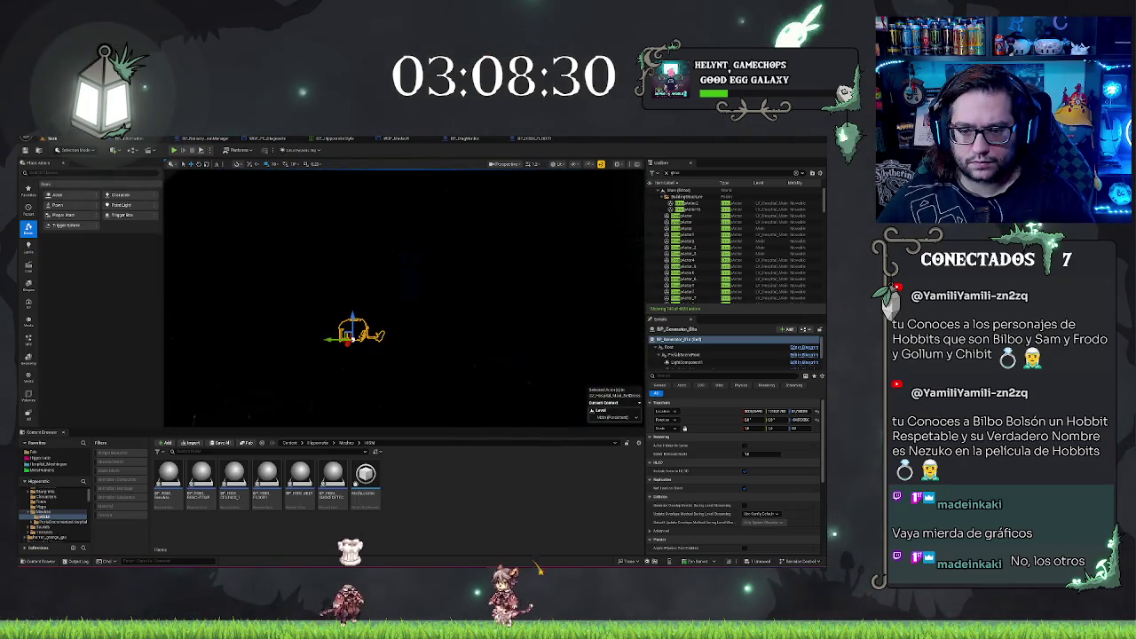
key(alt+3)
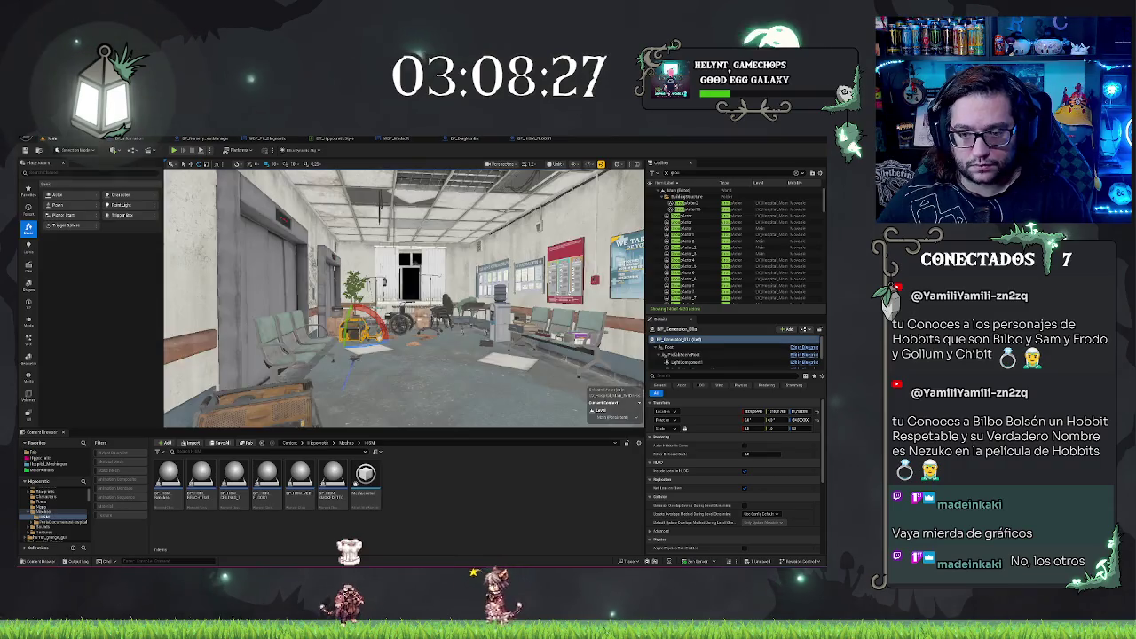
- Turn the generator about 22.9° beside the wheelchair and boxes, then jump to camera bookmark 1
mouse_move(417, 319)
mouse_down()
mouse_move(373, 331)
mouse_move(379, 298)
mouse_up()
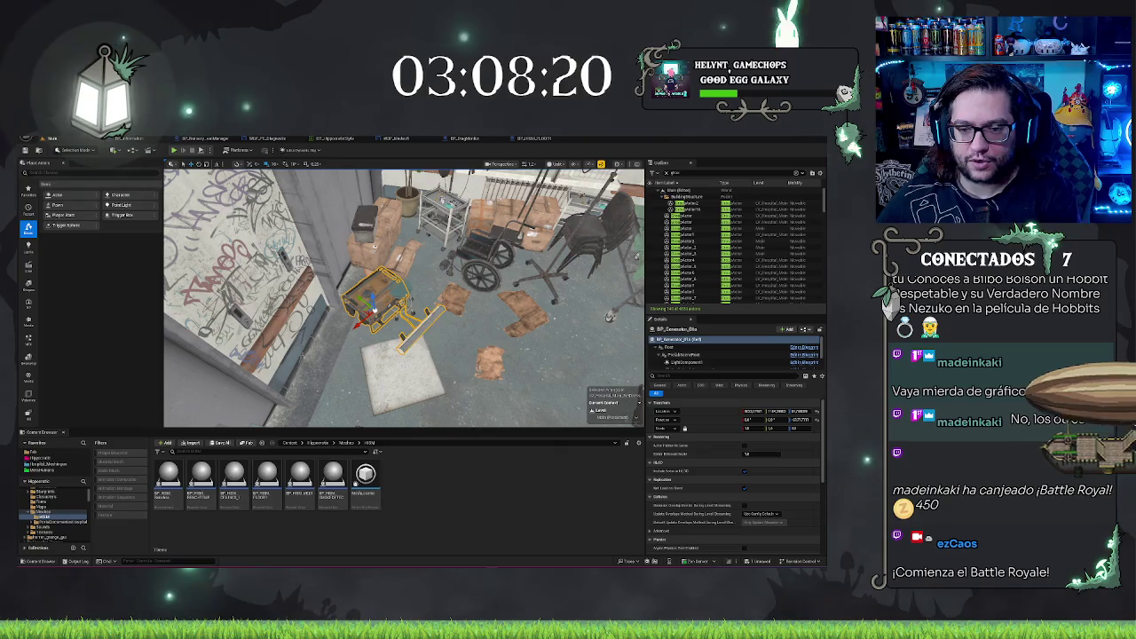
key(Escape)
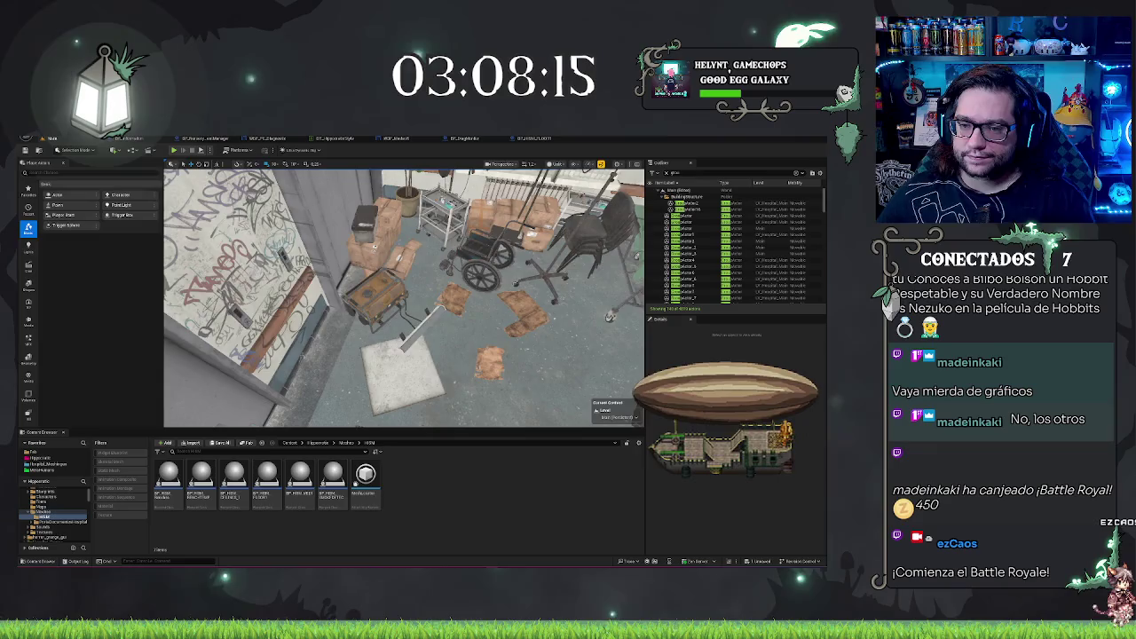
key(1)
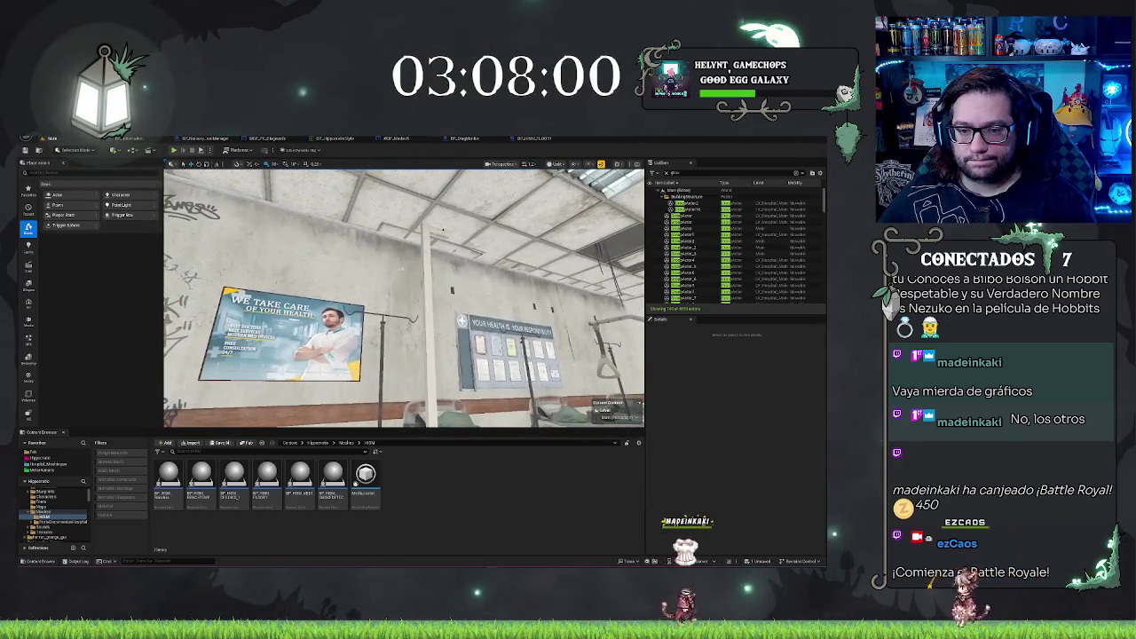
- Check the ward's IV pole, ceiling vent cap and ceiling lamp, then save the map
click(429, 311)
click(391, 255)
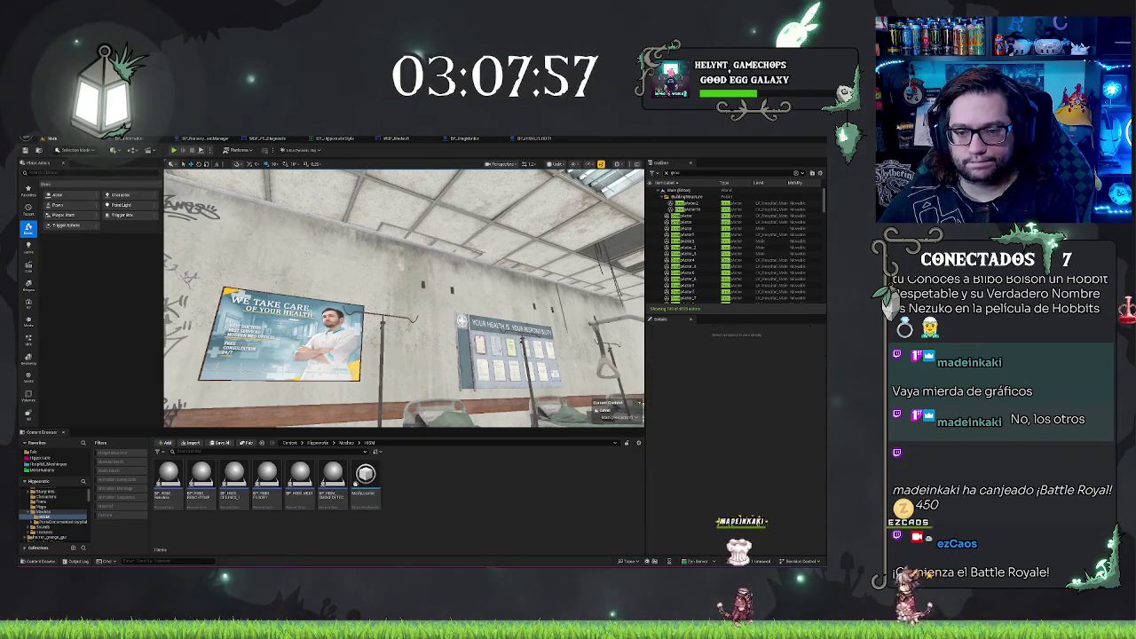
key(Escape)
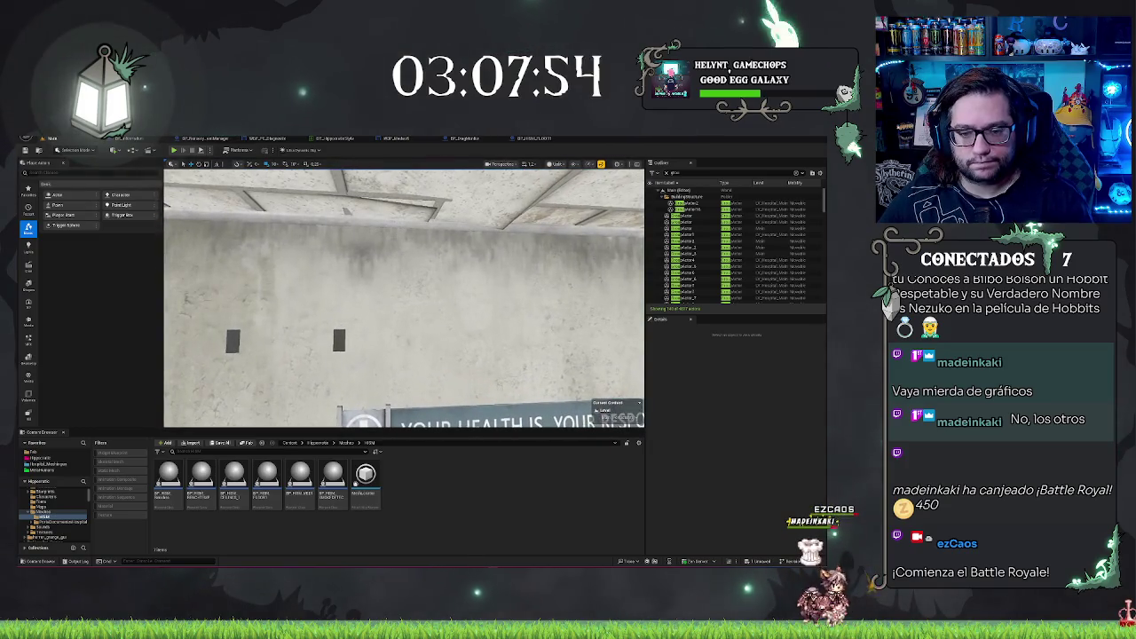
click(309, 352)
drag(404, 297, 338, 292)
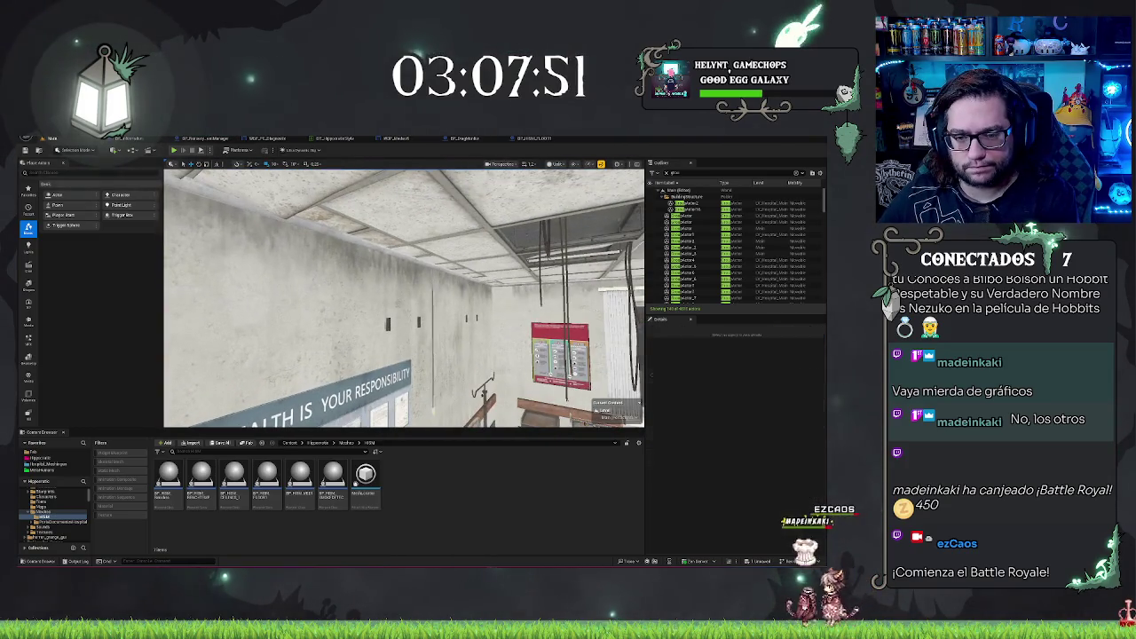
key(Escape)
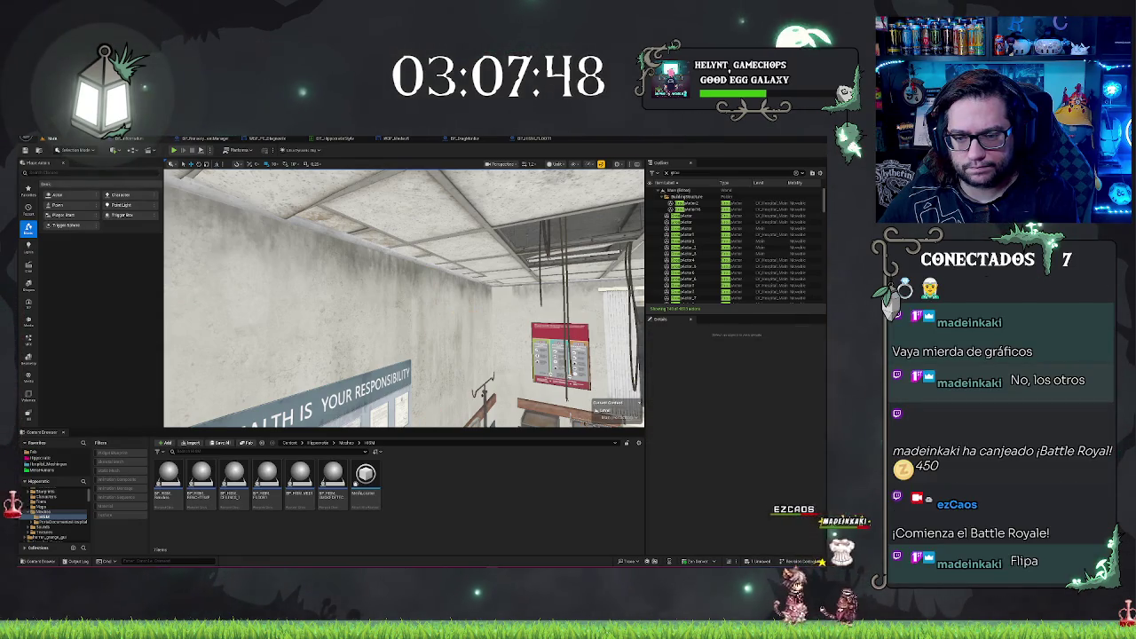
mouse_move(426, 293)
mouse_down()
mouse_move(480, 327)
mouse_move(400, 337)
mouse_up()
key(ctrl+s)
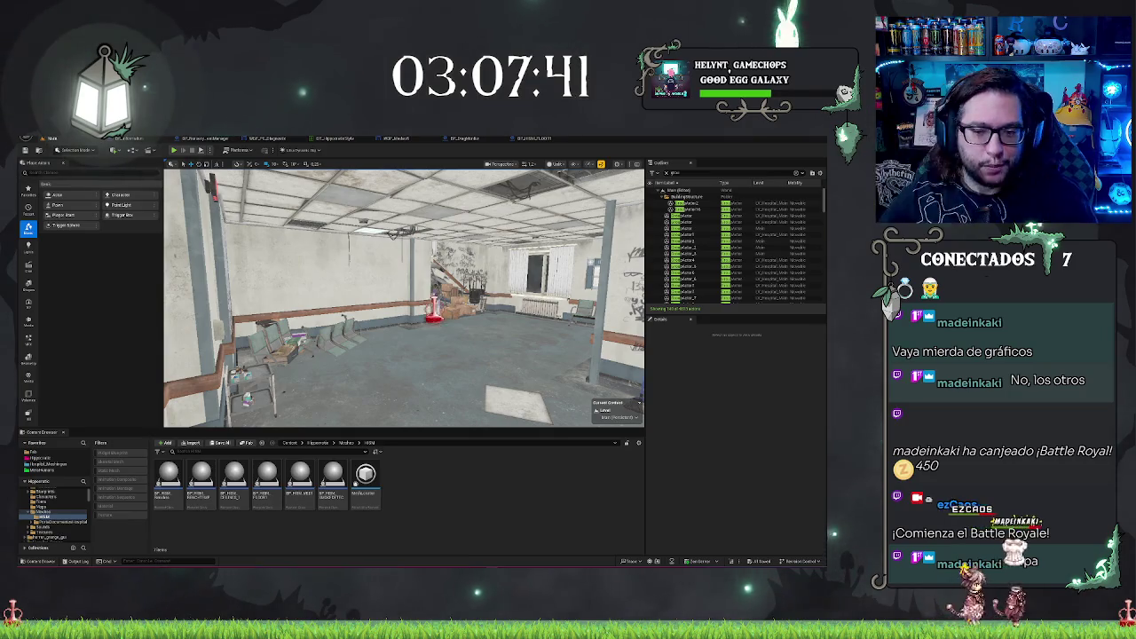
- Move the view past the waiting chairs into the ward and select its floor patch
drag(436, 304, 434, 594)
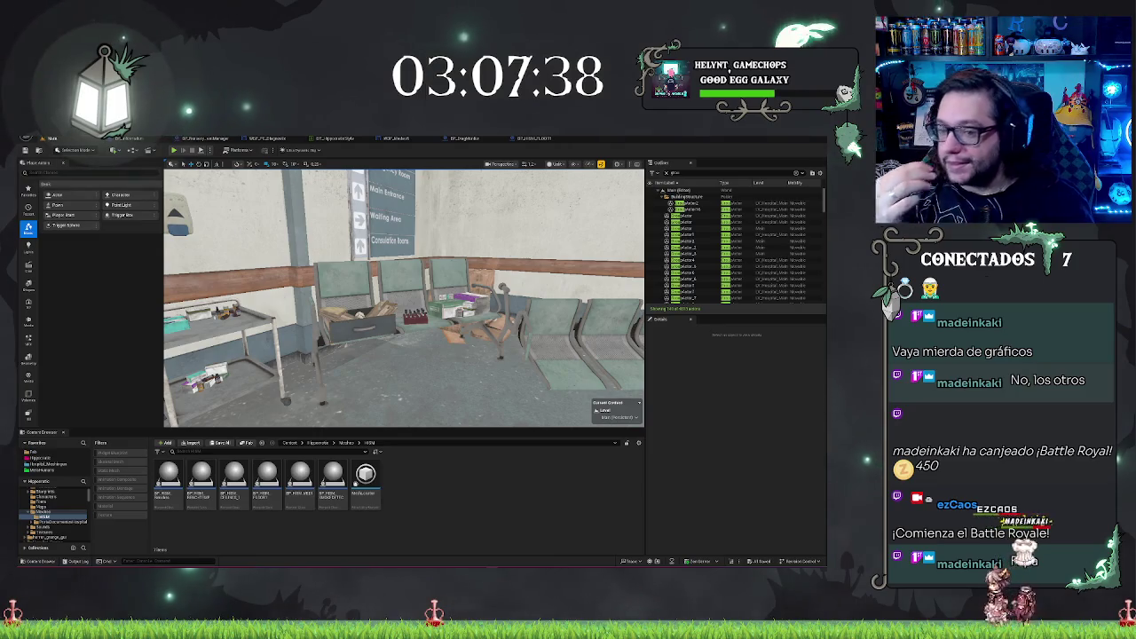
mouse_move(417, 239)
mouse_down()
mouse_move(423, 383)
mouse_move(387, 372)
mouse_up()
click(387, 372)
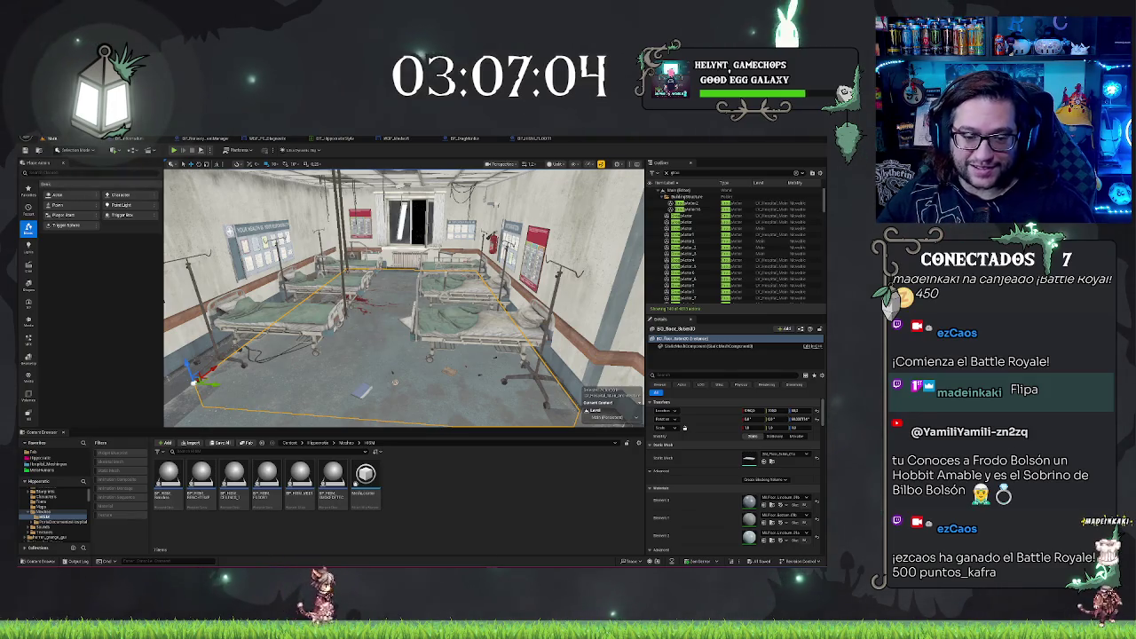
- Select the floor patches around the beds, restoring one with undo after removing it
key(Escape)
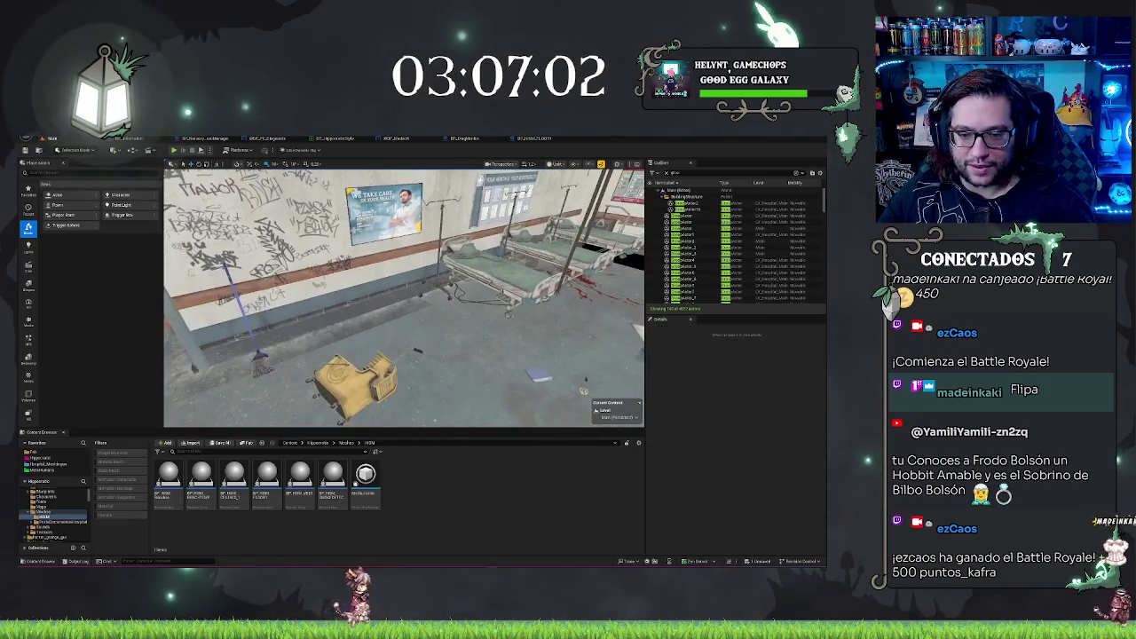
click(583, 390)
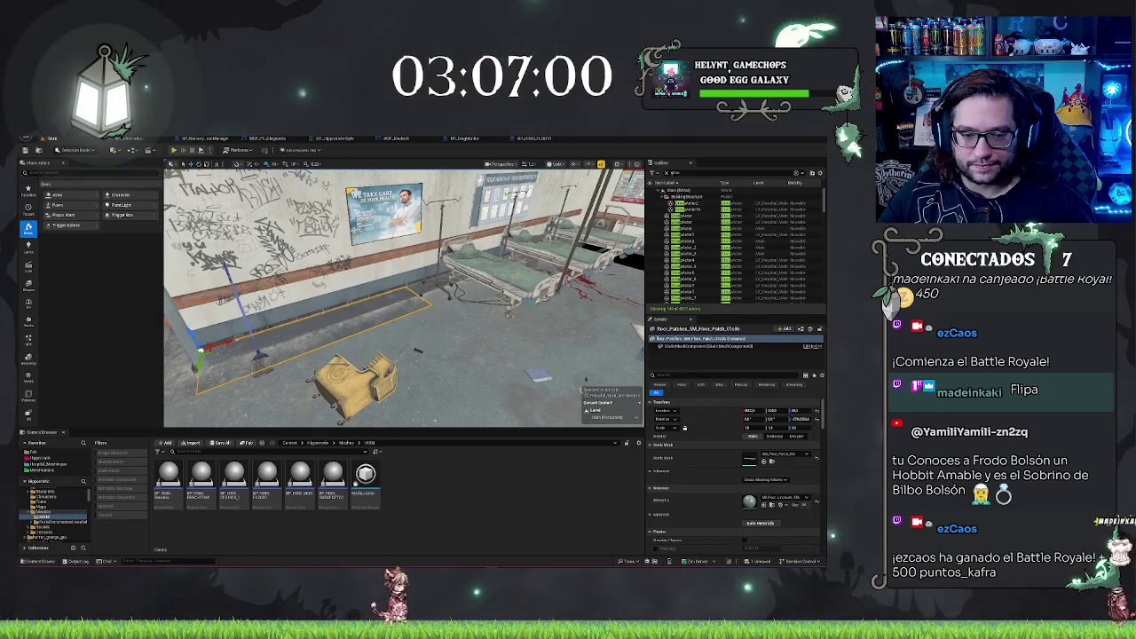
click(479, 280)
mouse_move(404, 297)
mouse_down()
mouse_move(382, 306)
mouse_move(391, 320)
mouse_move(404, 302)
mouse_move(333, 301)
mouse_up()
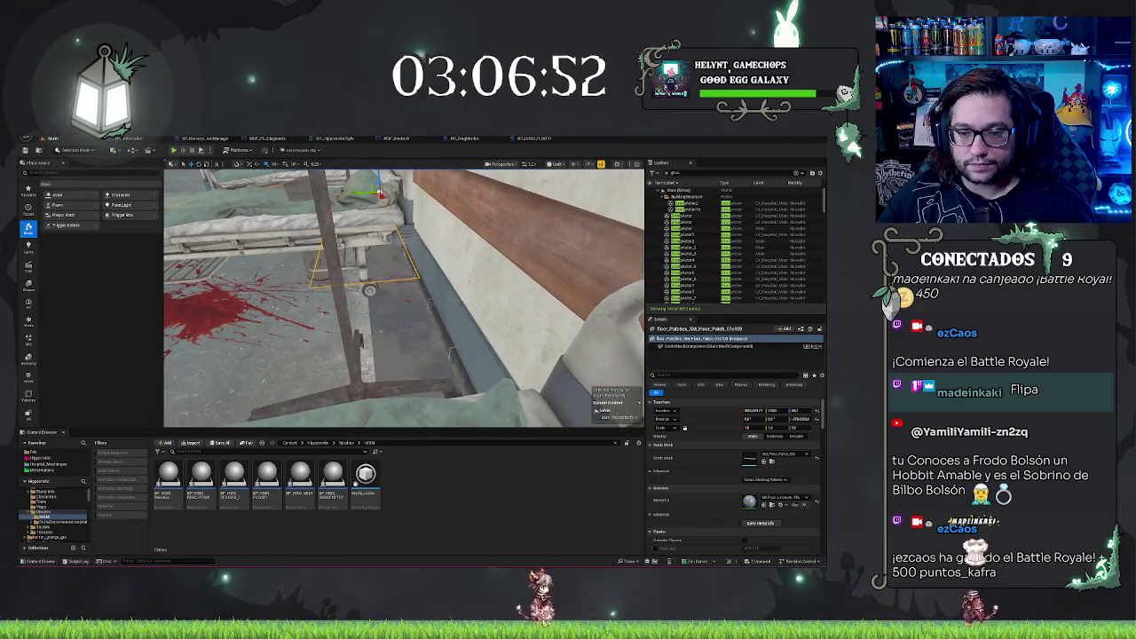
key(Escape)
drag(401, 354, 317, 382)
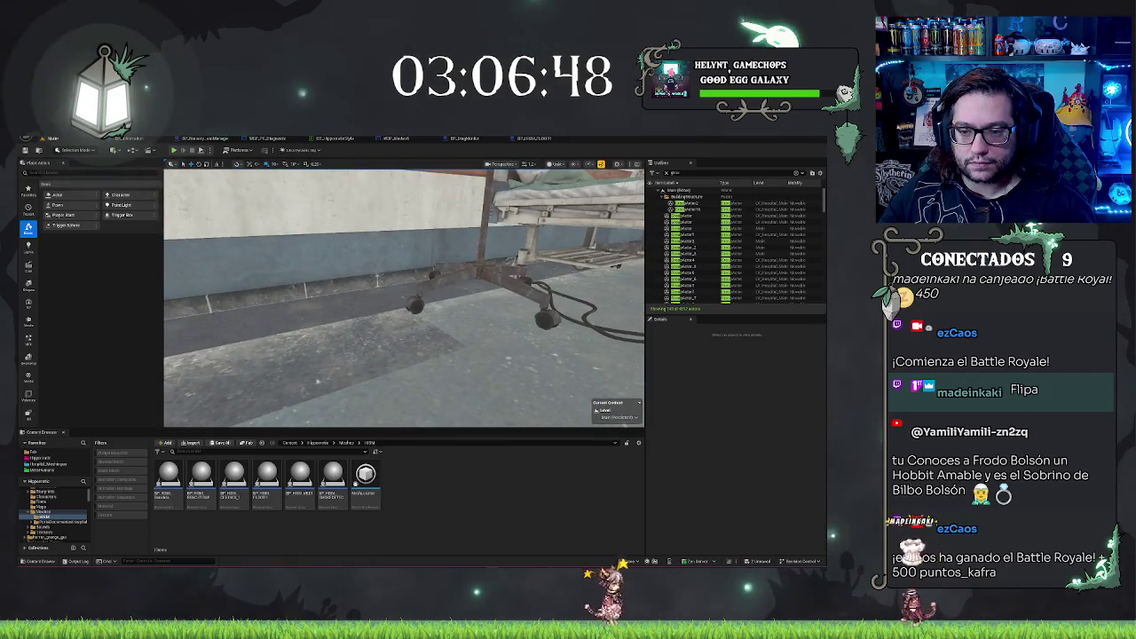
click(321, 382)
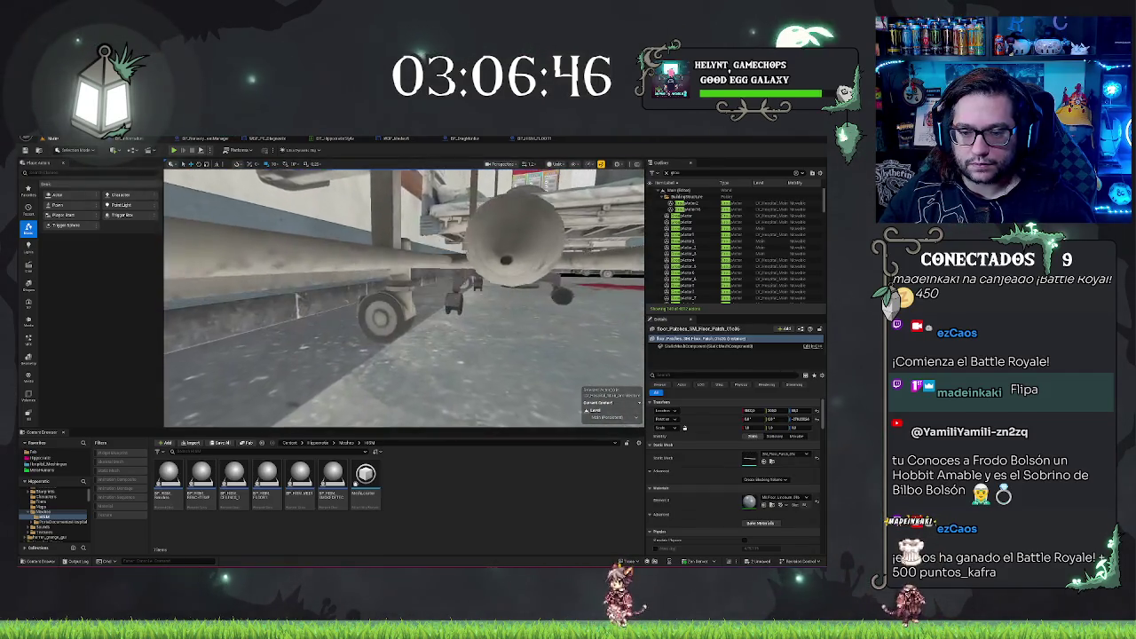
key(Escape)
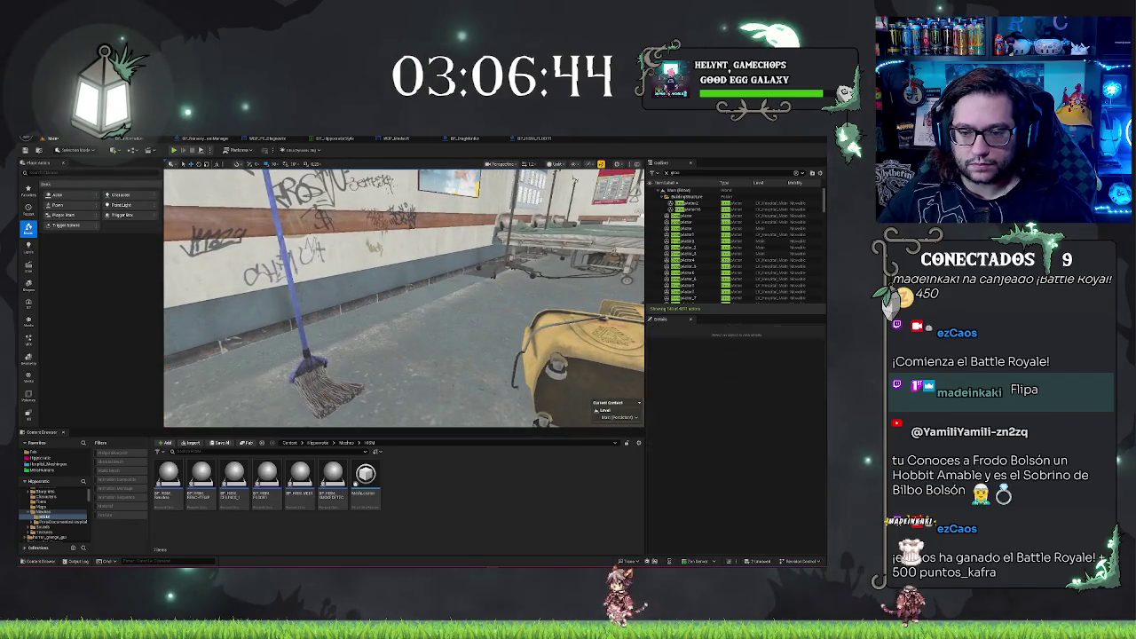
key(ctrl+z)
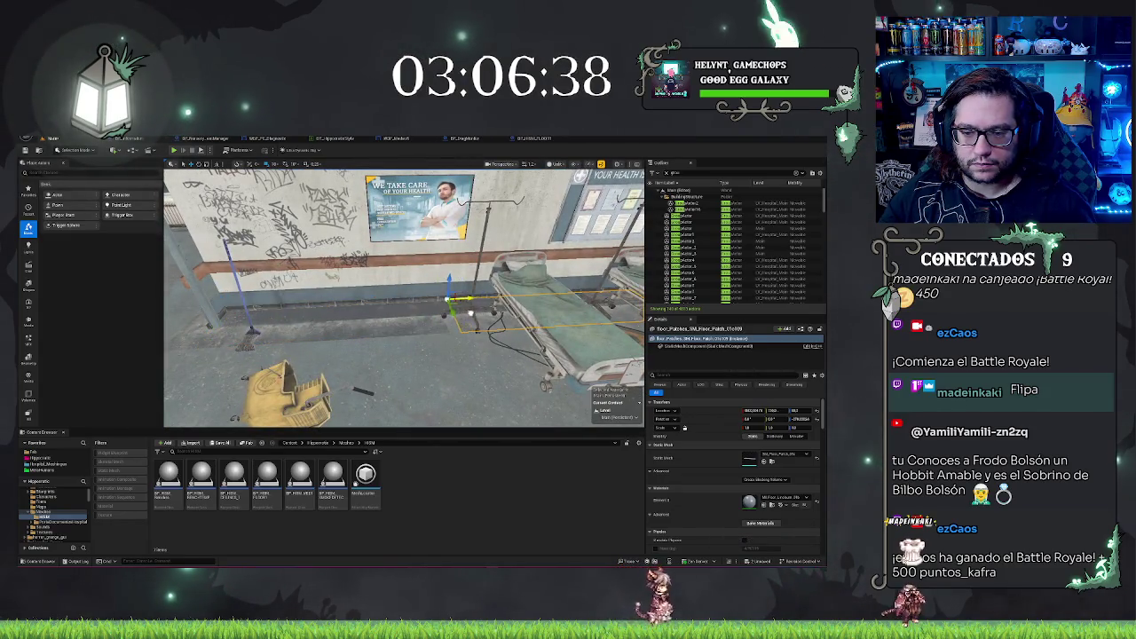
- Duplicate the floor patch beside the middle bed and nudge the copy slightly left
key(w)
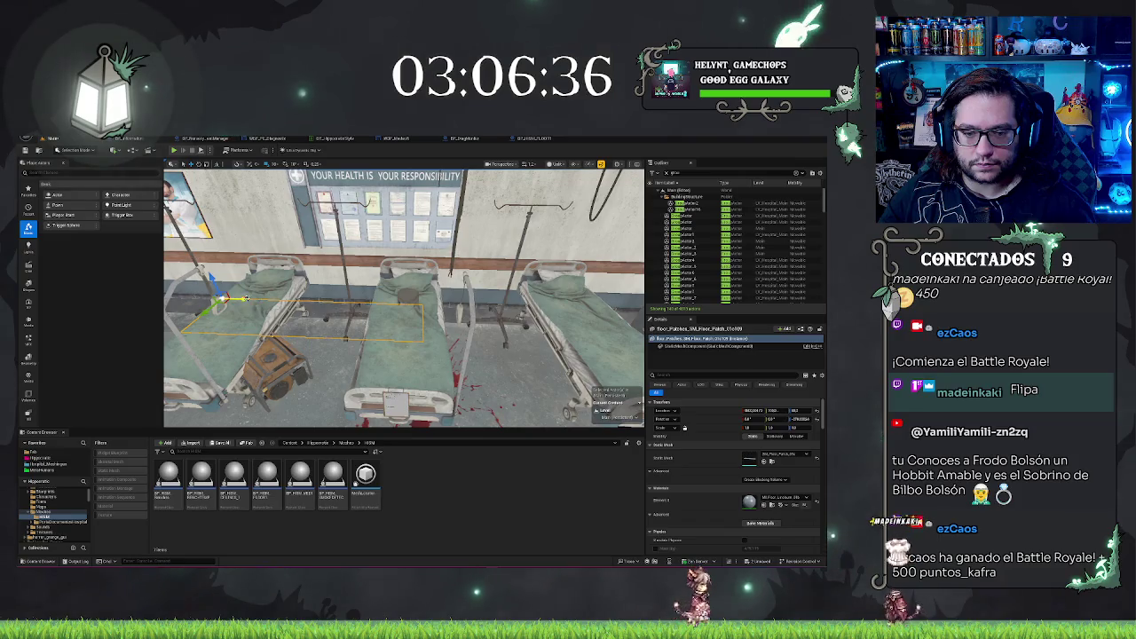
key(ctrl+d)
drag(480, 314, 452, 316)
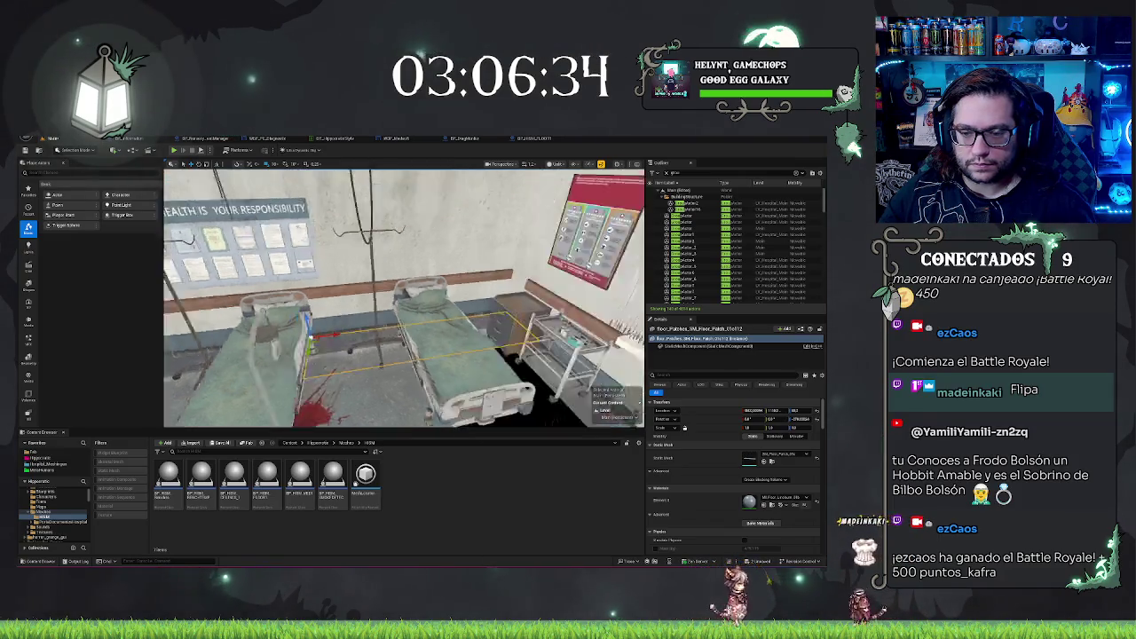
- Fly around the ward with WASD to review the bloodstain between the beds
key(d)
key(a)
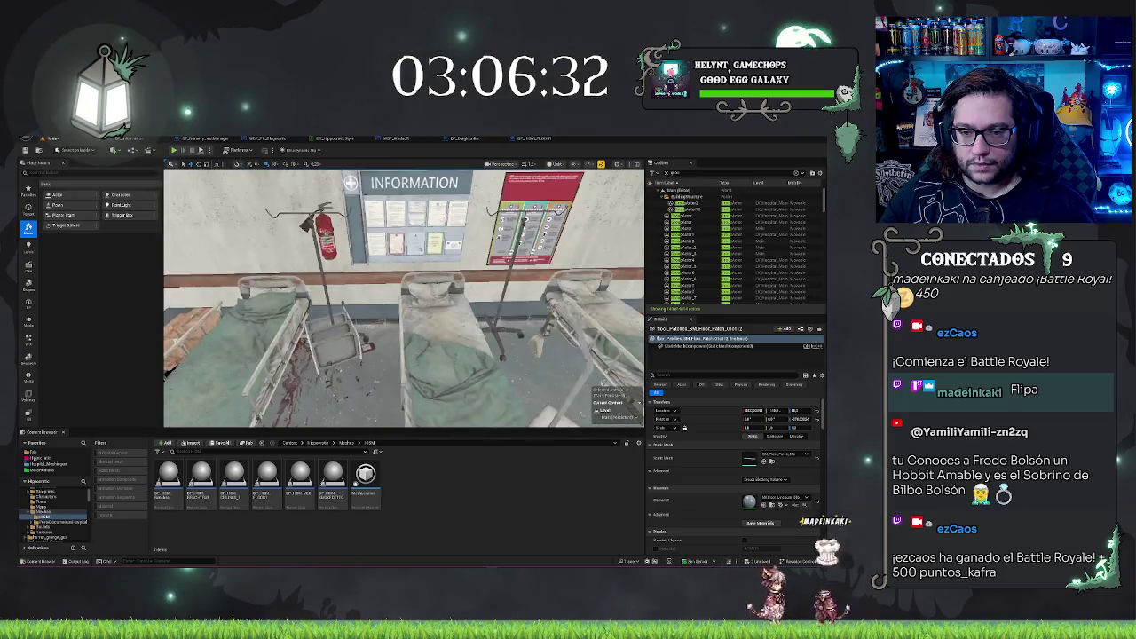
key(d)
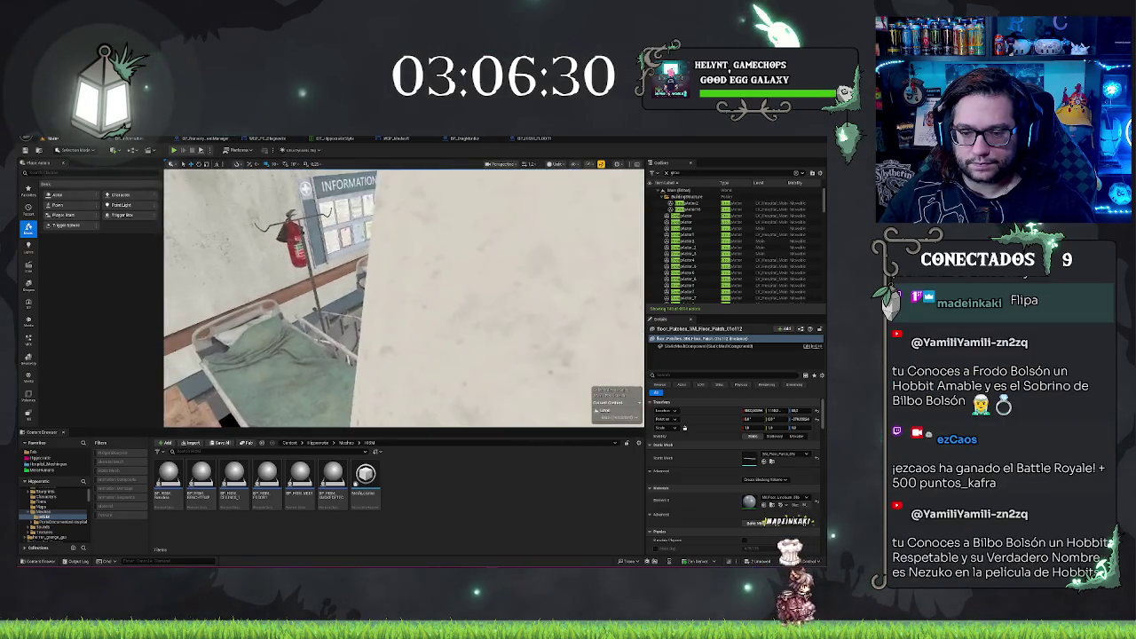
key(s)
key(w)
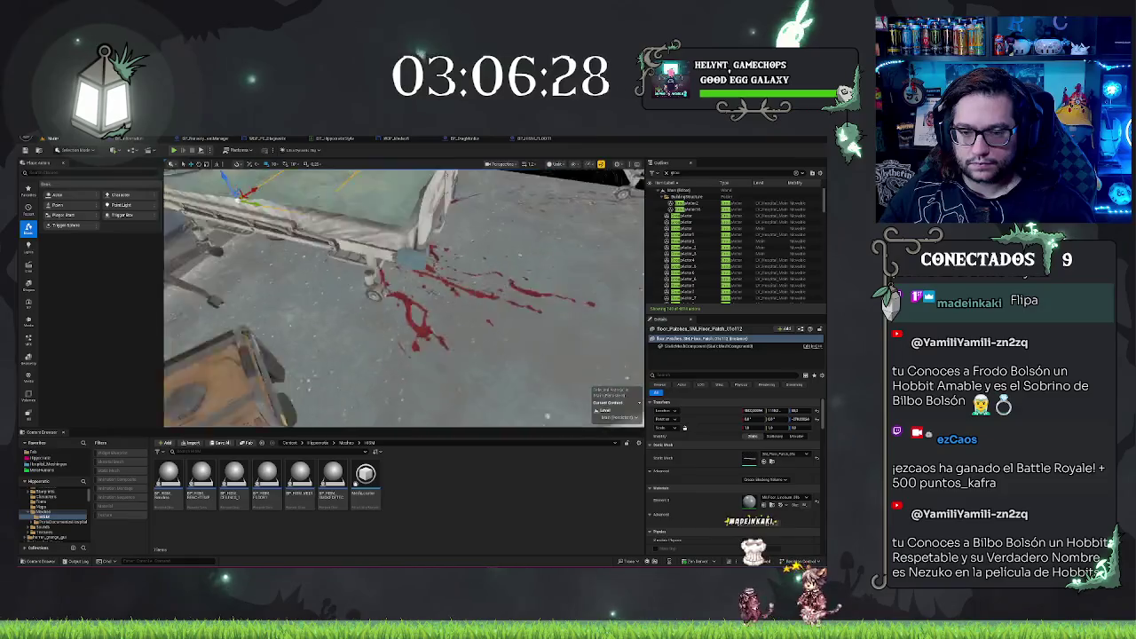
key(s)
key(w)
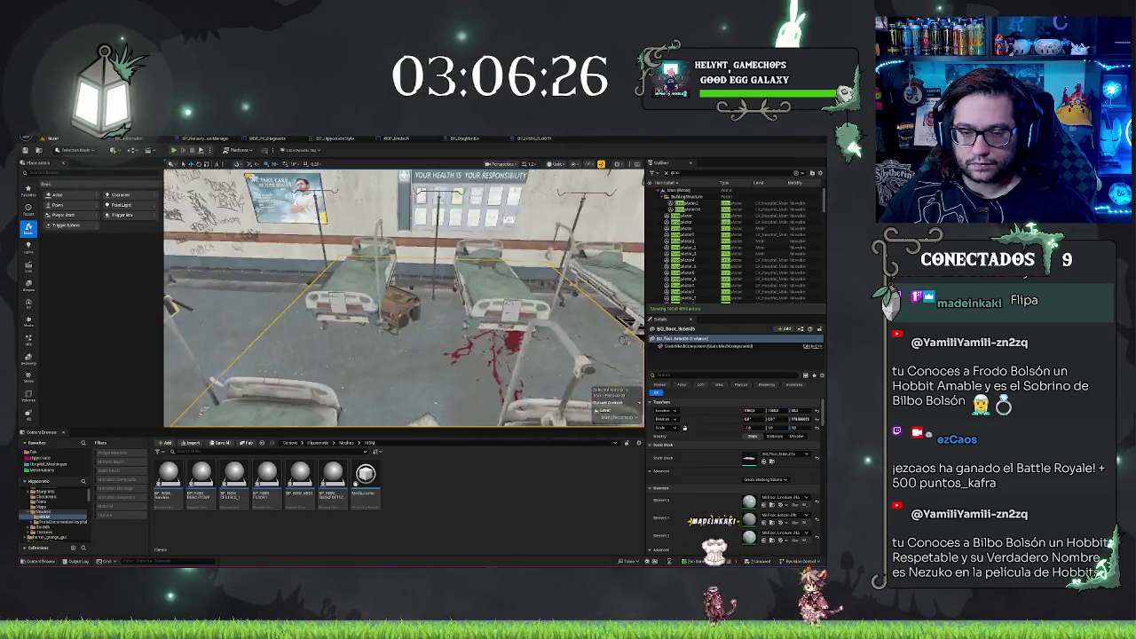
key(s)
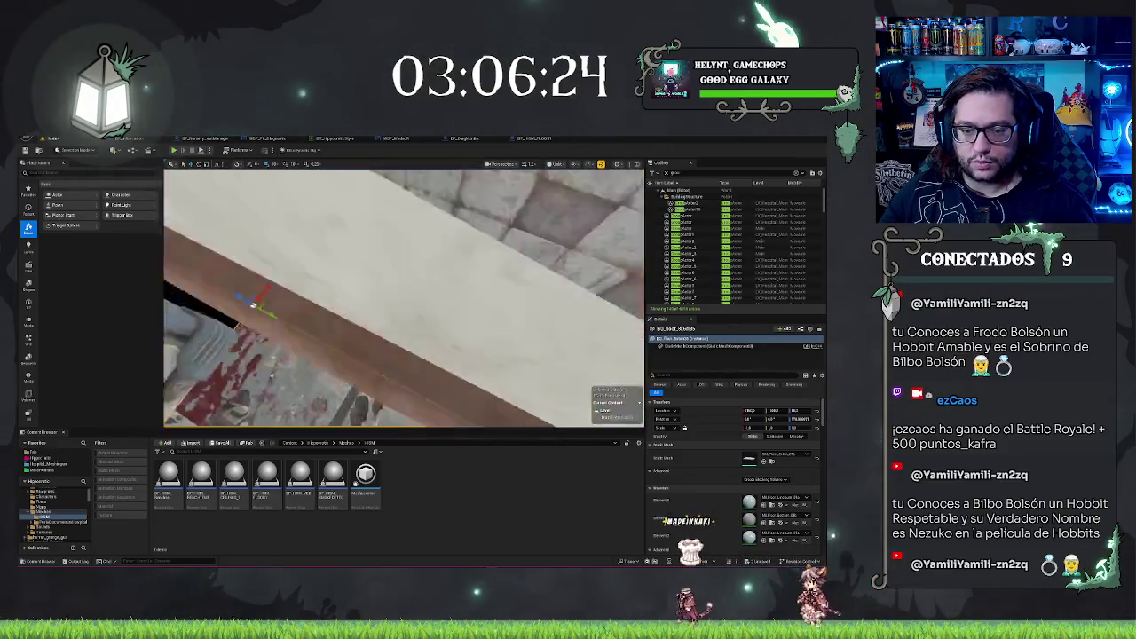
key(s)
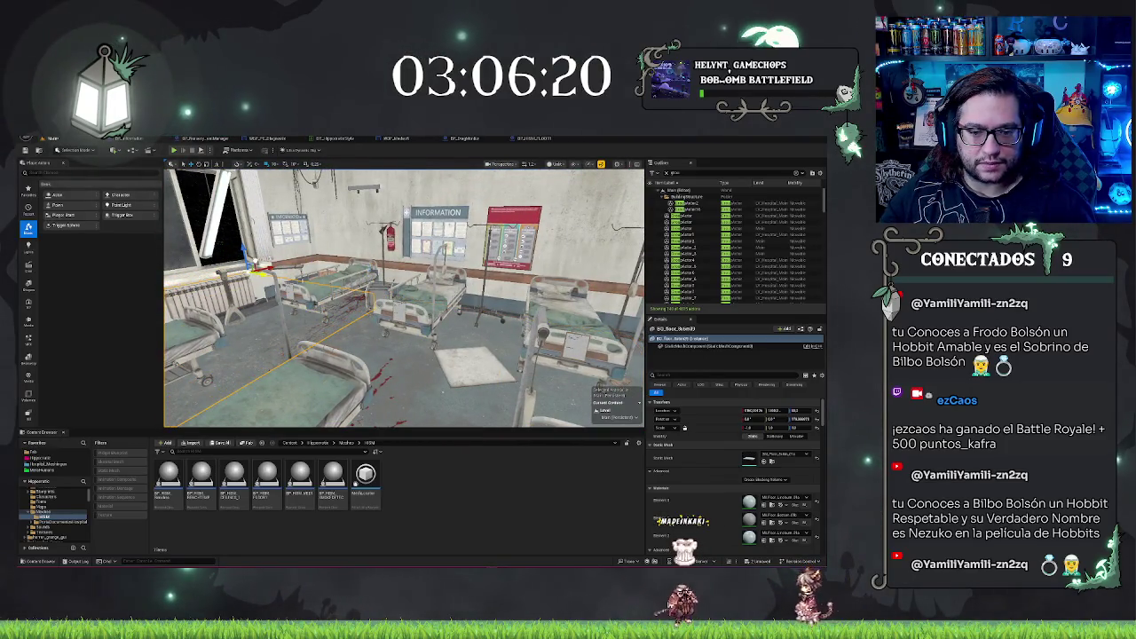
key(a)
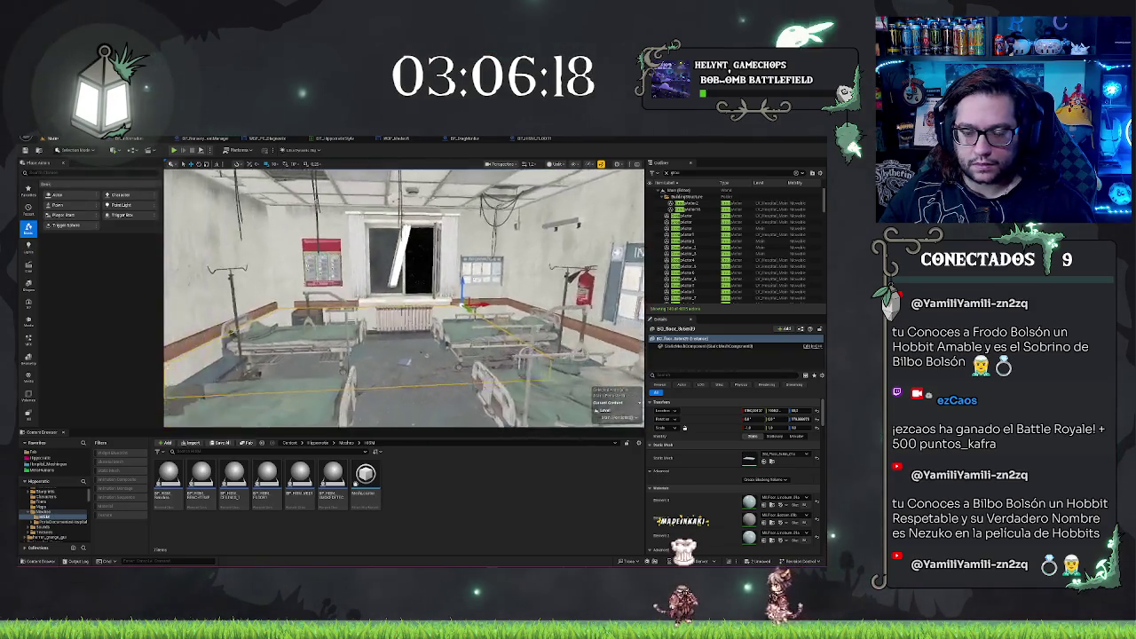
click(784, 454)
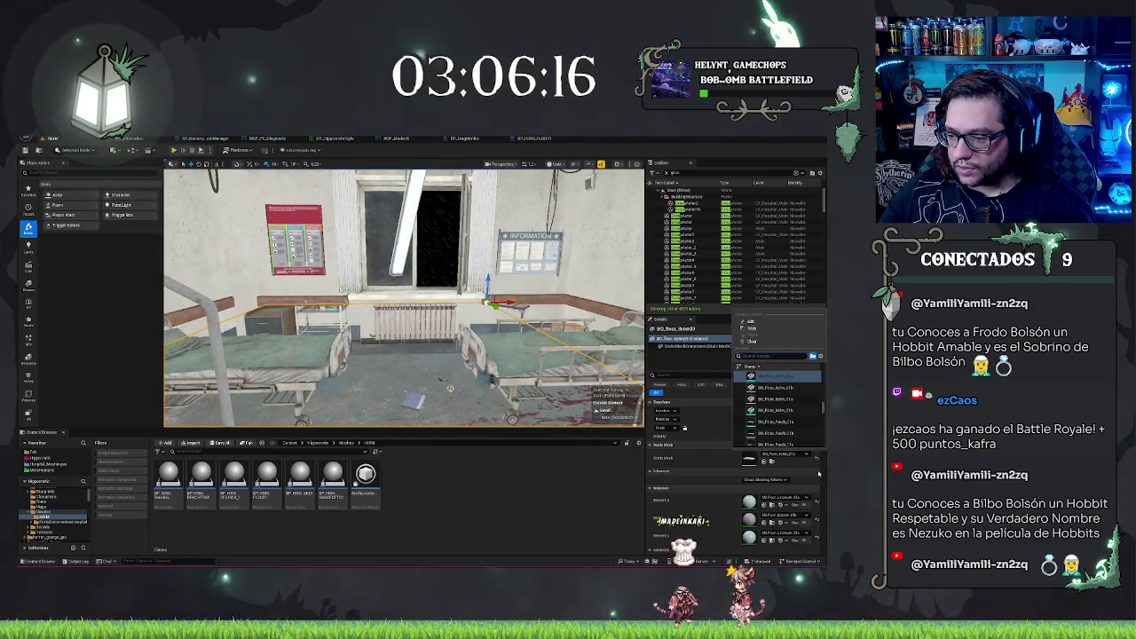
- Browse the floor patch's Static Mesh list, close it, and save the Main map
scroll(778, 406, down, 2)
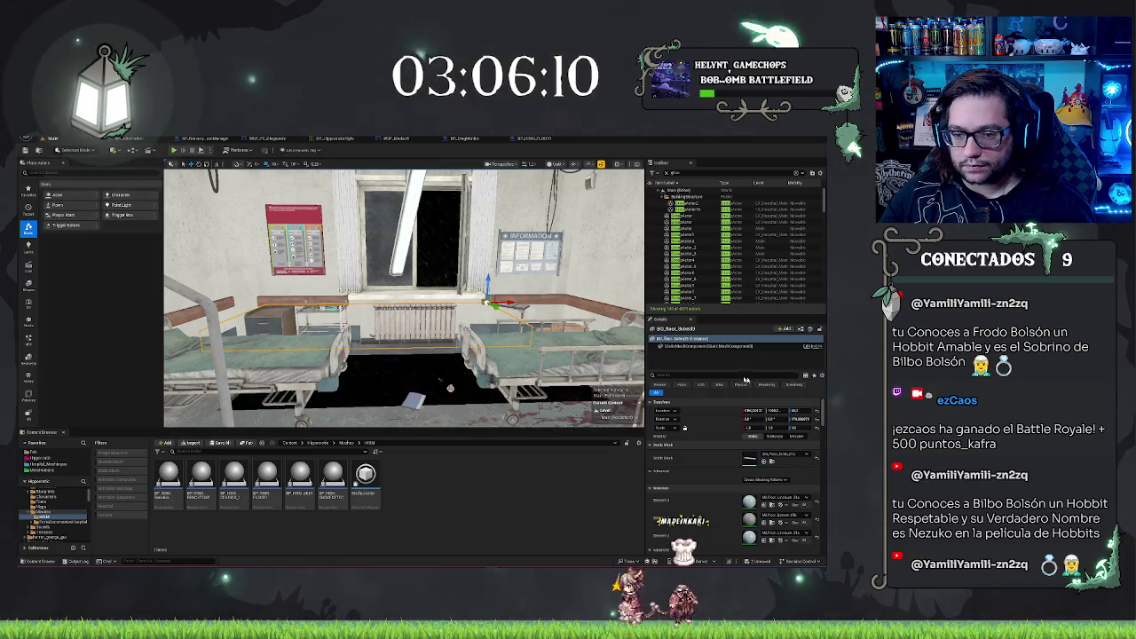
click(796, 386)
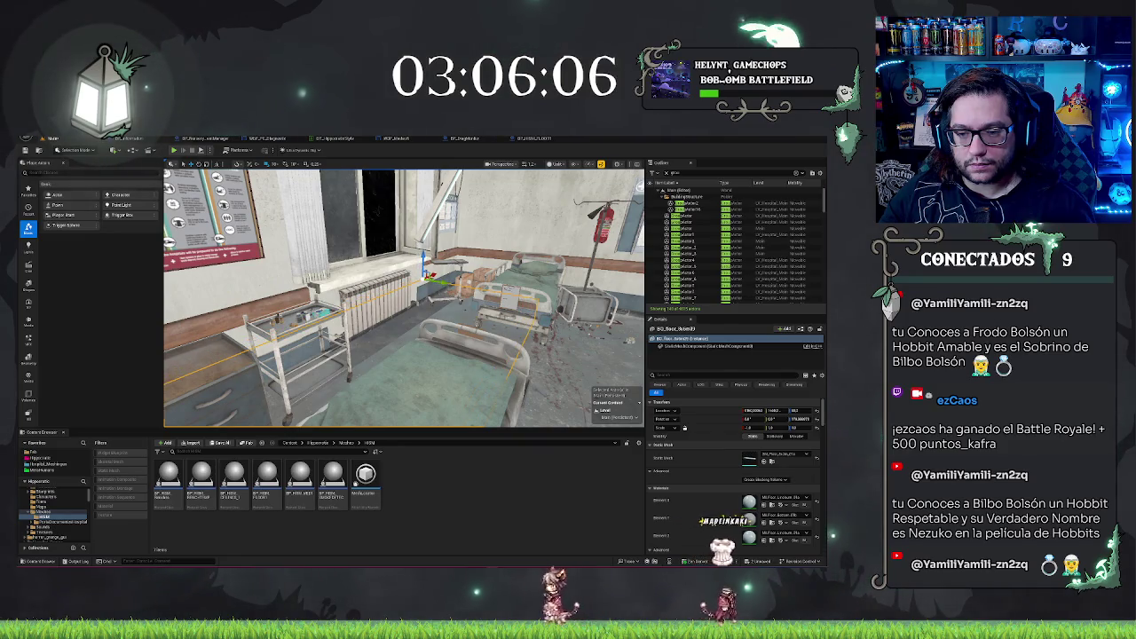
key(Escape)
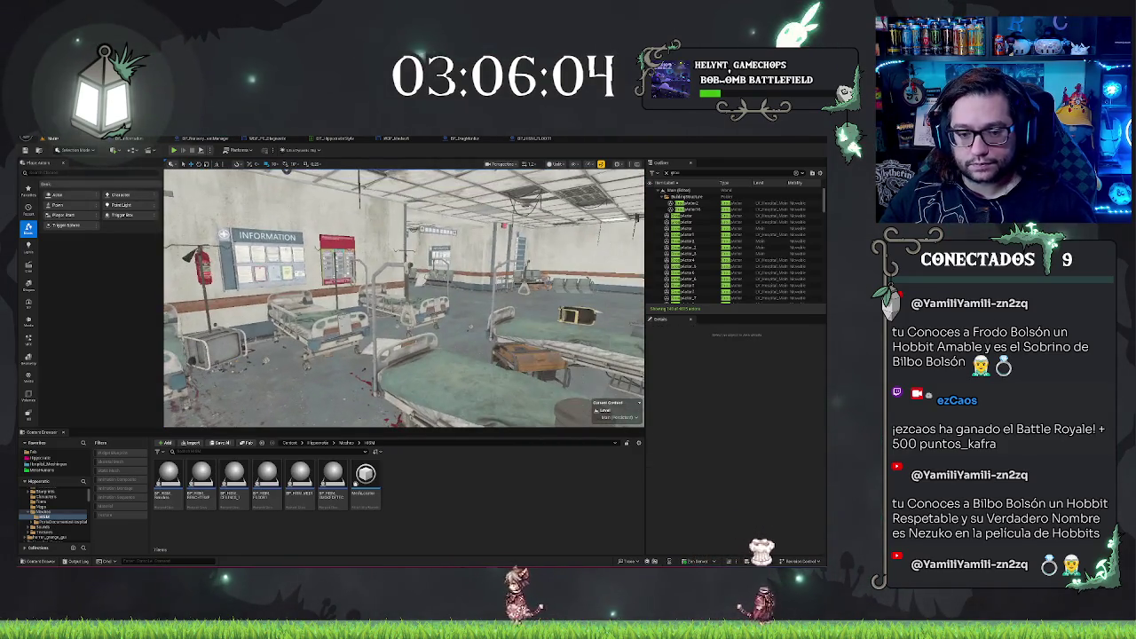
key(ctrl+s)
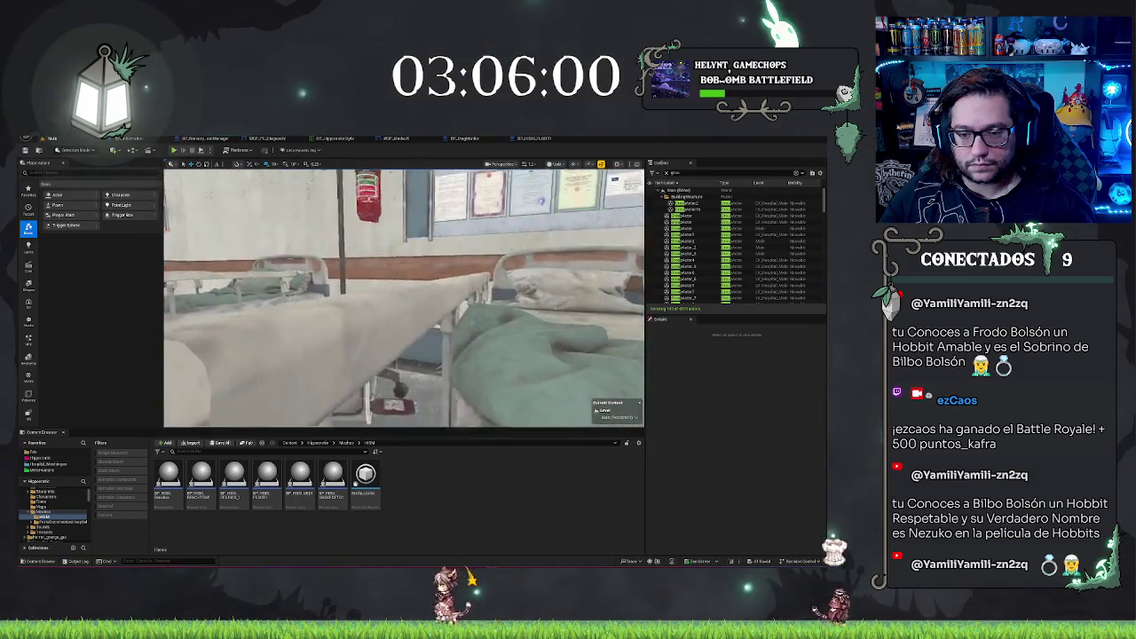
click(391, 275)
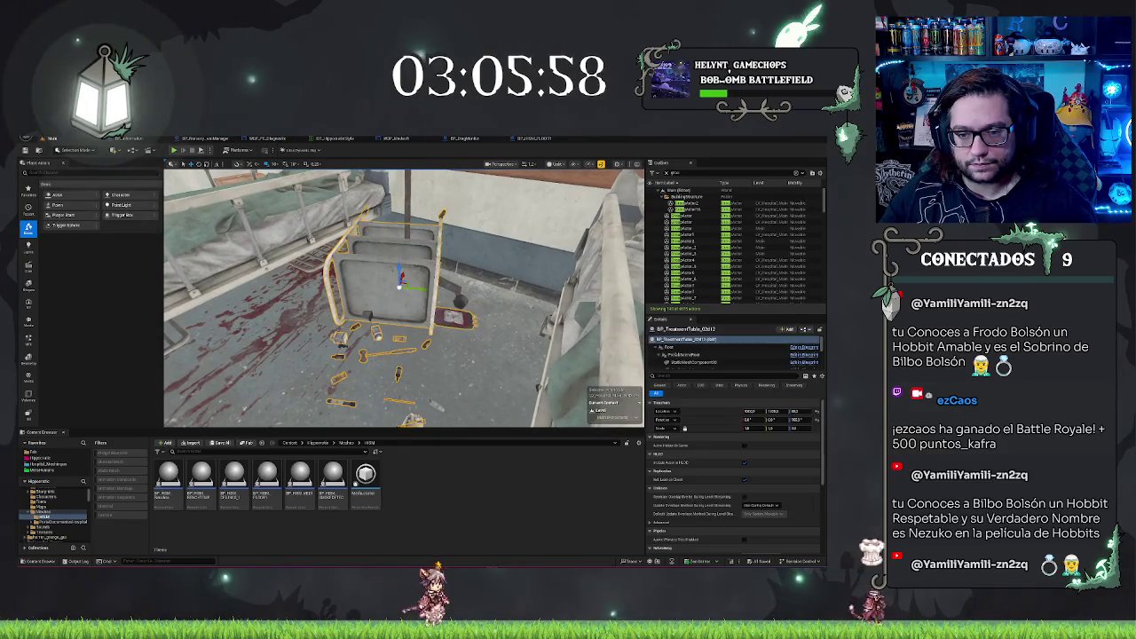
- Delete the treatment table with its props and clear the selection
key(Delete)
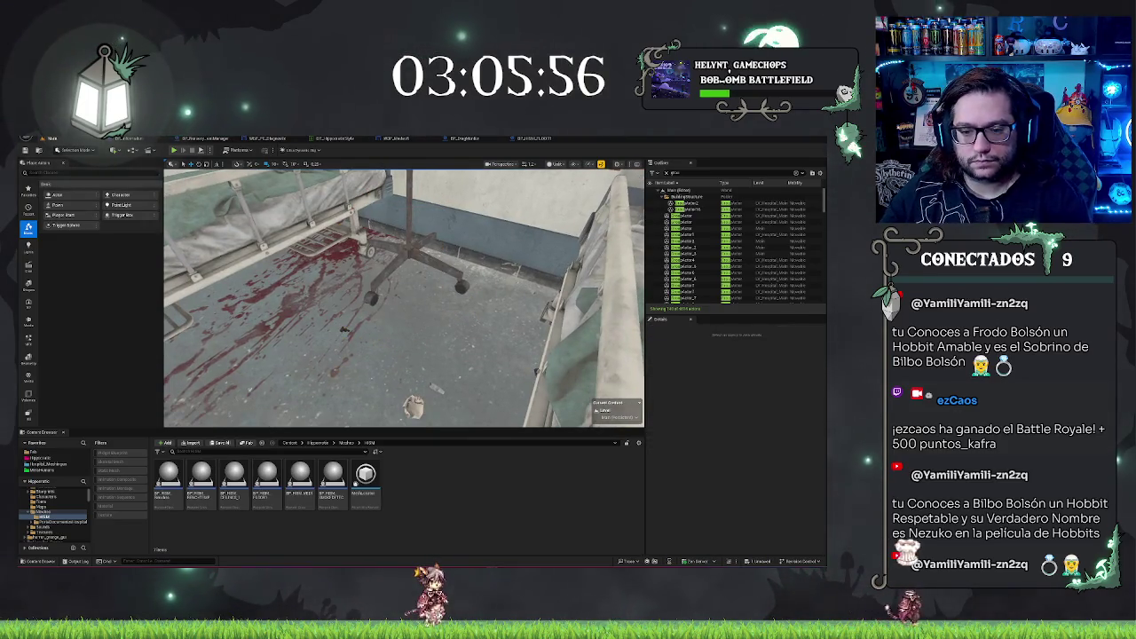
click(413, 406)
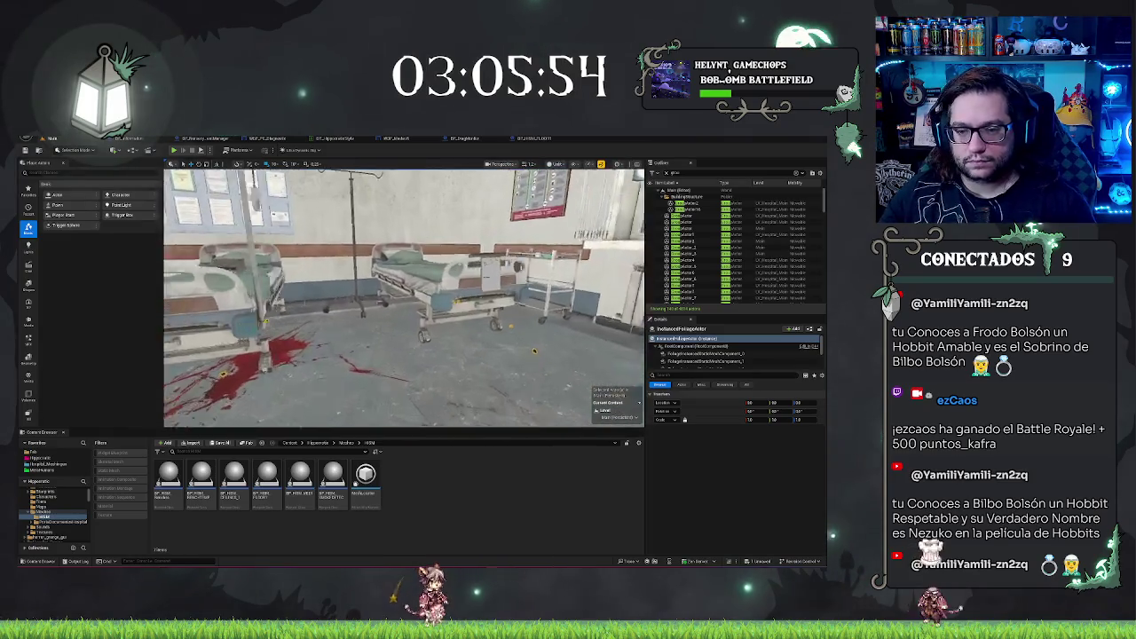
key(Escape)
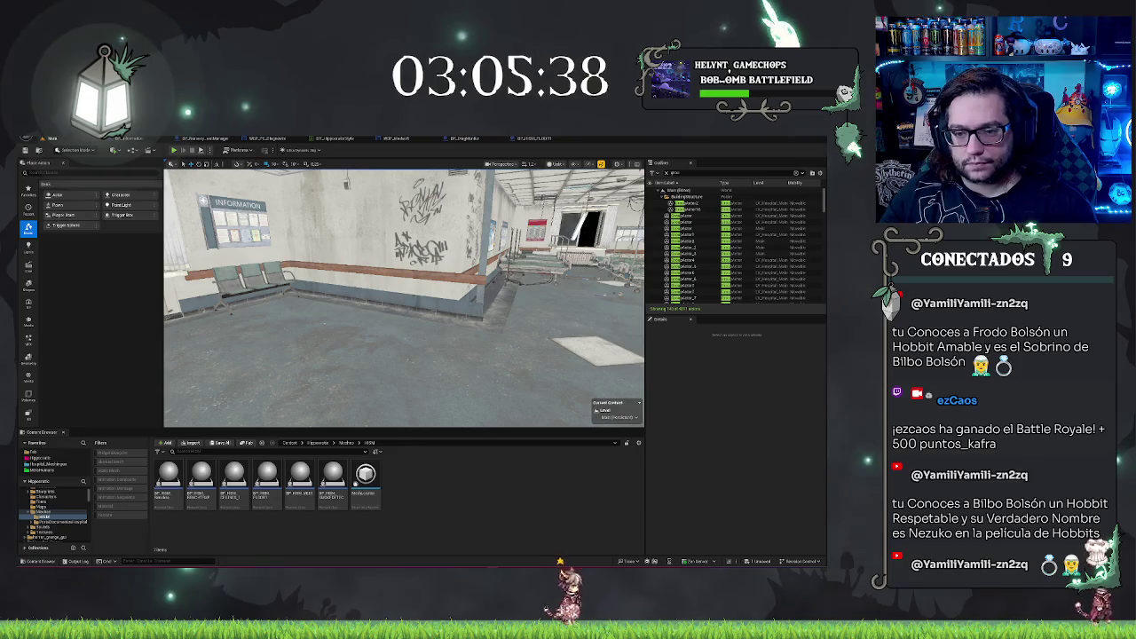
key(alt+Tab)
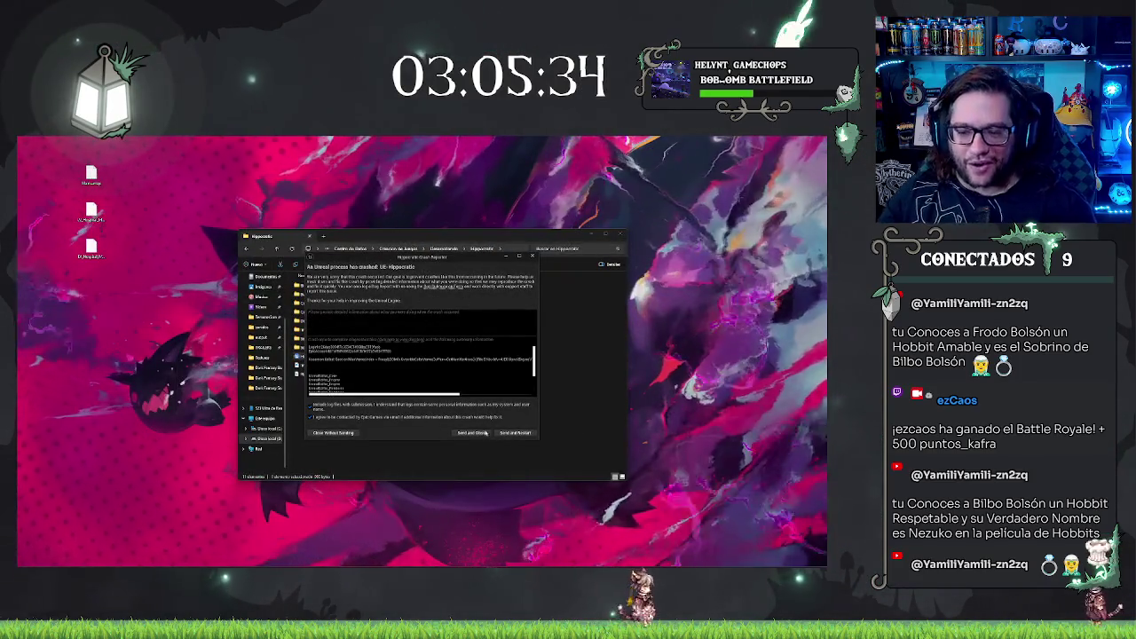
- Send the crash report and restart the editor, minimizing File Explorer meanwhile
click(519, 433)
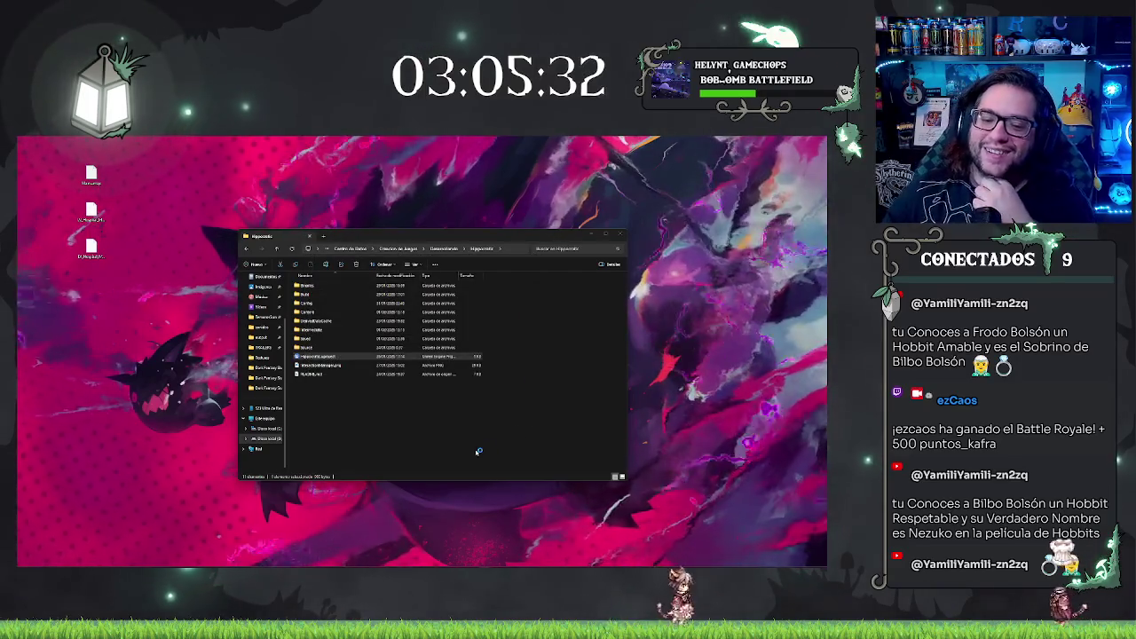
click(592, 236)
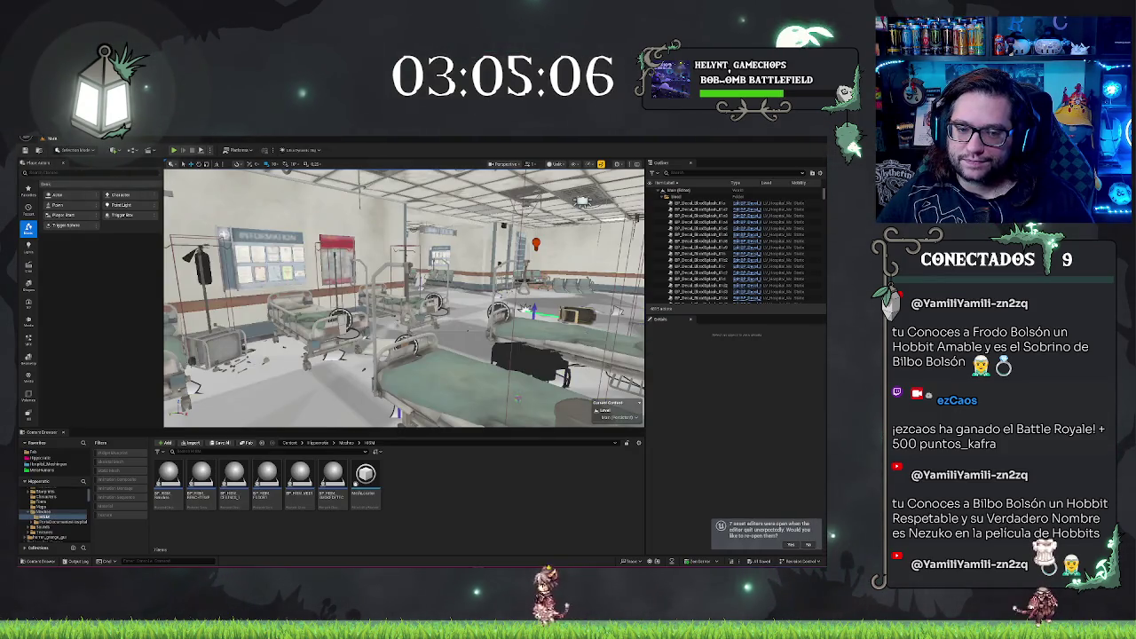
key(s)
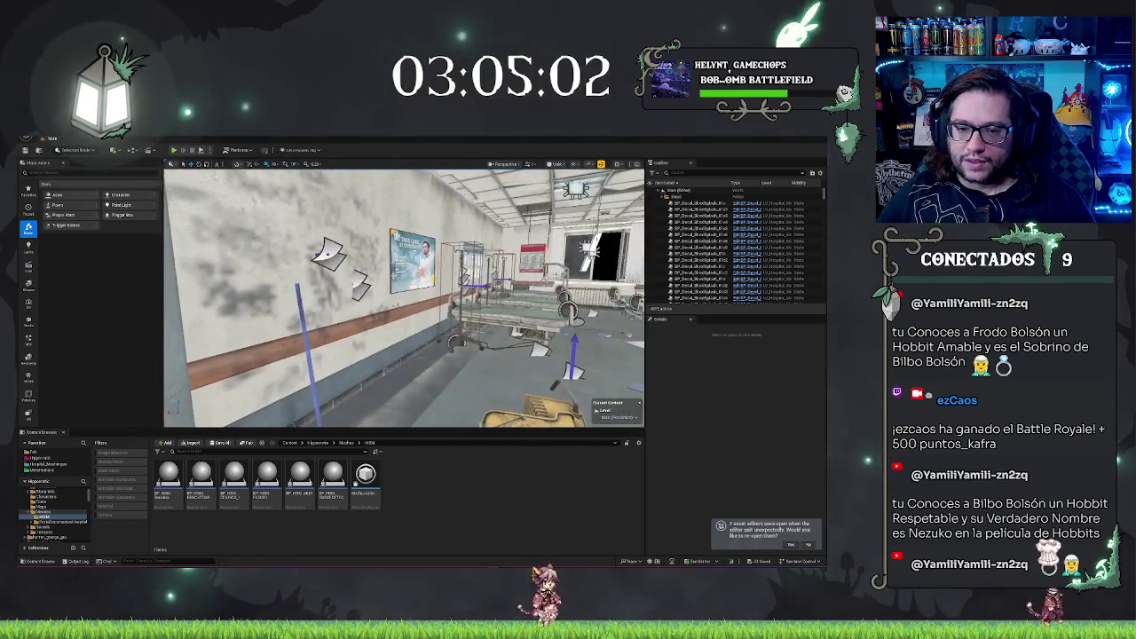
click(328, 256)
ctrl+click(395, 235)
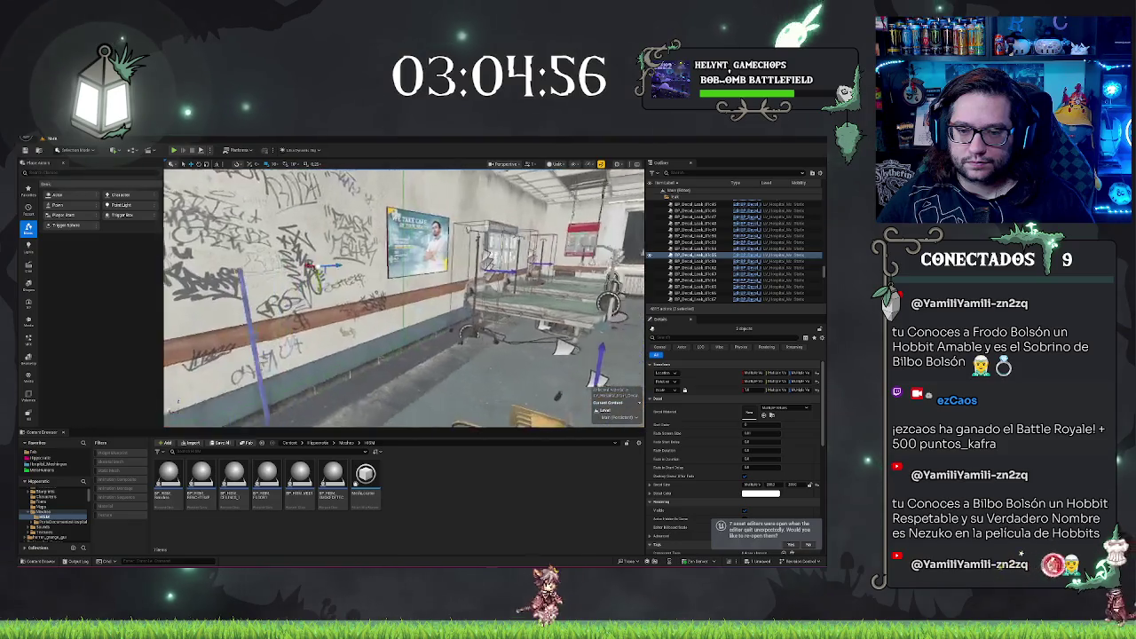
key(Escape)
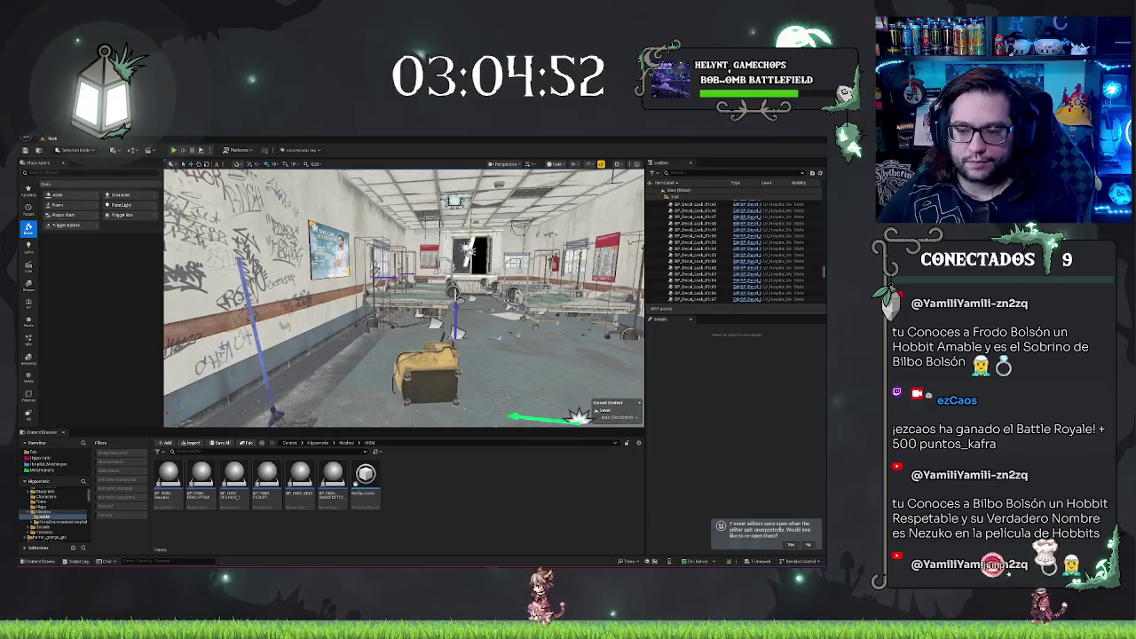
click(427, 373)
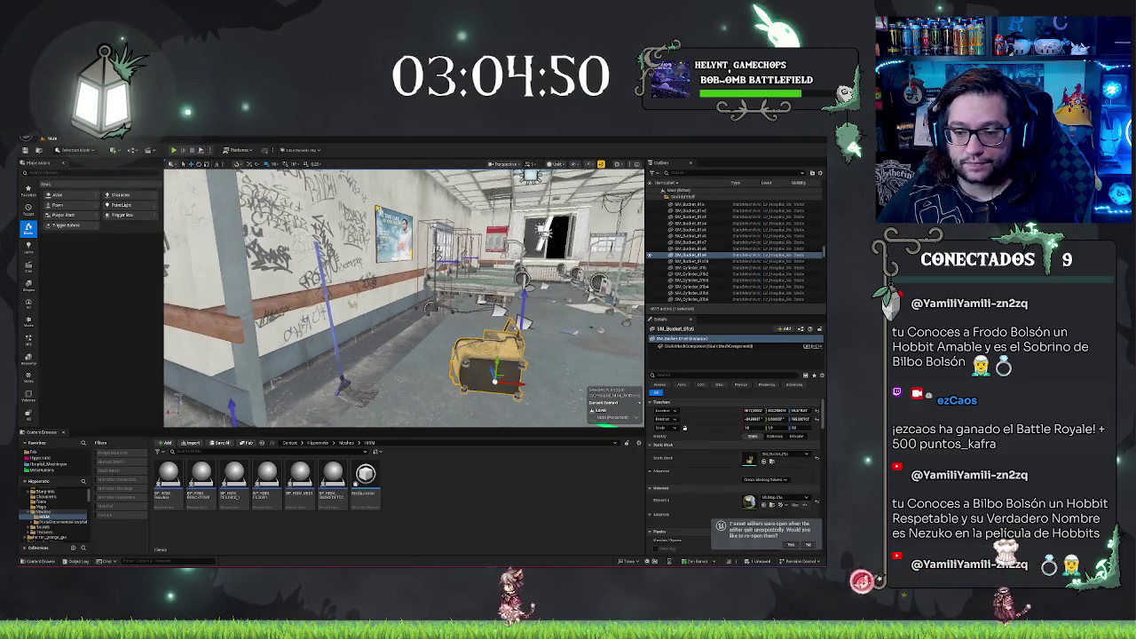
key(Escape)
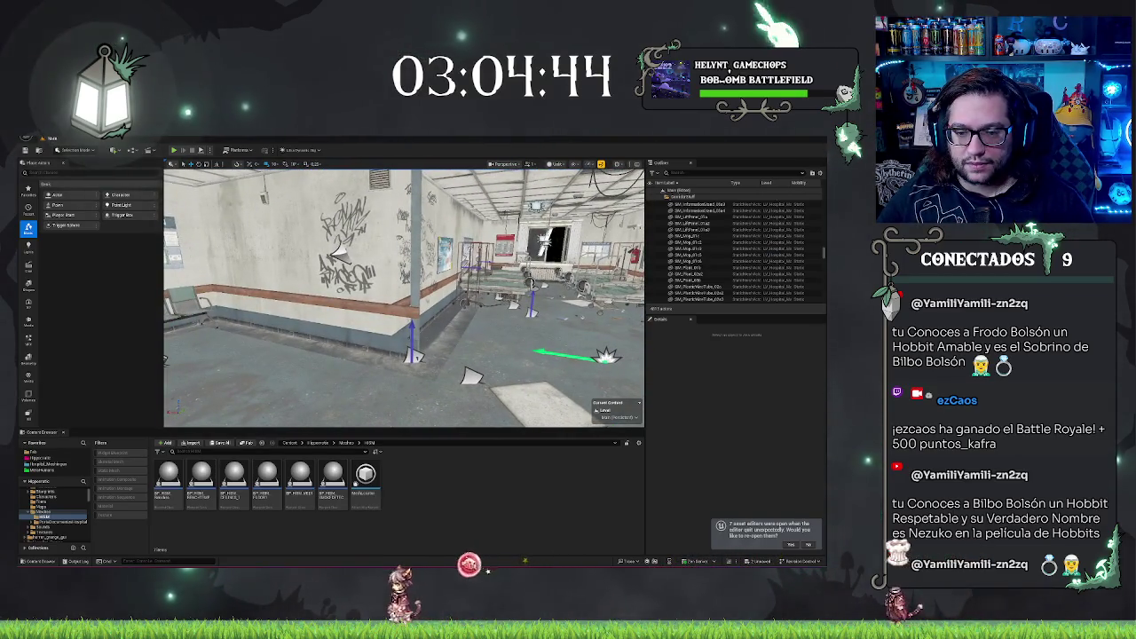
click(404, 319)
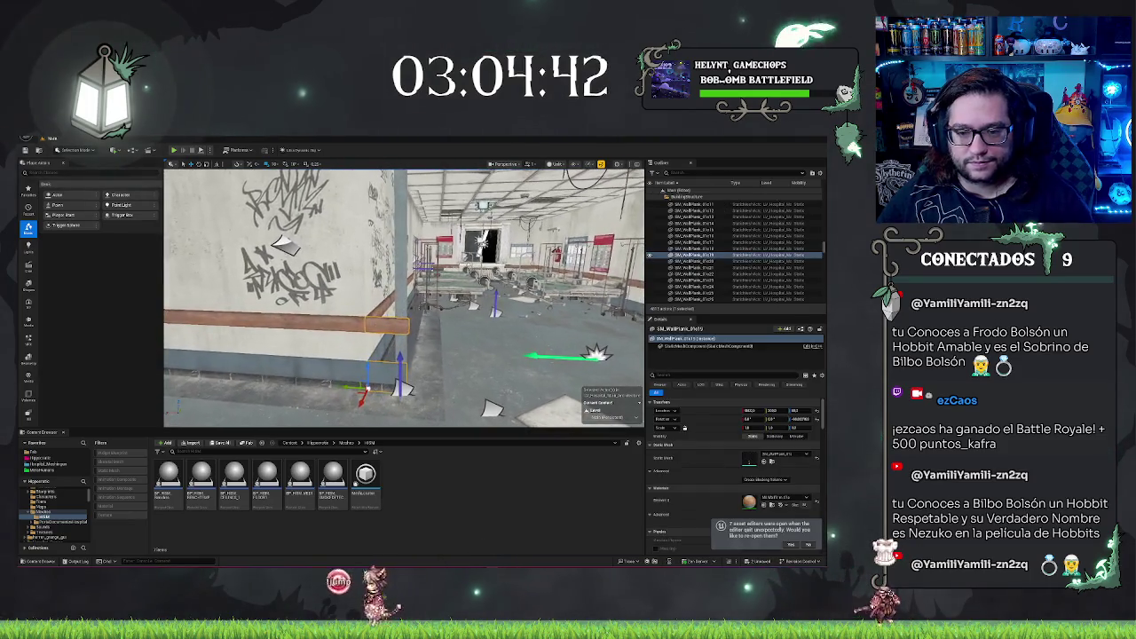
key(Escape)
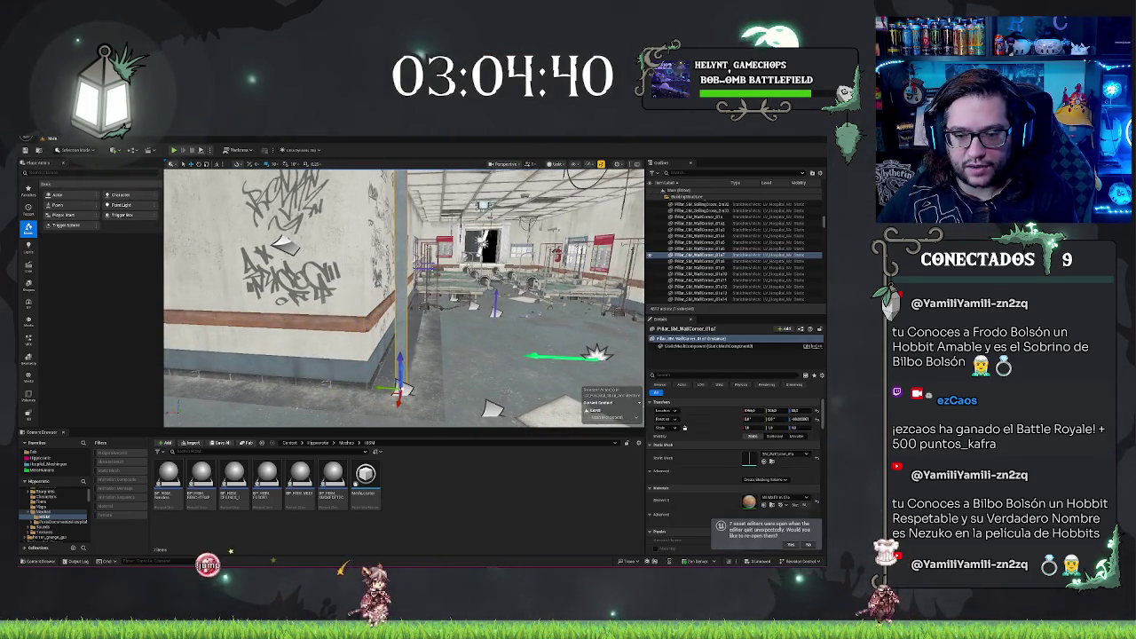
click(284, 293)
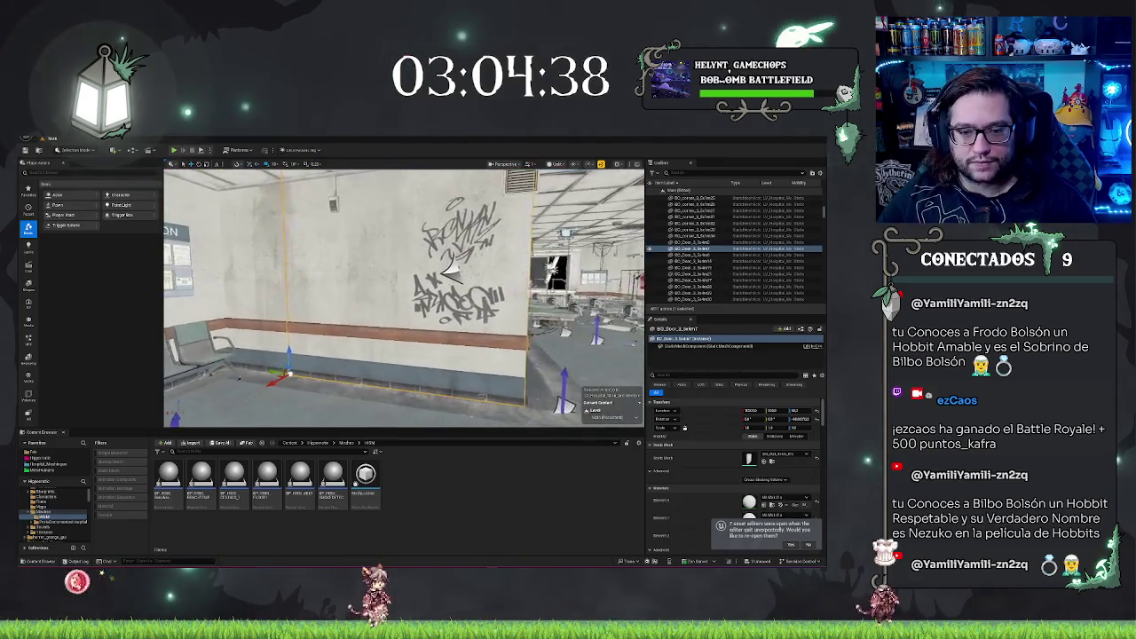
ctrl+click(283, 294)
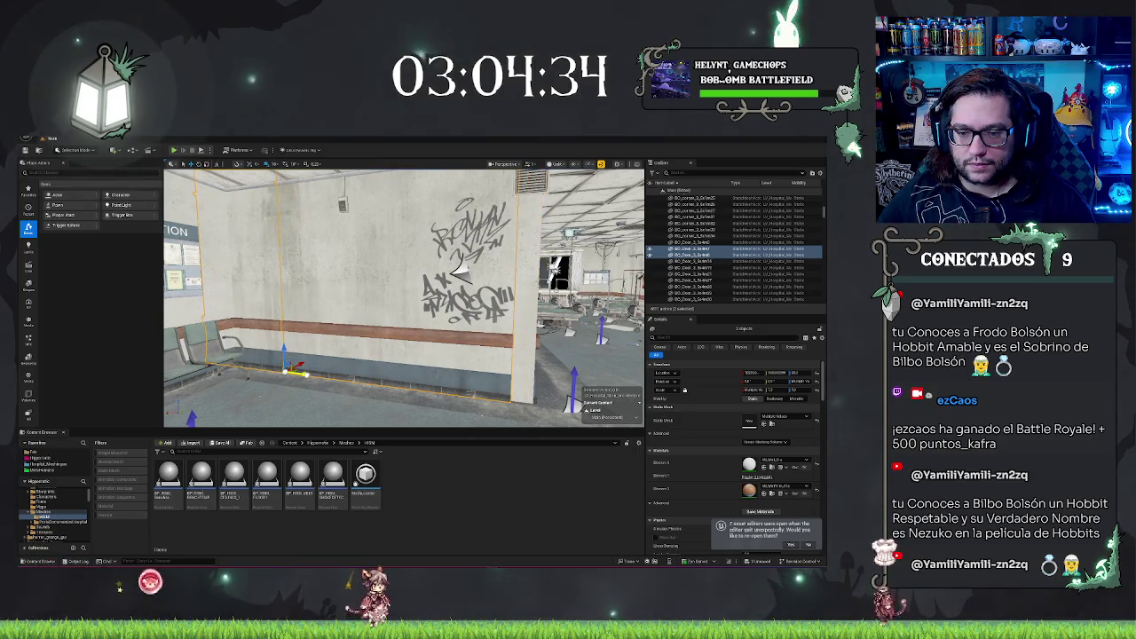
- Swing the two wall panels and shift two selected door pieces slightly right
mouse_move(462, 267)
mouse_down()
mouse_move(475, 266)
mouse_move(355, 233)
mouse_move(196, 233)
mouse_move(262, 232)
mouse_move(231, 232)
mouse_up()
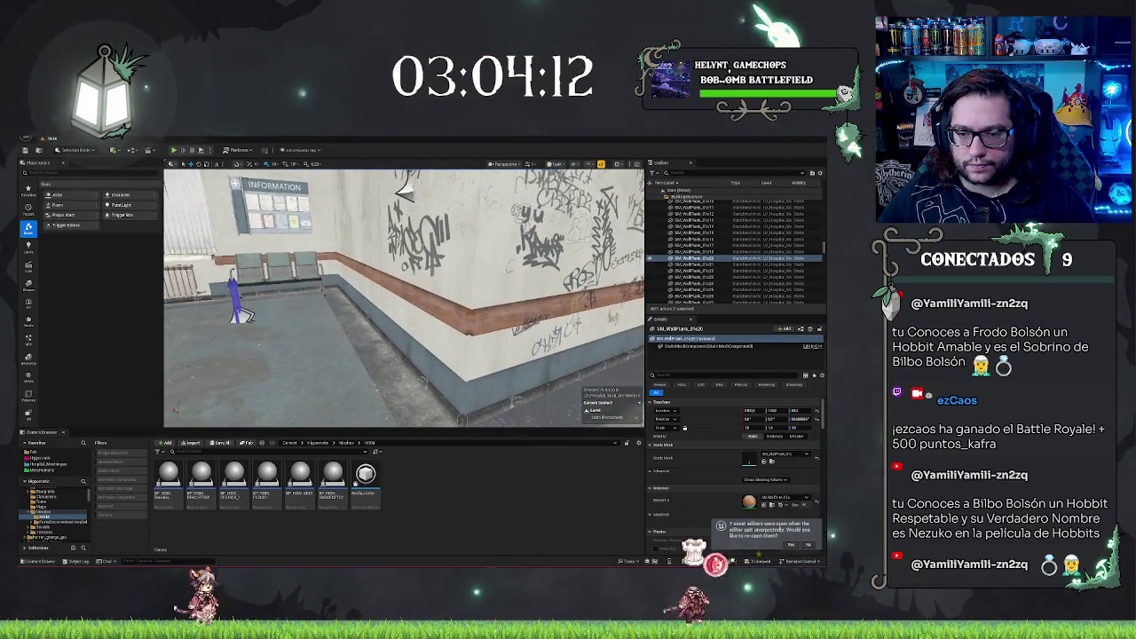
click(373, 240)
ctrl+click(347, 270)
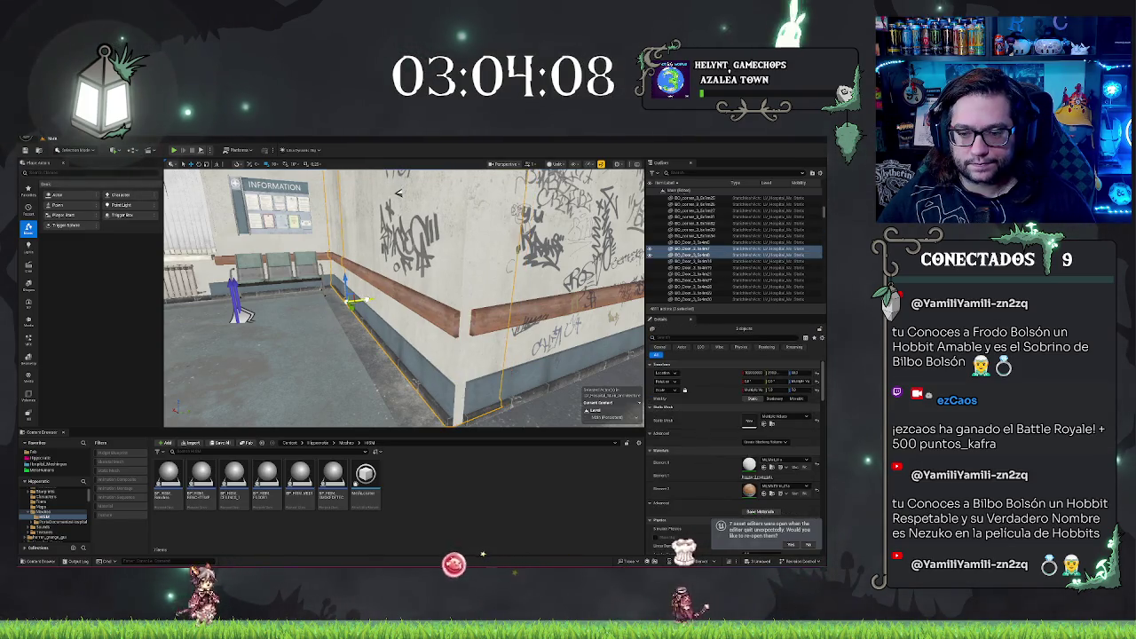
drag(404, 190, 410, 186)
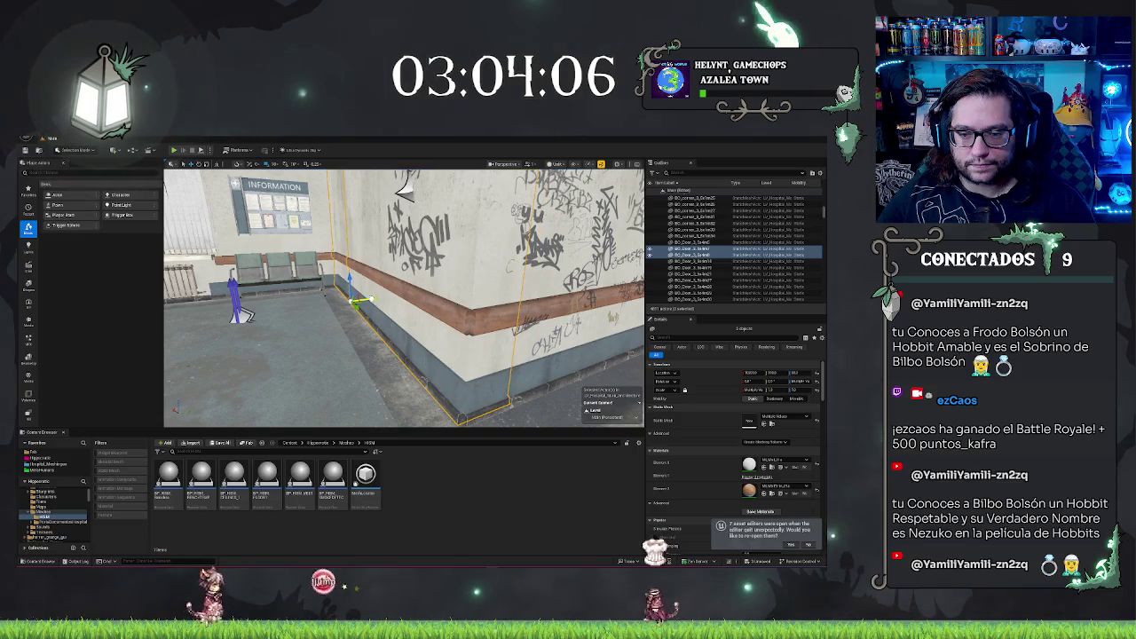
- Inspect the corner wall pieces and the door pieces on the graffiti wall
mouse_move(462, 301)
mouse_down()
mouse_move(373, 325)
mouse_move(408, 313)
mouse_move(400, 299)
mouse_move(351, 314)
mouse_up()
click(462, 338)
click(408, 318)
click(479, 307)
mouse_move(346, 275)
mouse_down()
mouse_move(306, 222)
mouse_move(391, 213)
mouse_up()
click(301, 213)
ctrl+click(391, 213)
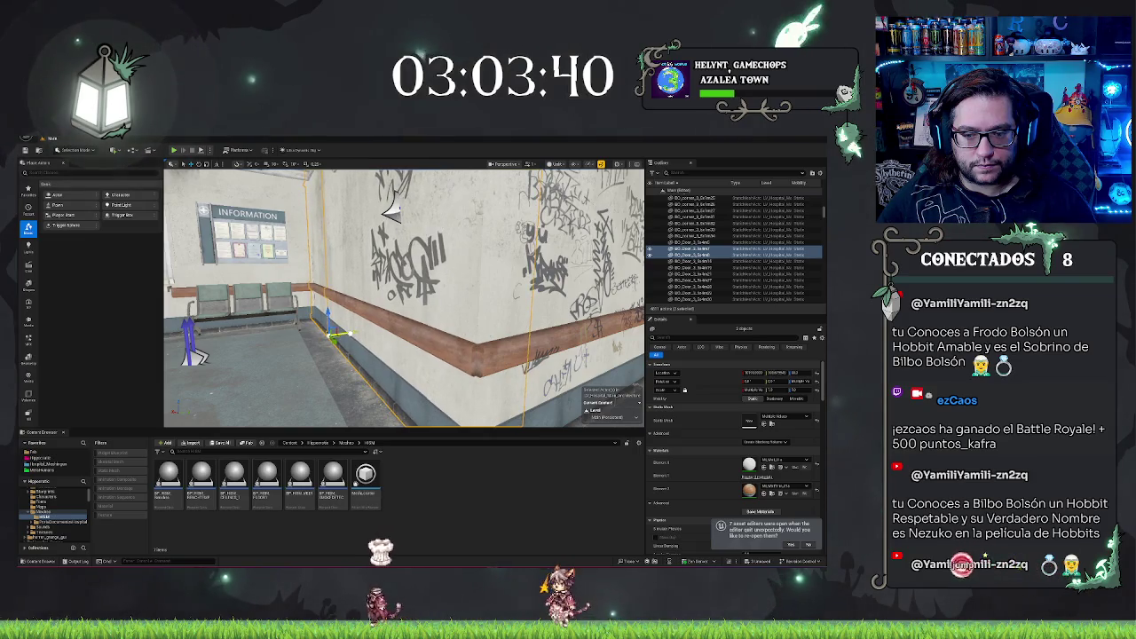
key(Escape)
- Select the wall panel by the stairs and the floor-level plank, viewing it from above
mouse_move(391, 213)
mouse_down()
mouse_move(444, 288)
mouse_move(373, 266)
mouse_move(266, 257)
mouse_move(155, 266)
mouse_up()
click(267, 257)
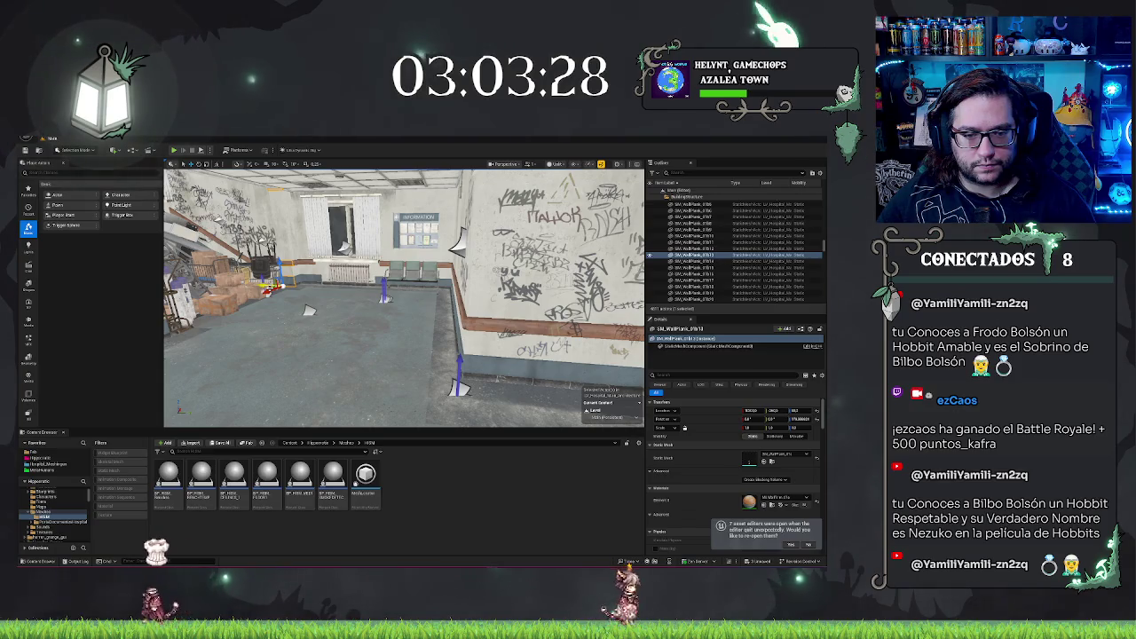
click(462, 366)
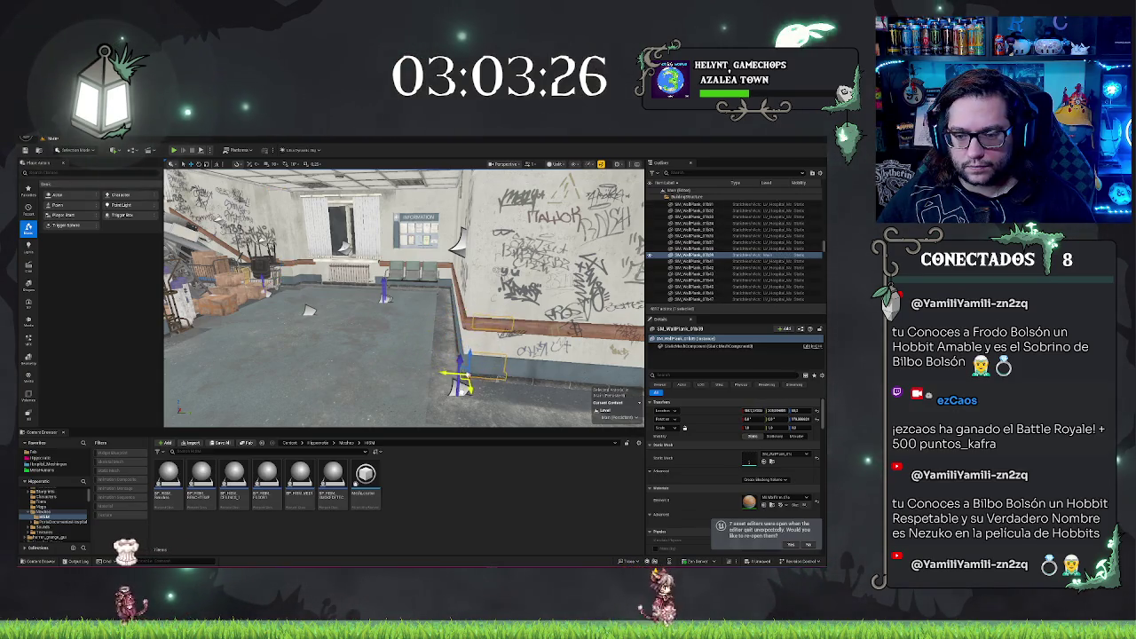
key(f)
drag(404, 297, 364, 339)
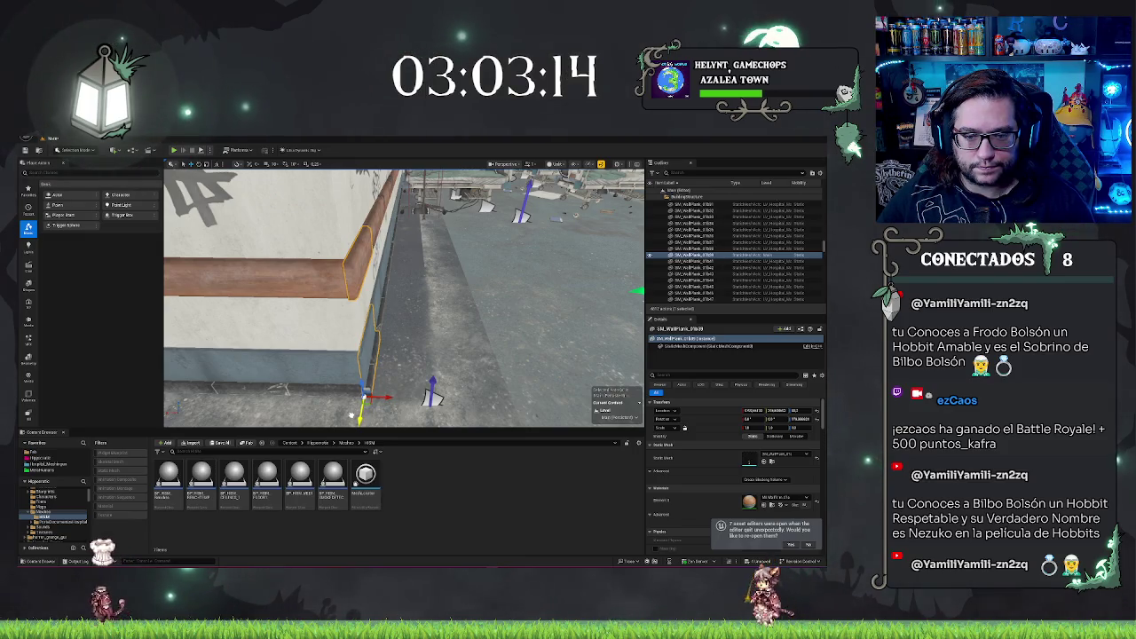
key(Escape)
mouse_move(348, 415)
mouse_down()
mouse_move(399, 399)
mouse_move(372, 407)
mouse_up()
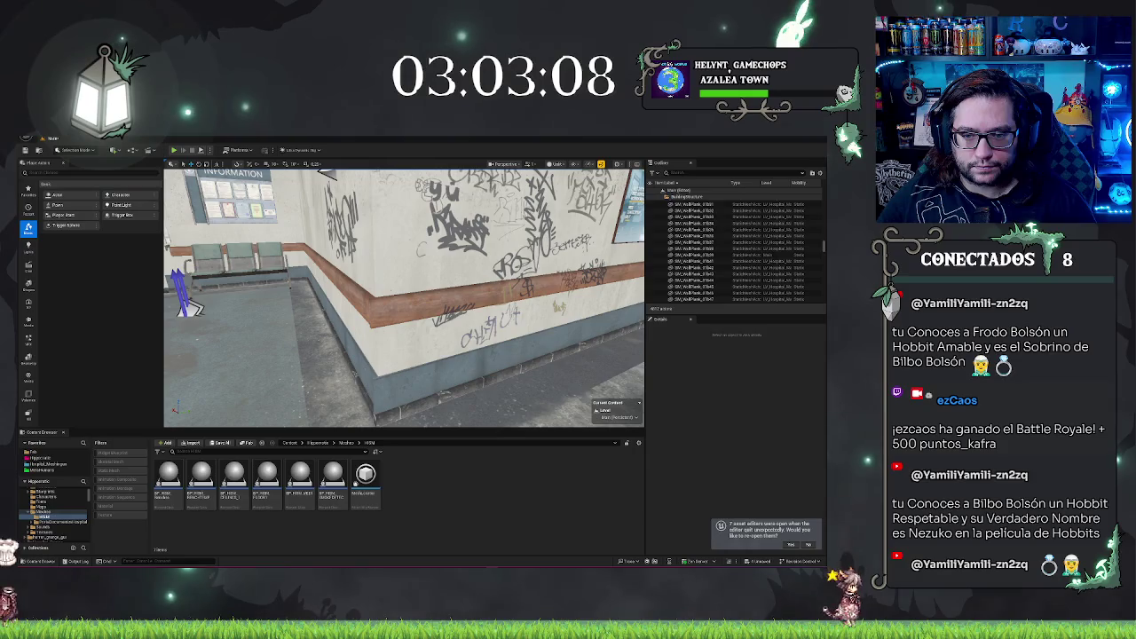
- Select the two corner wall panels along the graffiti wall, then save the Main map
click(327, 171)
drag(326, 172, 412, 173)
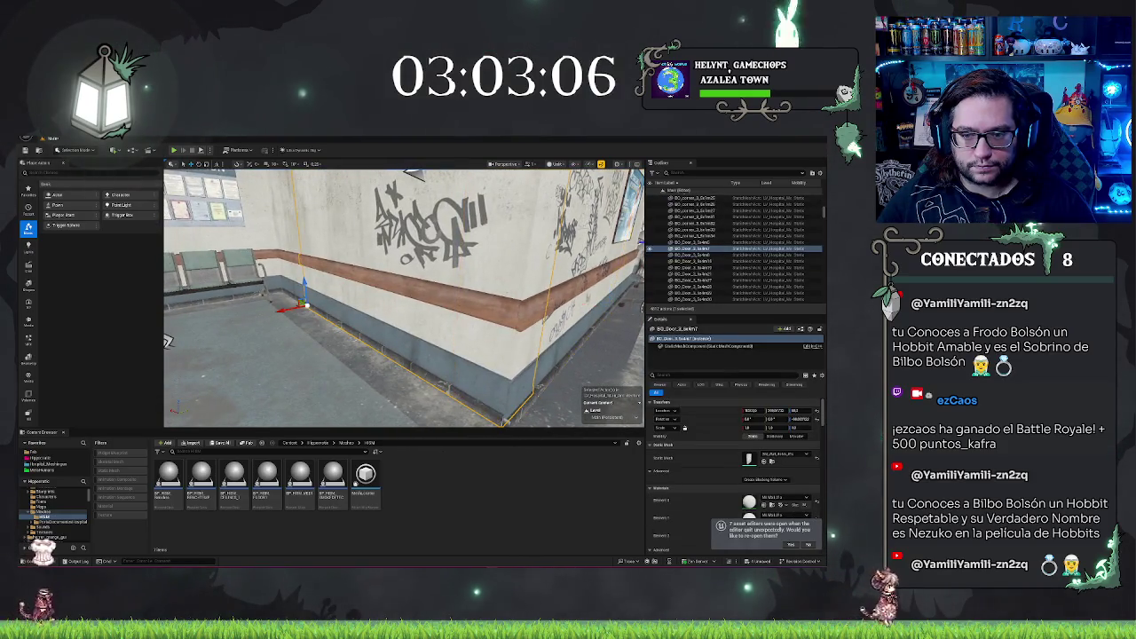
ctrl+click(413, 173)
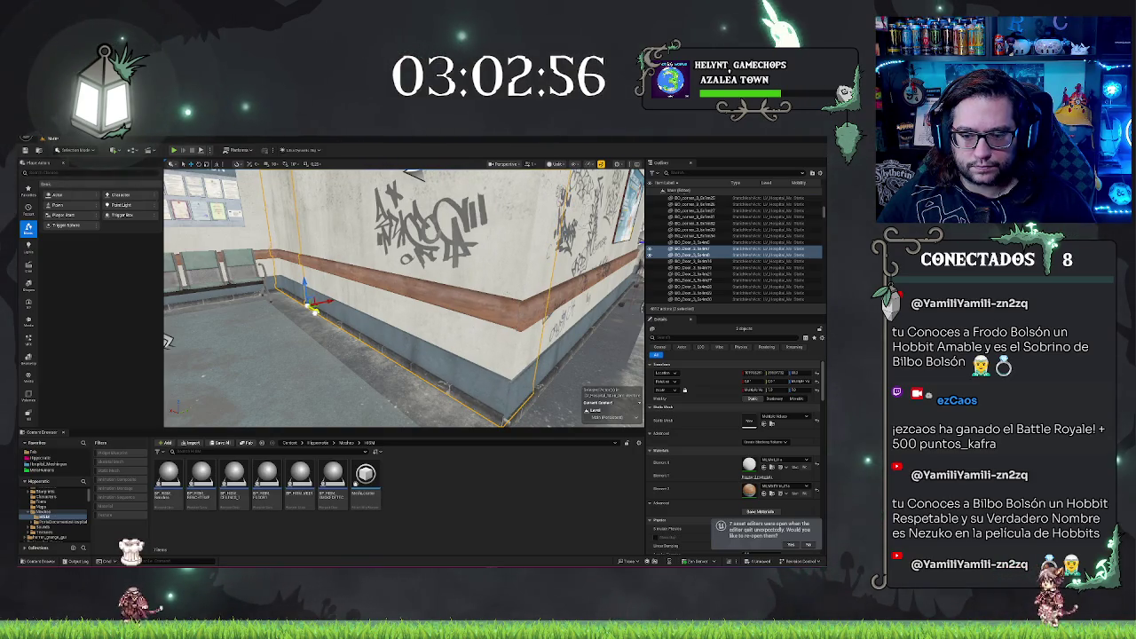
key(Escape)
mouse_move(168, 341)
mouse_down()
mouse_move(218, 257)
mouse_move(381, 241)
mouse_move(508, 365)
mouse_move(462, 328)
mouse_move(426, 364)
mouse_up()
key(alt+3)
key(ctrl+s)
drag(463, 197, 444, 234)
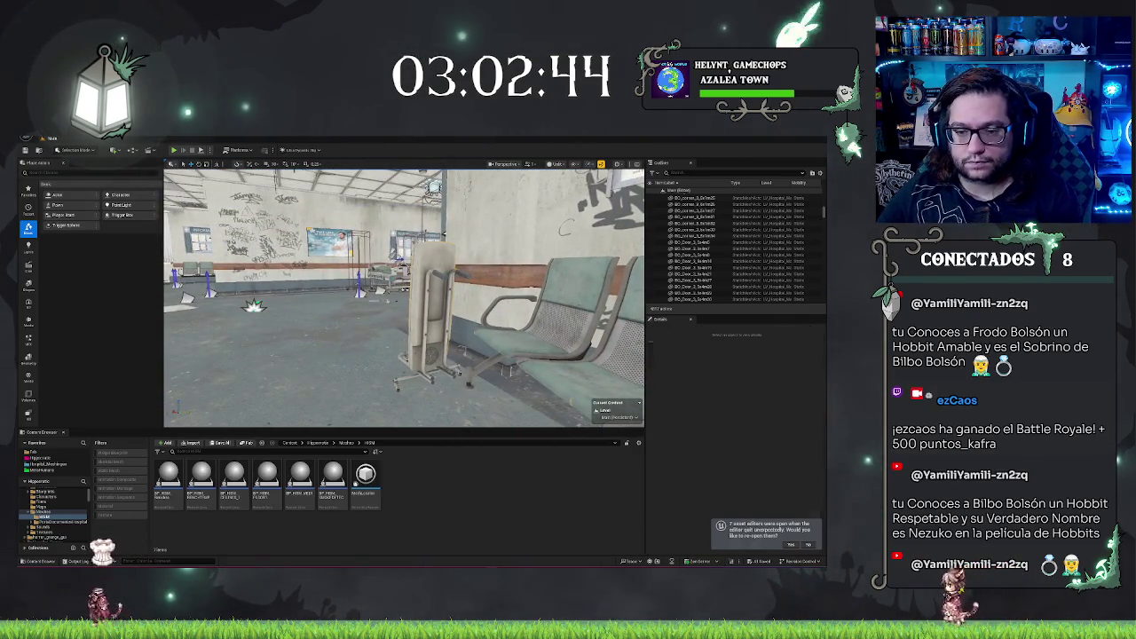
mouse_move(404, 297)
mouse_down()
mouse_move(377, 311)
mouse_move(391, 344)
mouse_move(434, 362)
mouse_move(430, 373)
mouse_move(378, 365)
mouse_up()
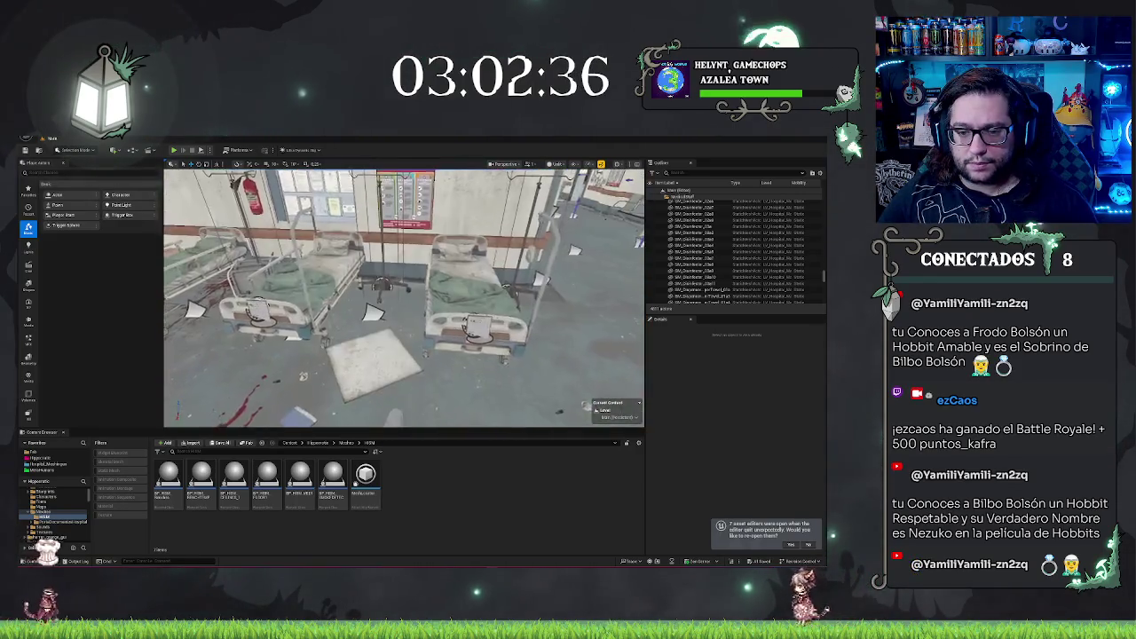
click(378, 364)
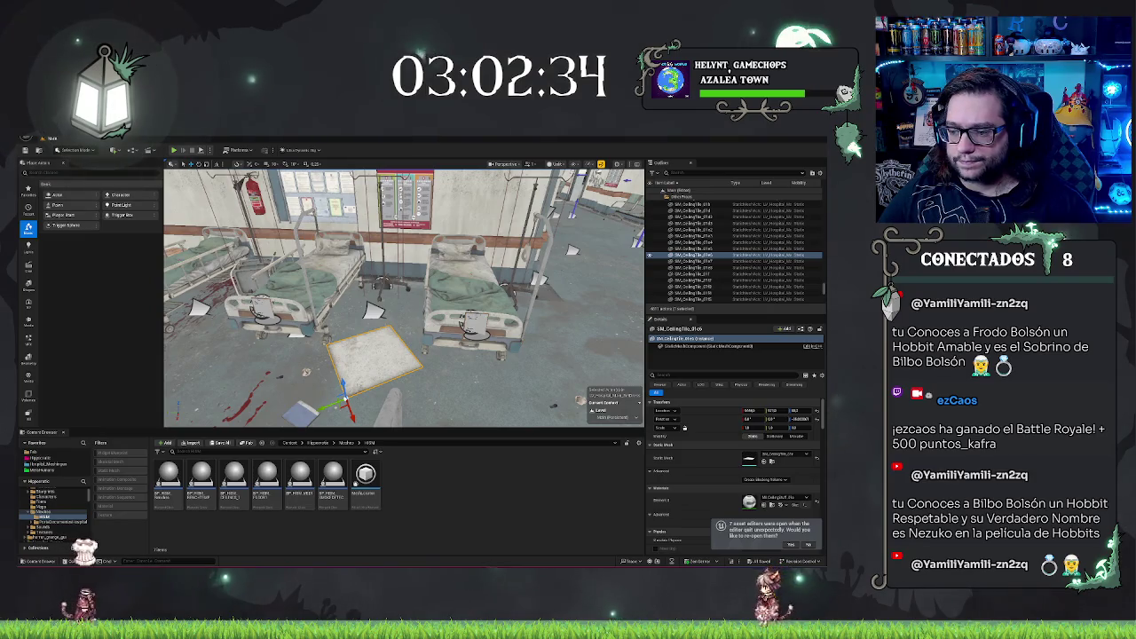
mouse_move(378, 366)
mouse_down()
mouse_move(355, 367)
mouse_move(355, 351)
mouse_up()
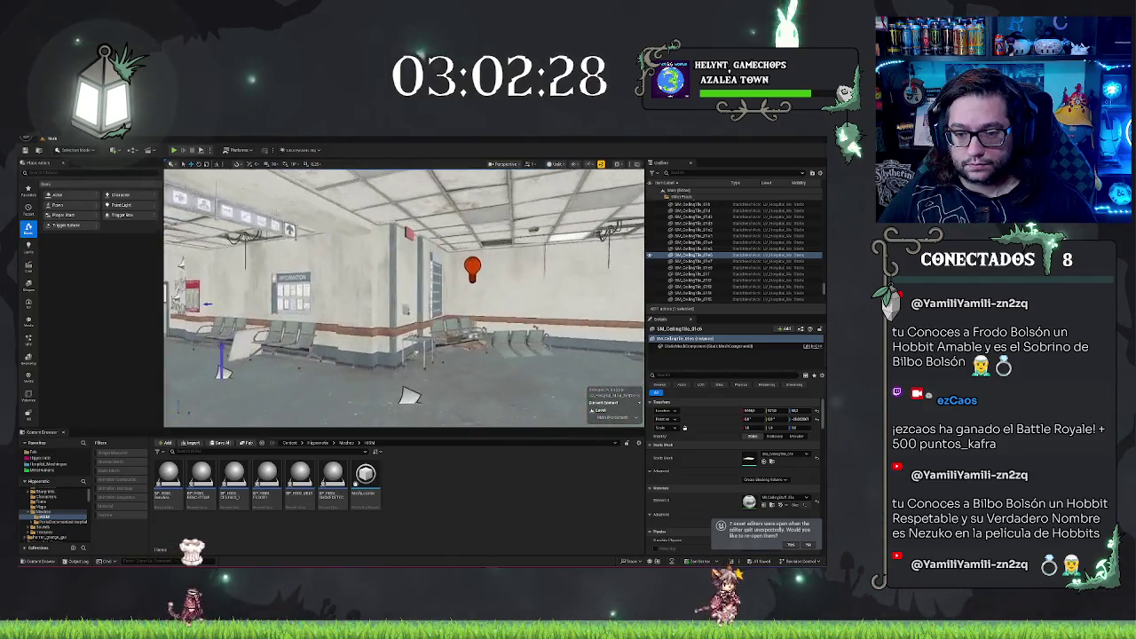
key(Escape)
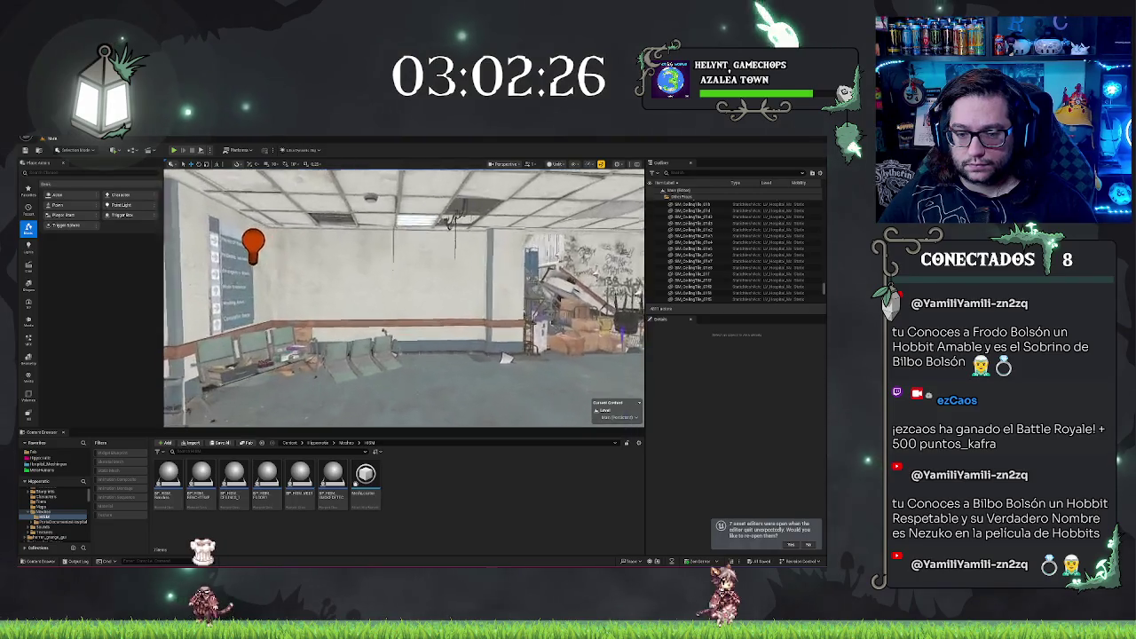
drag(404, 355, 373, 342)
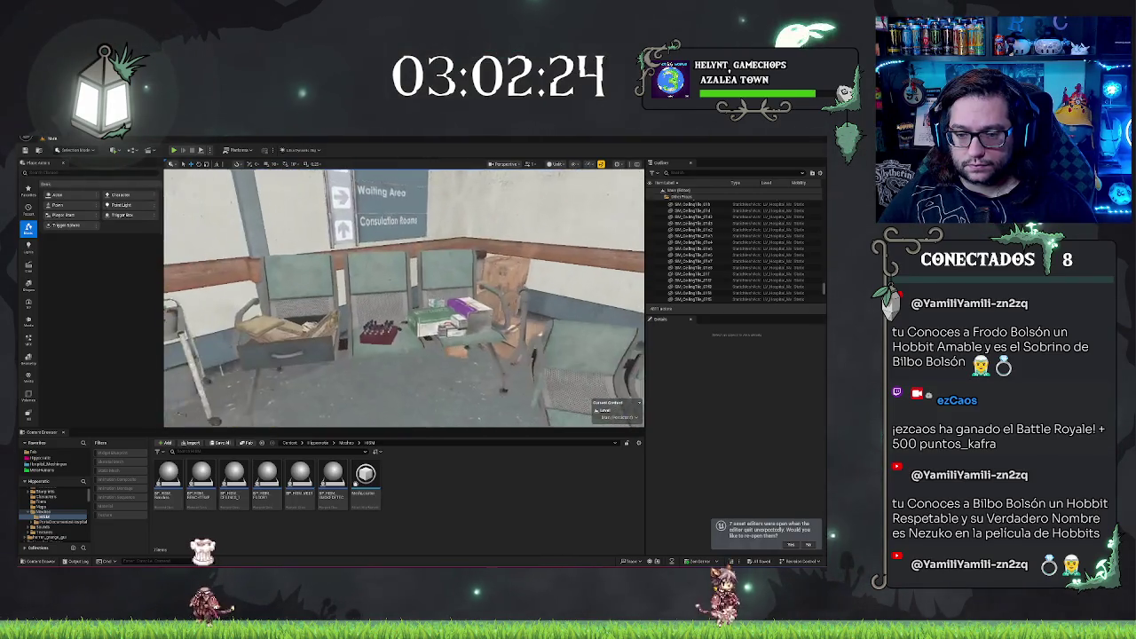
click(373, 342)
key(Escape)
drag(372, 342, 333, 363)
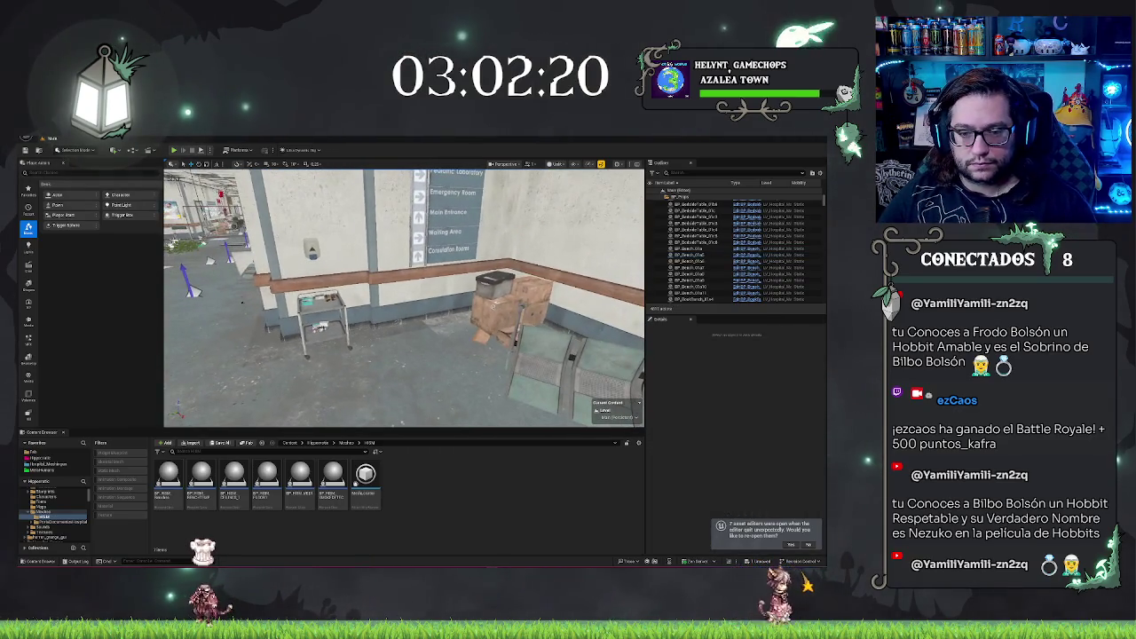
mouse_move(333, 364)
mouse_down()
mouse_move(355, 355)
mouse_move(346, 358)
mouse_up()
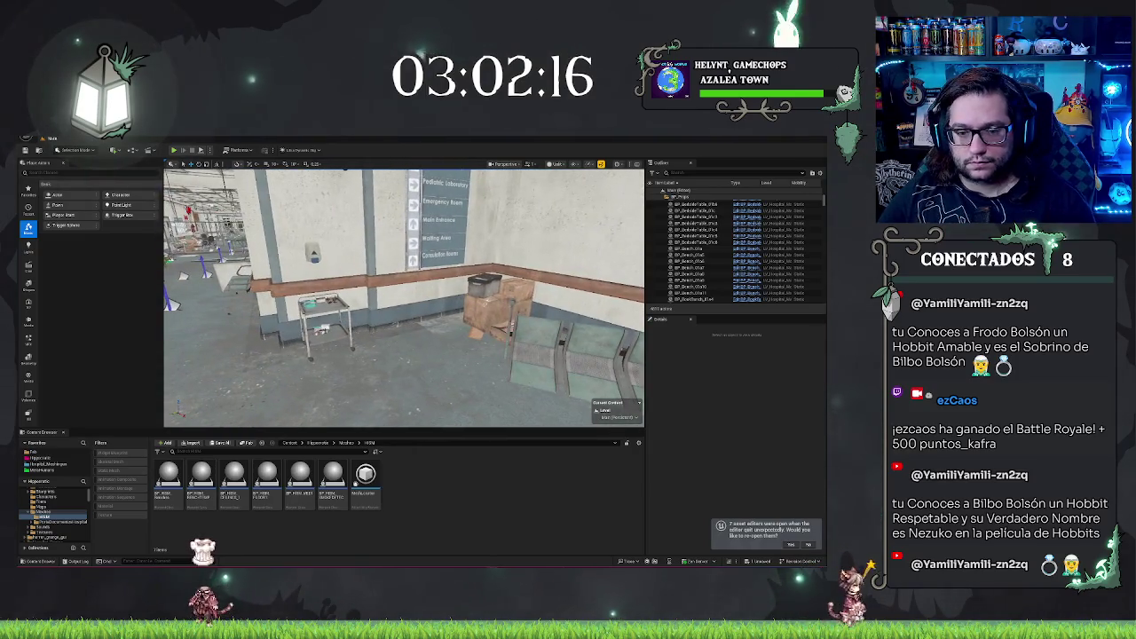
click(342, 346)
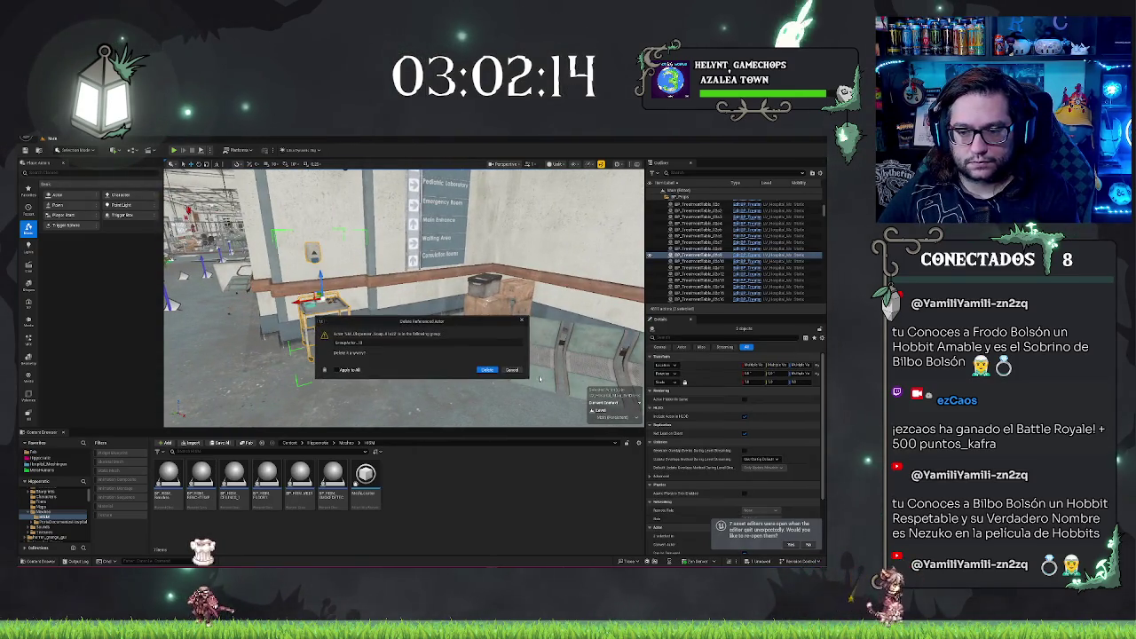
- Confirm deleting the cart beside the waiting chairs and save the level
click(488, 369)
drag(488, 370, 470, 381)
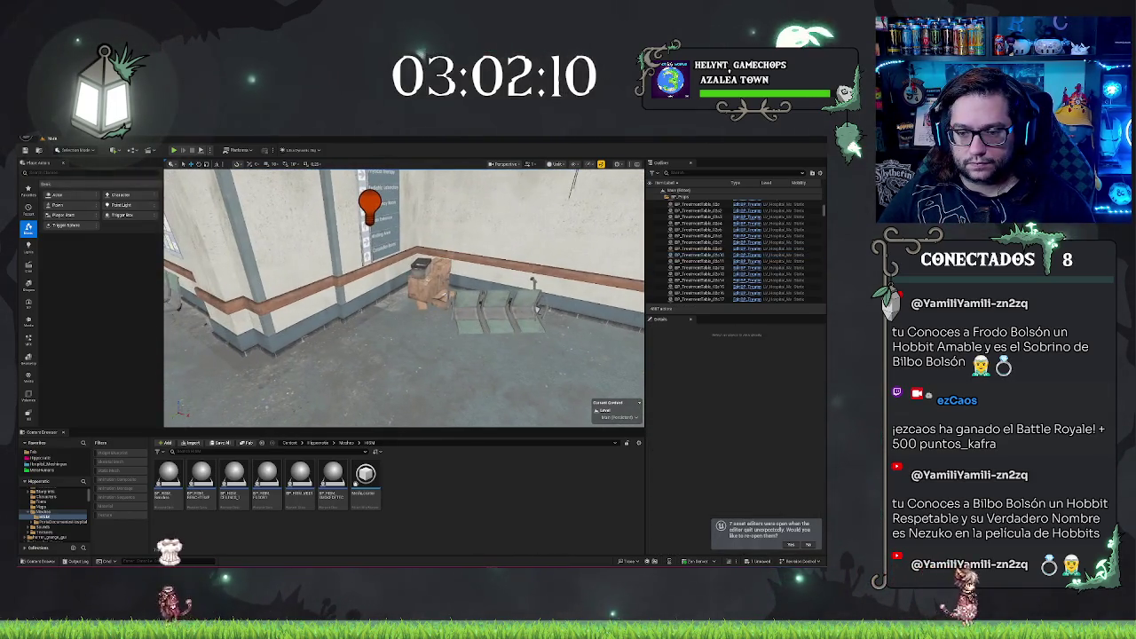
click(399, 372)
key(Delete)
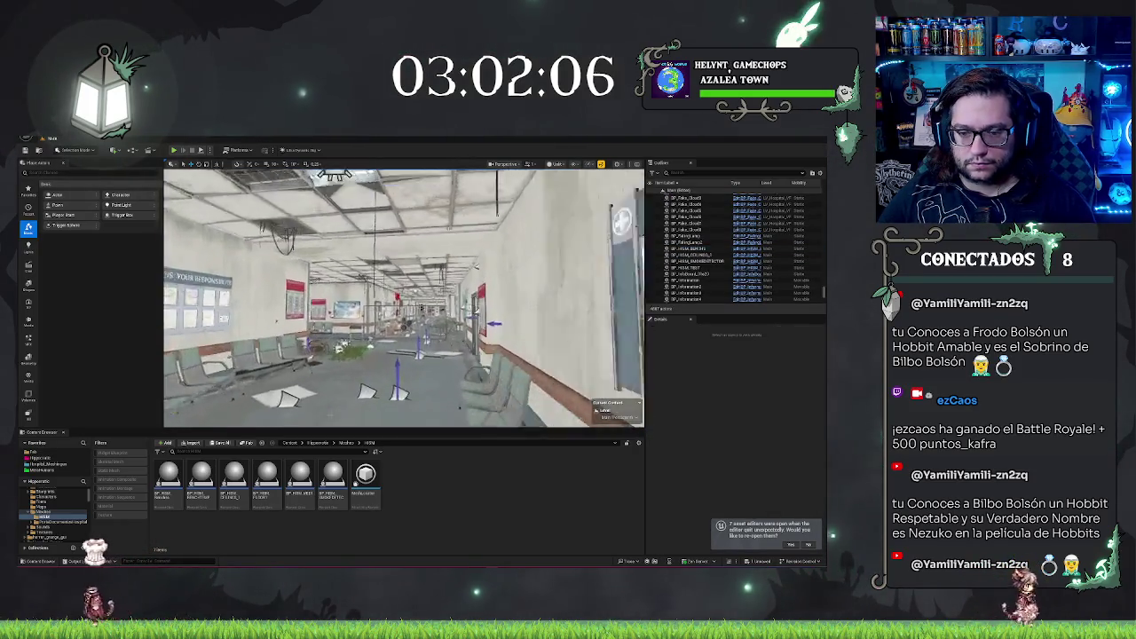
key(ctrl+s)
- Select the graffiti-wall doorway frame and floor slab, then undo their accidental deletion
drag(397, 340, 459, 293)
click(453, 293)
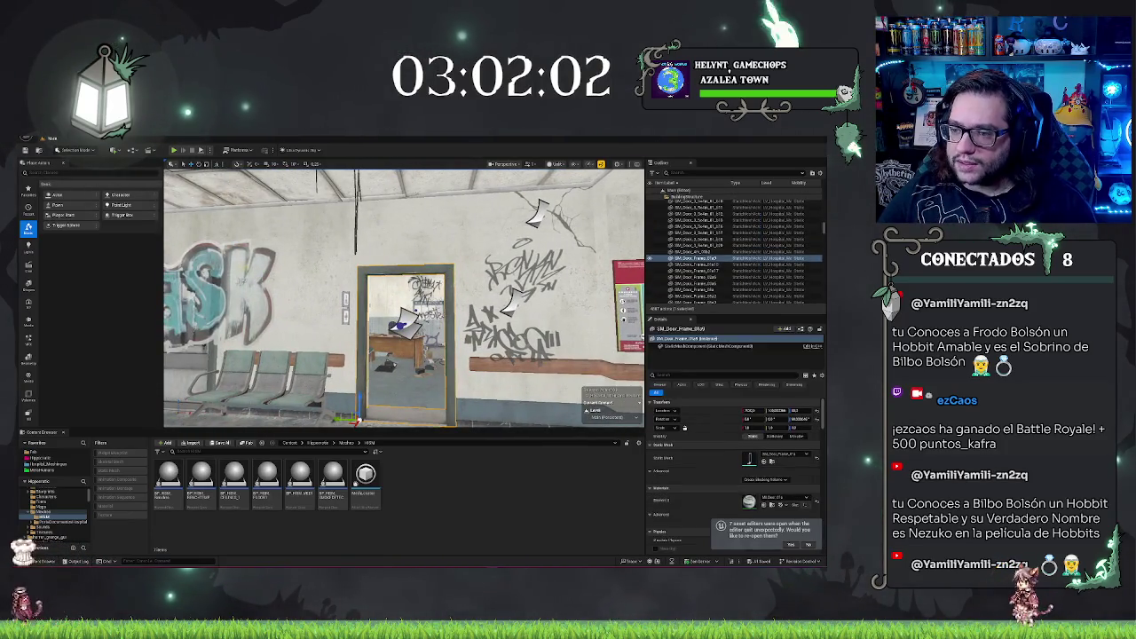
mouse_move(404, 337)
mouse_down()
mouse_move(448, 334)
mouse_move(408, 328)
mouse_move(407, 311)
mouse_move(359, 306)
mouse_up()
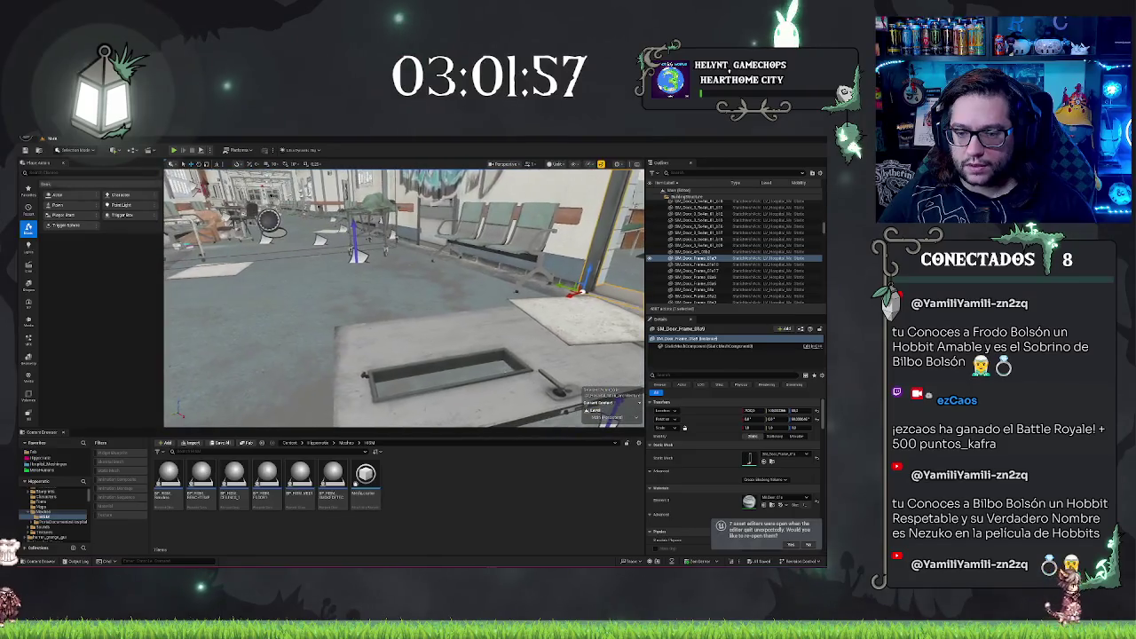
ctrl+click(459, 327)
drag(459, 327, 404, 320)
key(Escape)
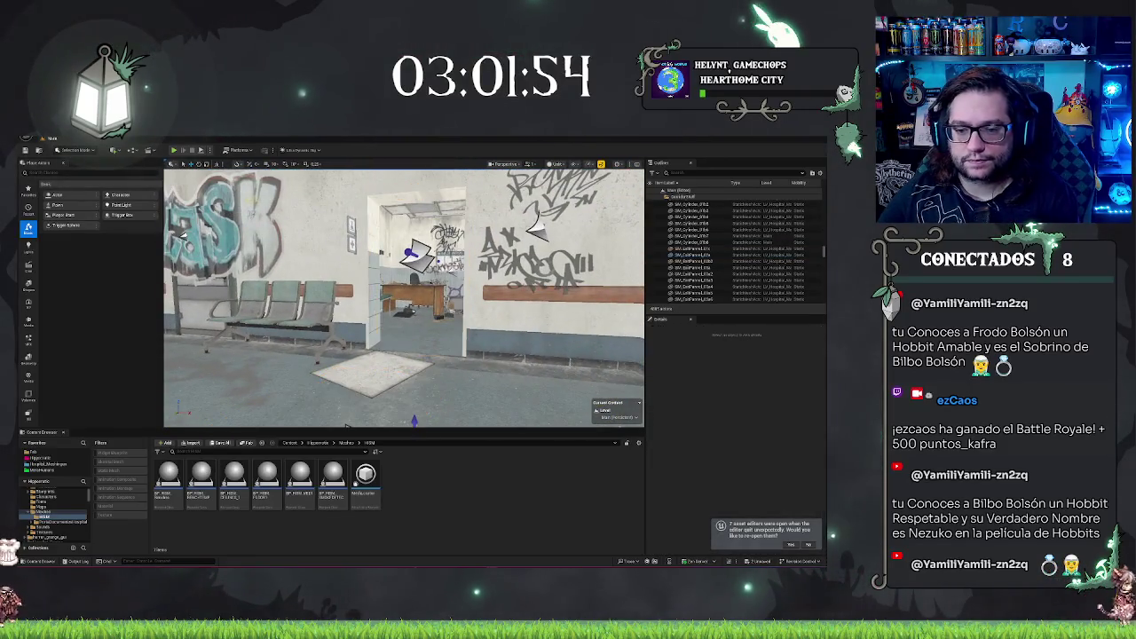
key(ctrl+z)
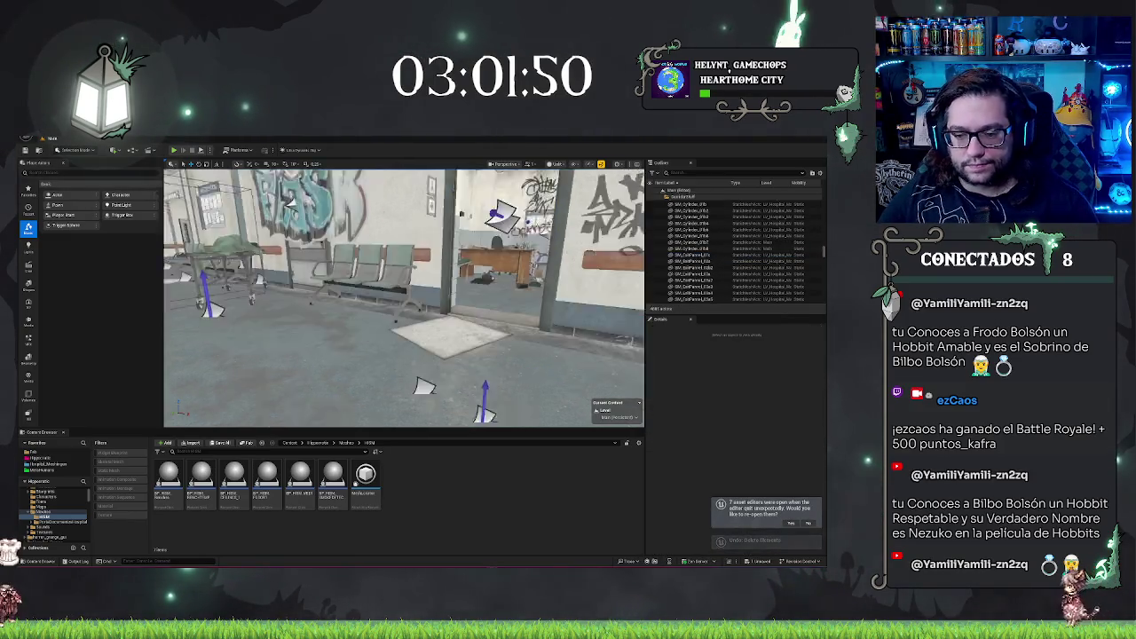
- Look down the corridor toward the INFORMATION board and reopen the BP_HISM_FLOOR1 blueprint
scroll(404, 319, up, 3)
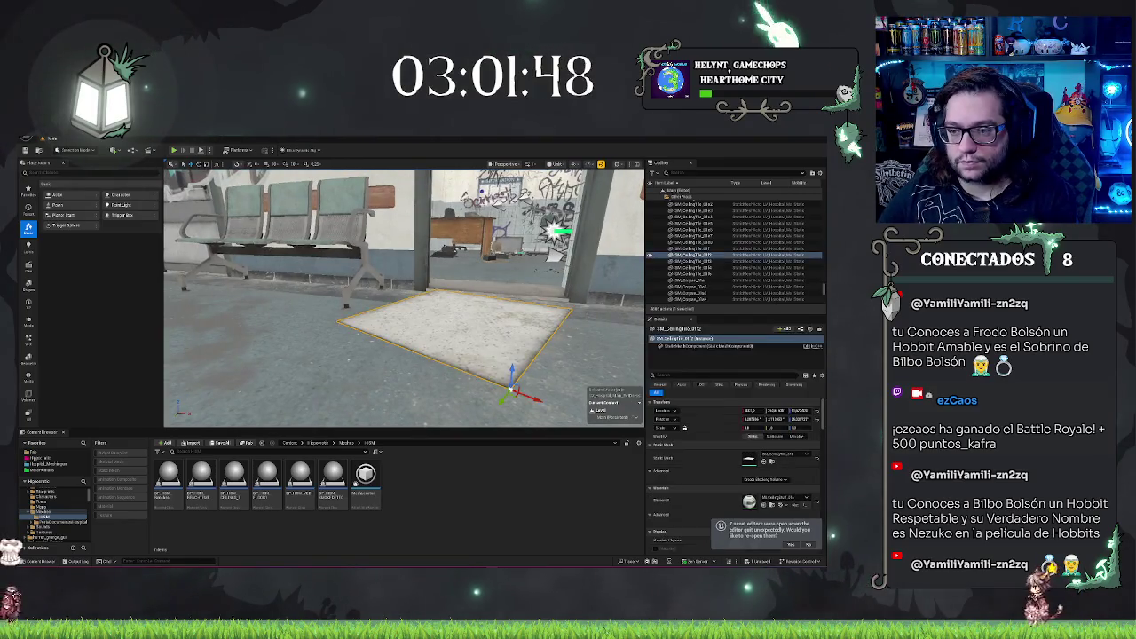
scroll(165, 265, up, 3)
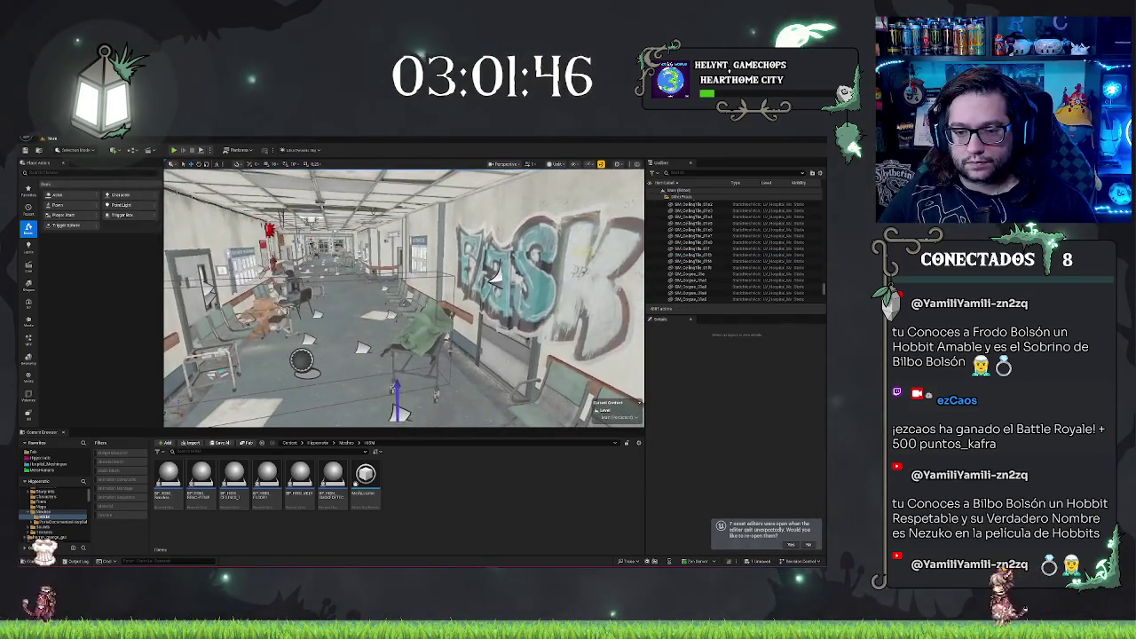
drag(404, 302, 355, 302)
scroll(404, 297, down, 2)
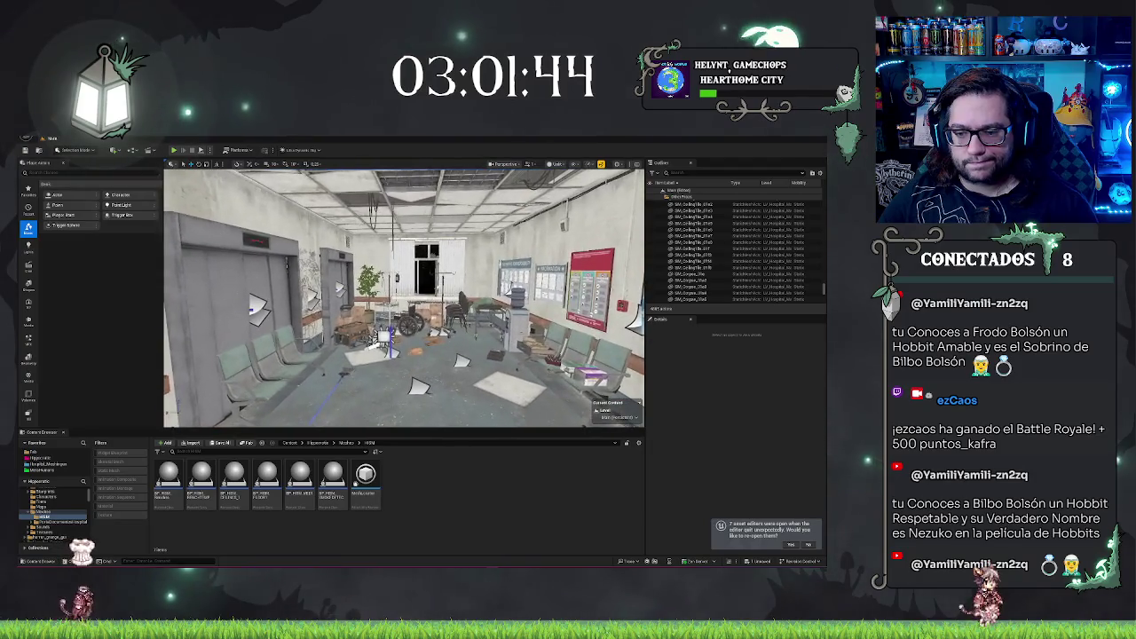
drag(404, 297, 355, 297)
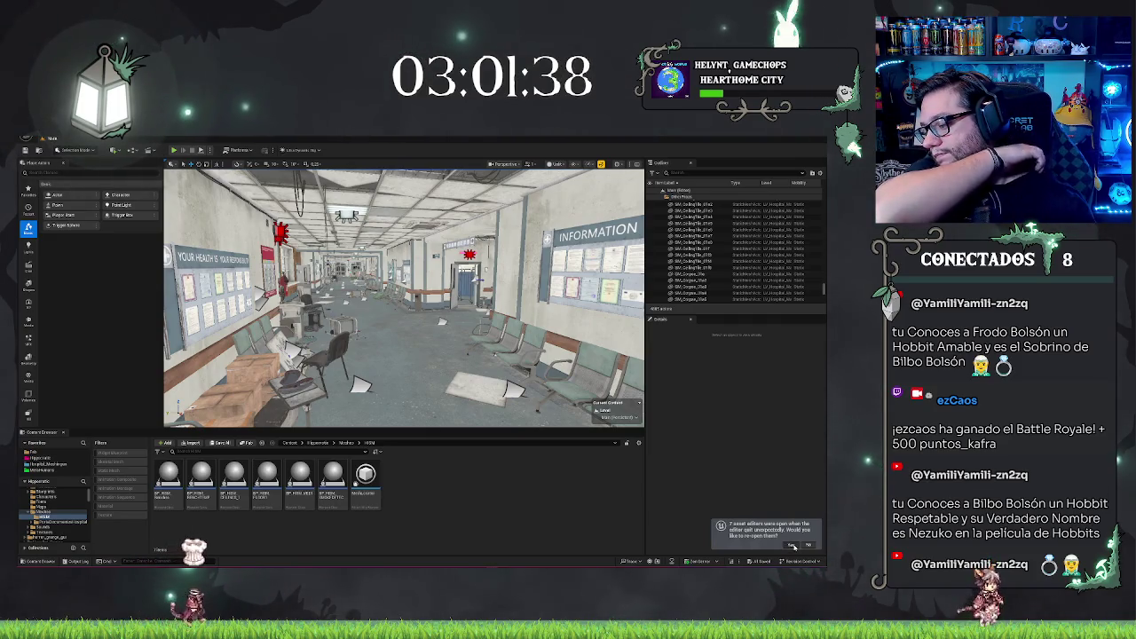
click(793, 544)
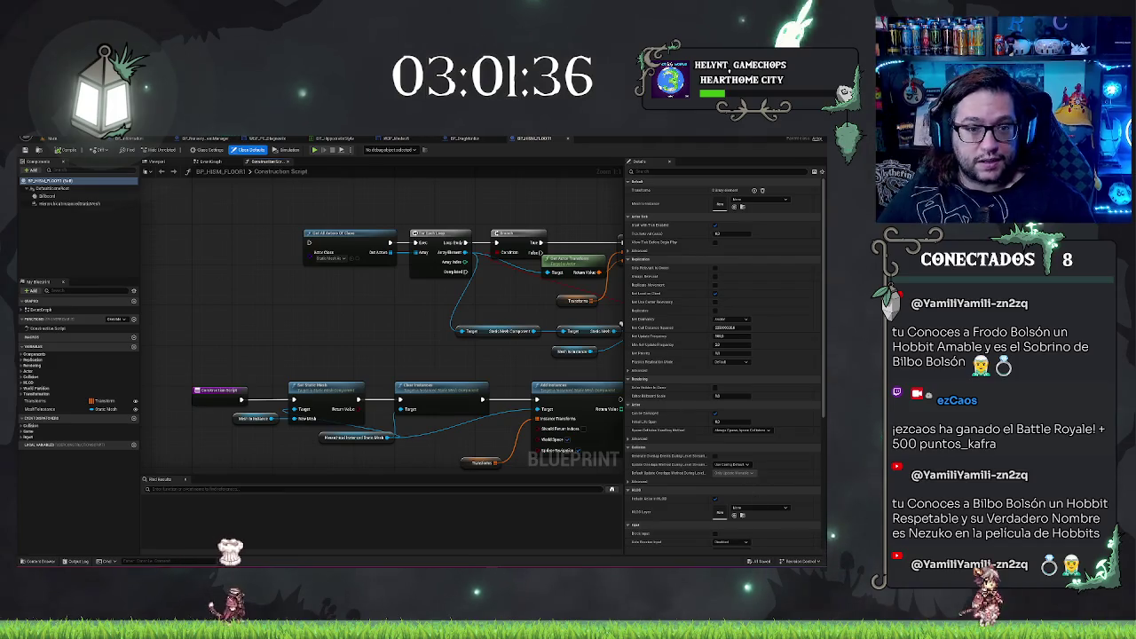
- Browse to Hippocratic > Blueprints > Interactables and drag BP_Door into the hallway doorway
click(48, 139)
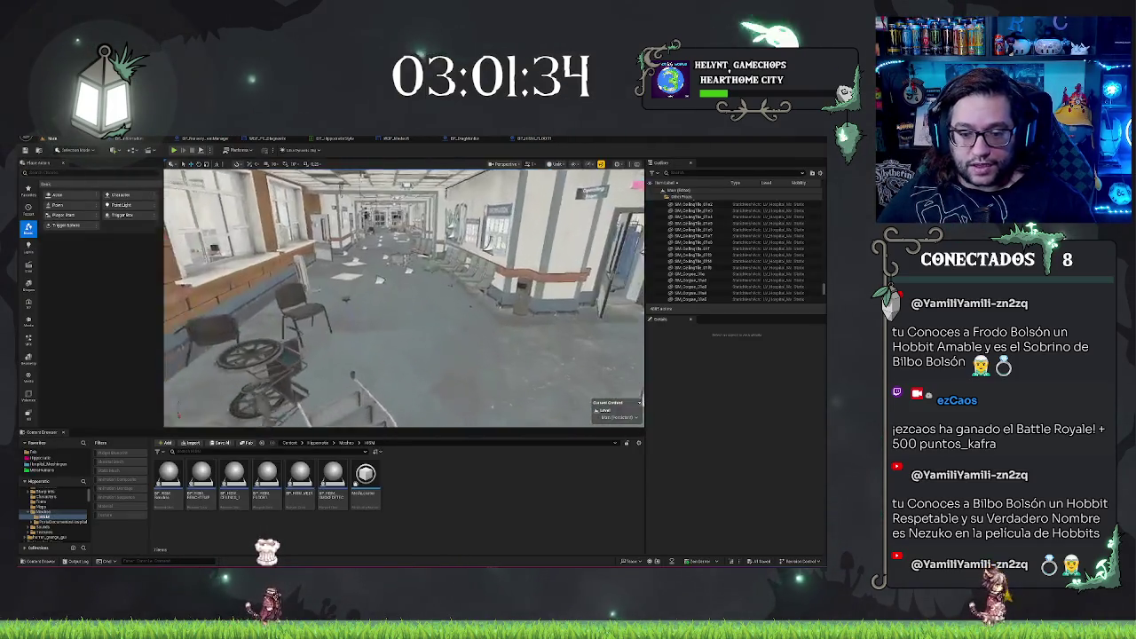
drag(404, 337, 403, 382)
click(342, 443)
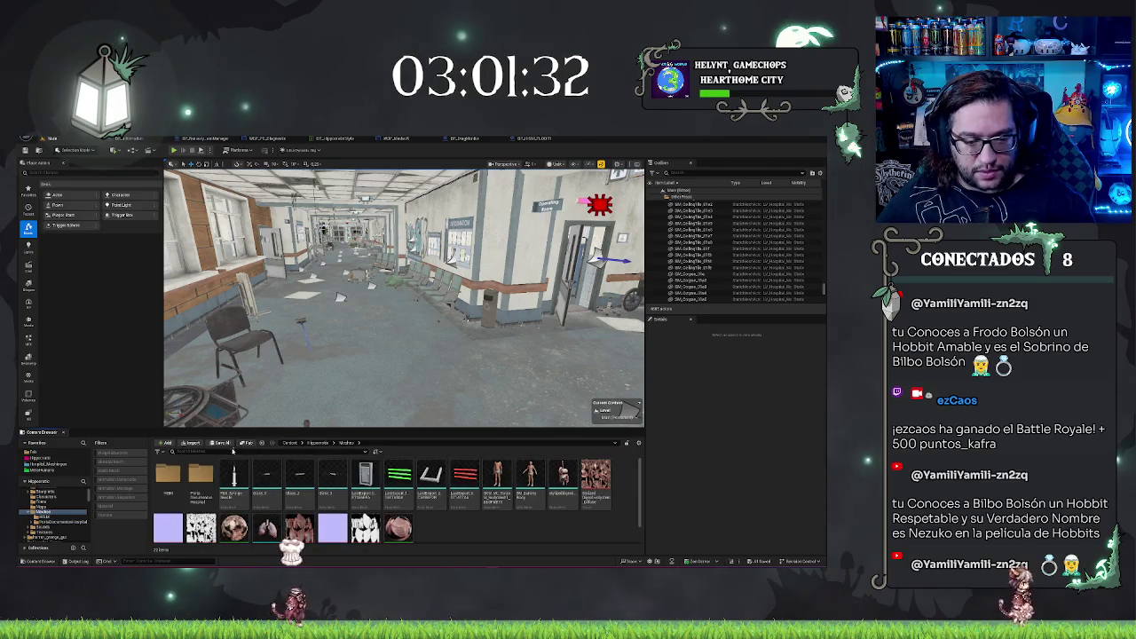
click(318, 443)
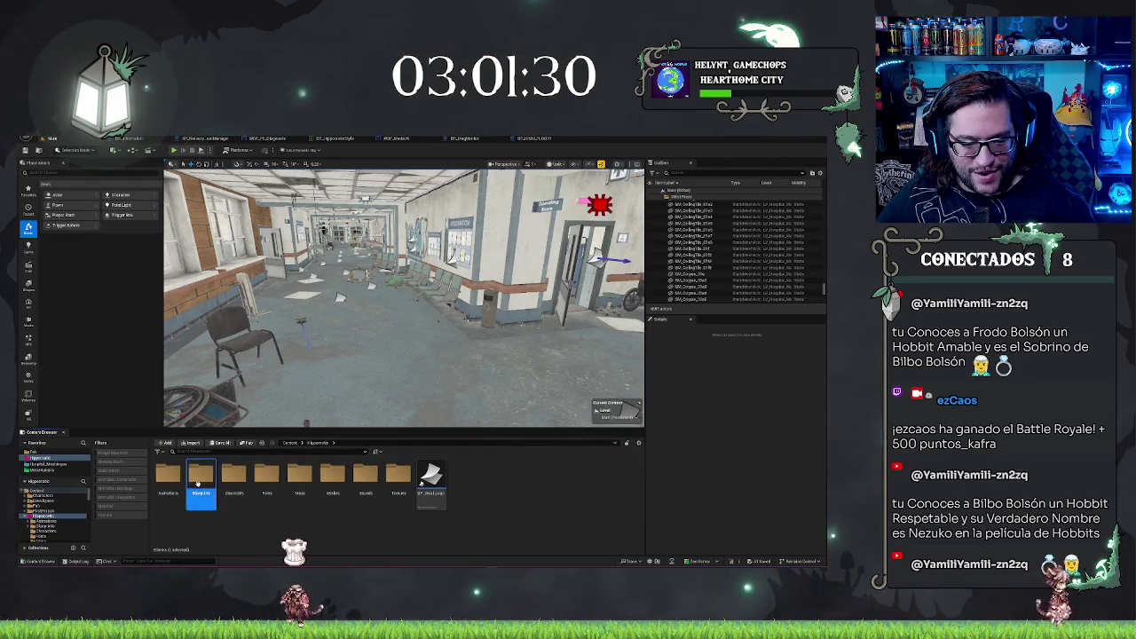
double_click(201, 479)
double_click(234, 480)
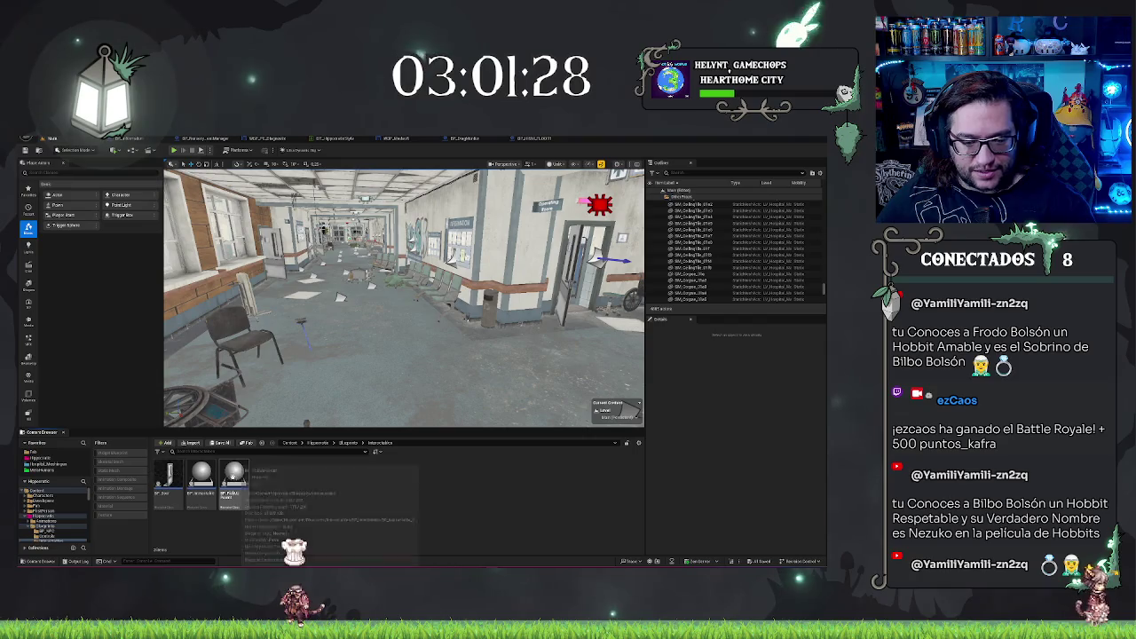
drag(169, 479, 366, 323)
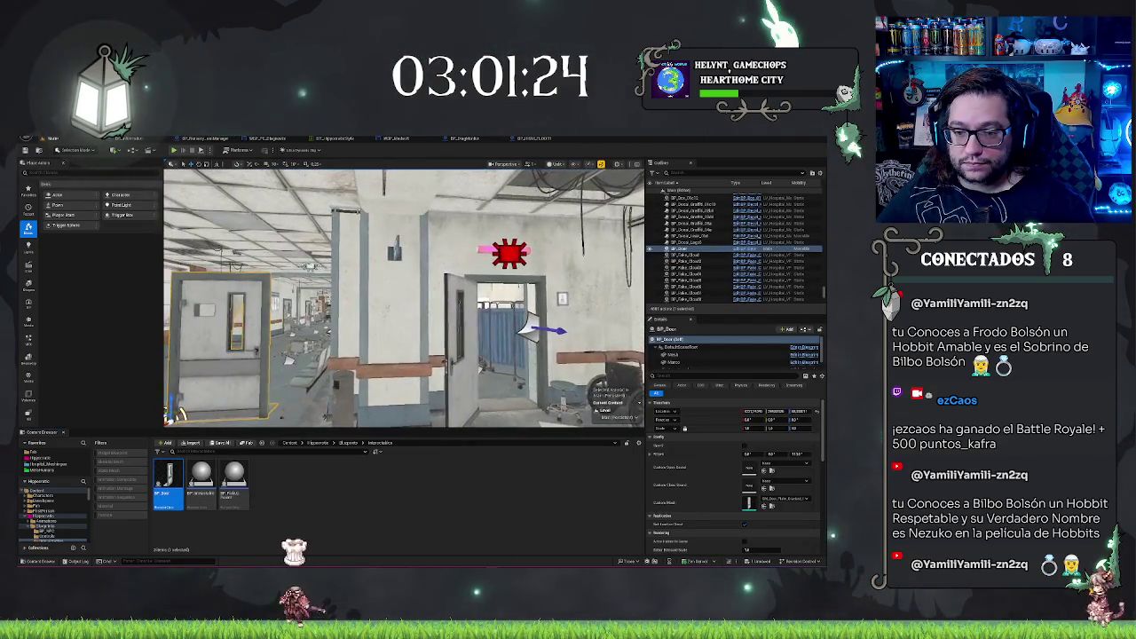
- Frame the newly placed door and undo its last accidental move
key(f)
drag(441, 390, 564, 410)
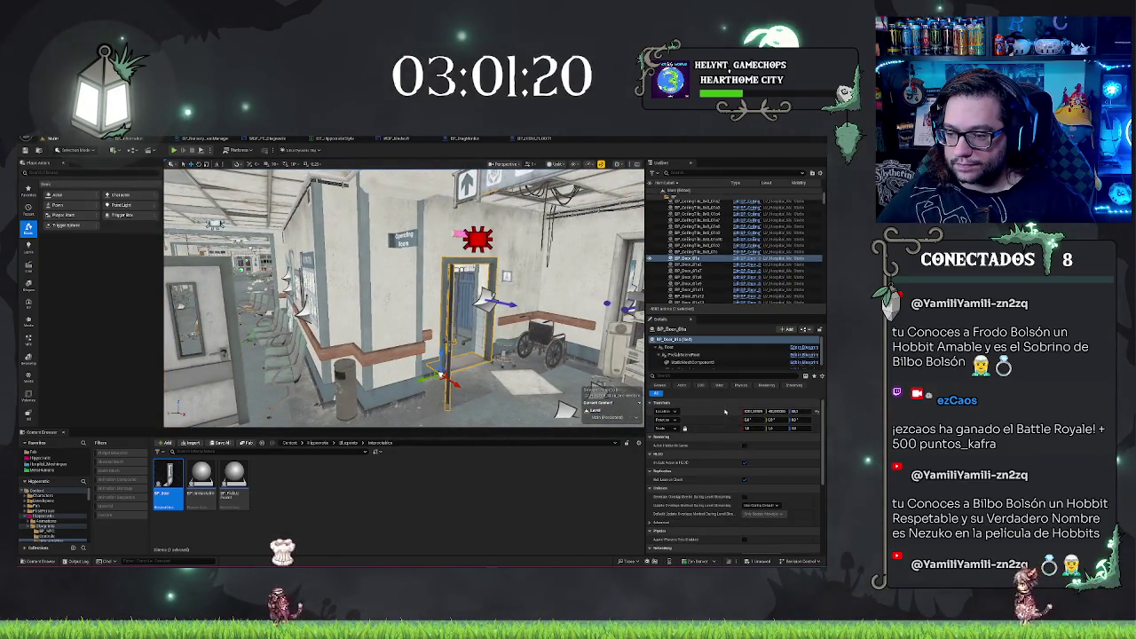
key(Up)
key(Up)
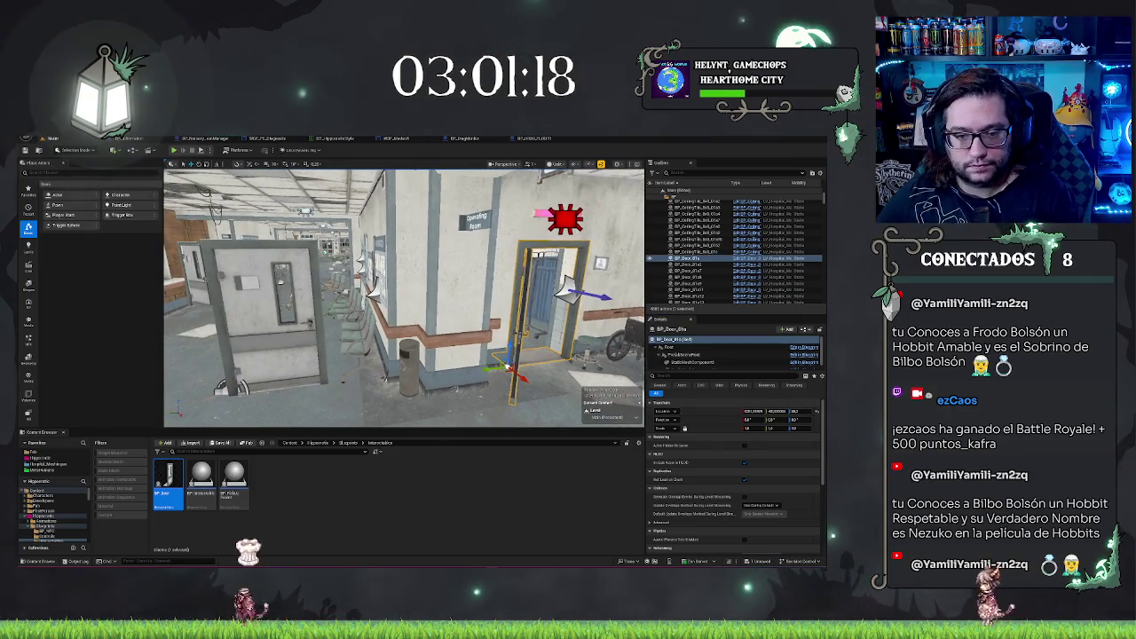
key(Escape)
key(ctrl+z)
key(ctrl+z)
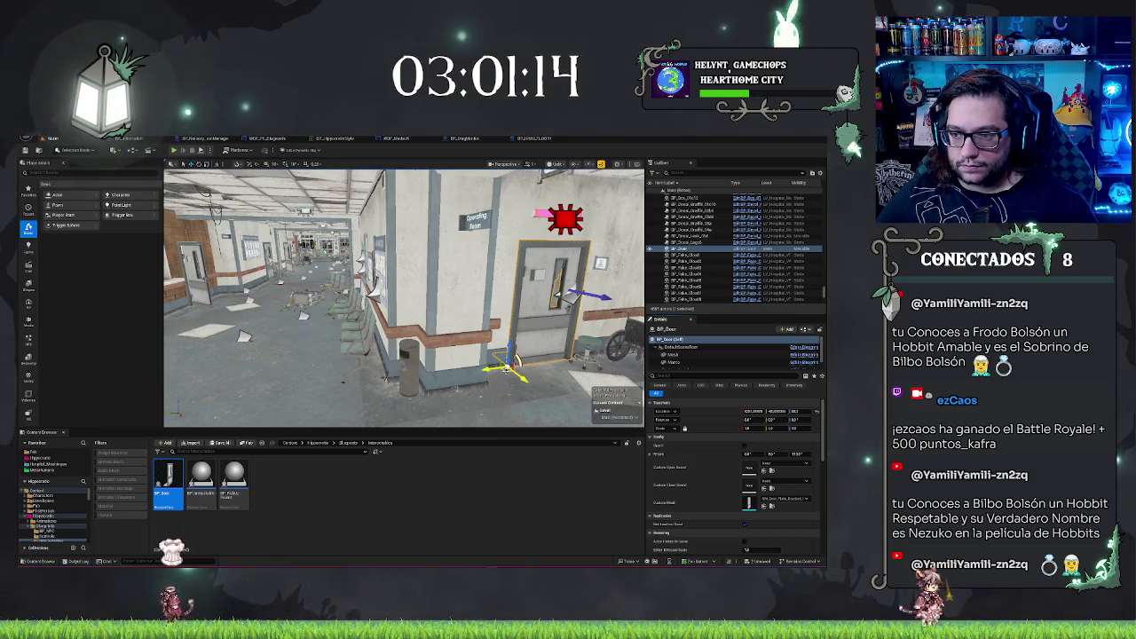
- Switch to BP_Door2 by the window wall and give it new location coordinates
key(ctrl+z)
key(f)
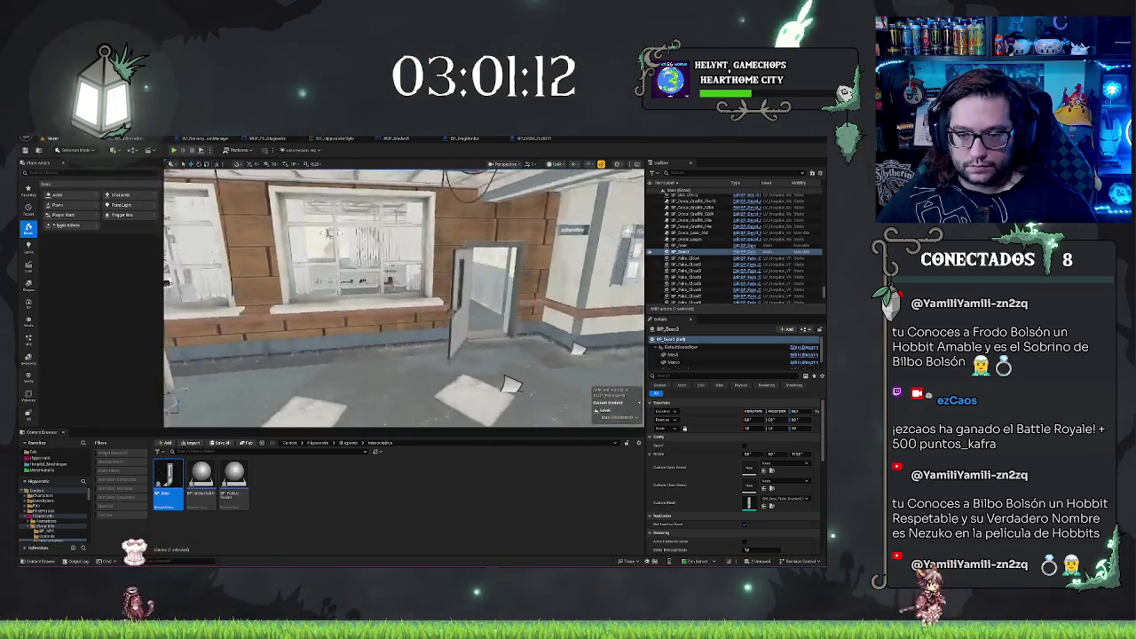
key(ctrl+z)
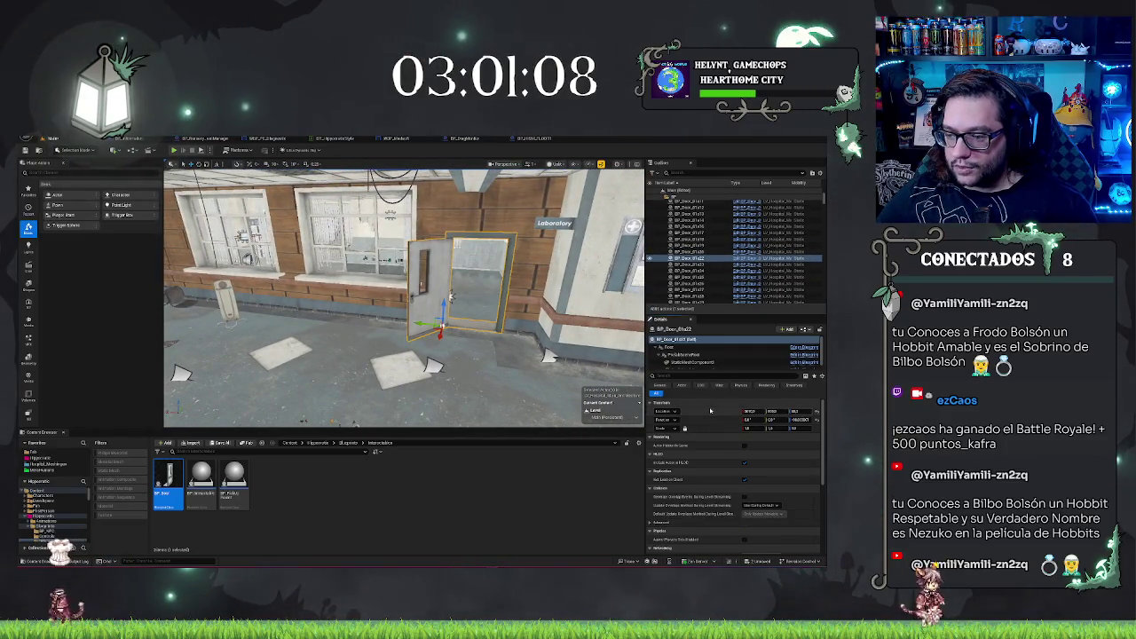
key(ctrl+z)
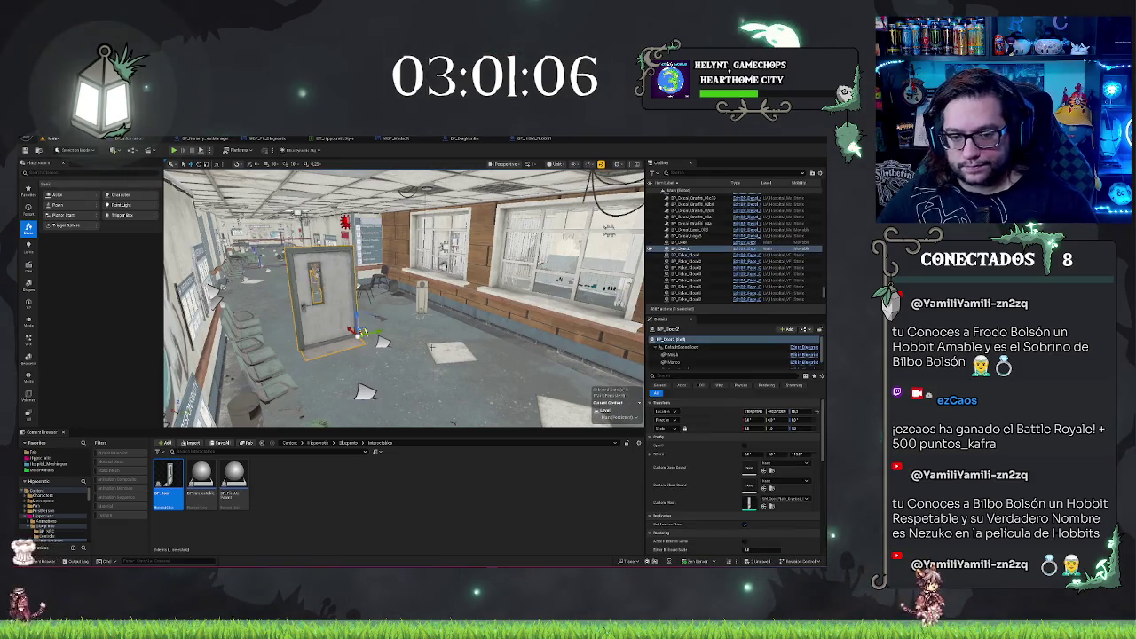
key(ctrl+z)
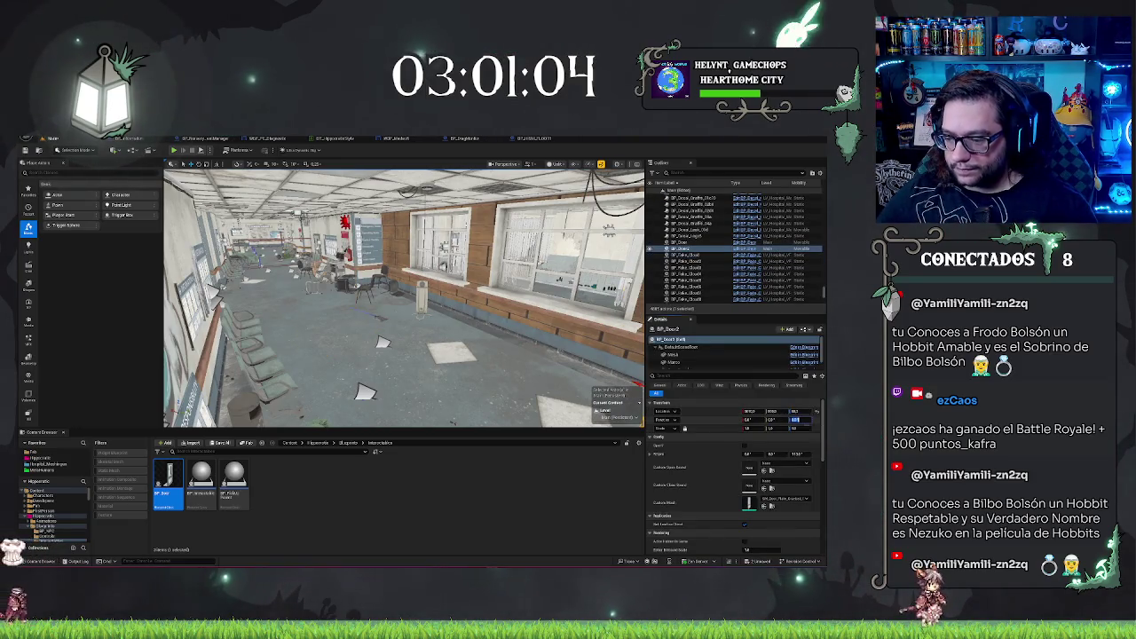
- Frame BP_Door2 in the graffiti-wall hallway and select the open door there
mouse_move(404, 298)
mouse_down()
mouse_move(417, 297)
mouse_move(373, 298)
mouse_move(406, 297)
mouse_up()
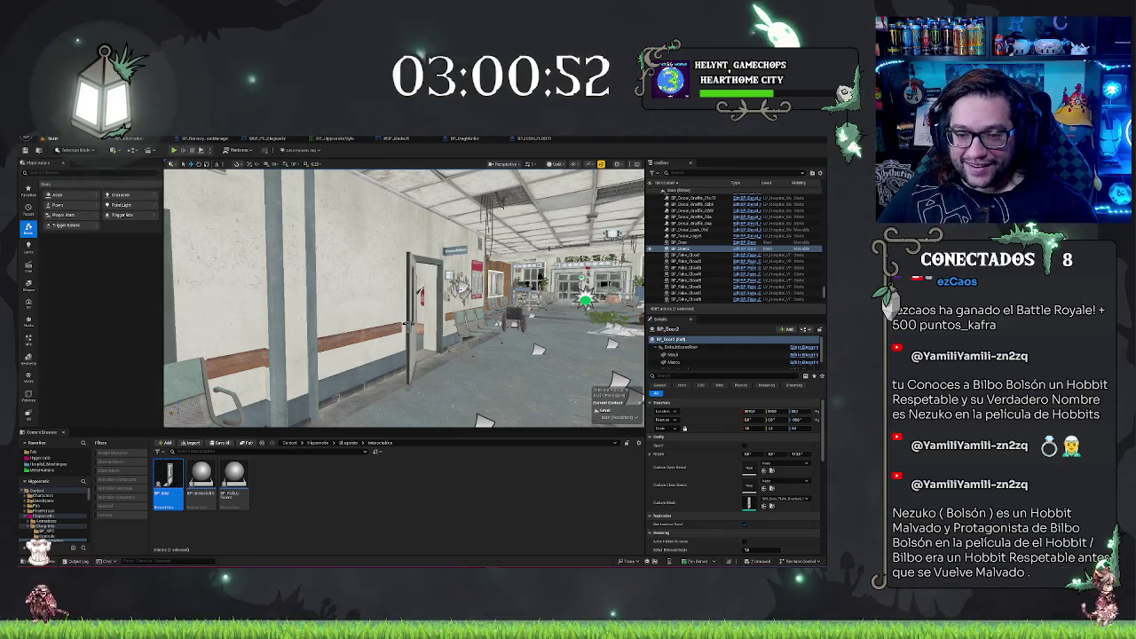
key(f)
mouse_move(380, 371)
mouse_down()
mouse_move(355, 417)
mouse_move(382, 415)
mouse_move(366, 388)
mouse_move(401, 390)
mouse_move(382, 391)
mouse_up()
click(513, 284)
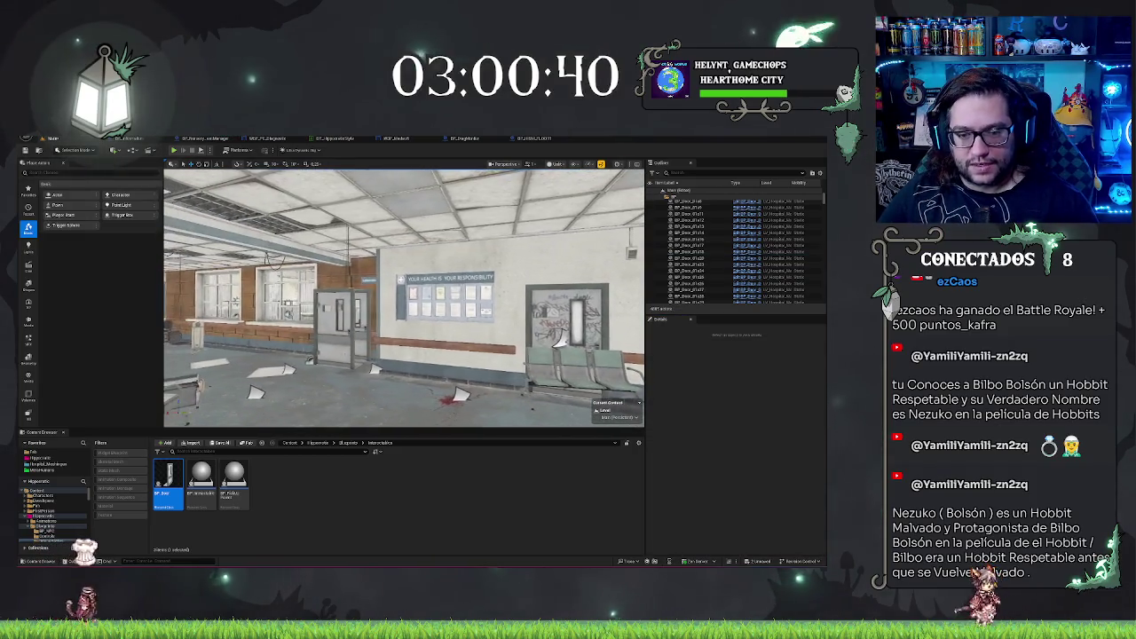
- Duplicate BP_Door3 as BP_Door4 and fit it into the graffiti wall's door frame
click(339, 324)
drag(606, 260, 606, 260)
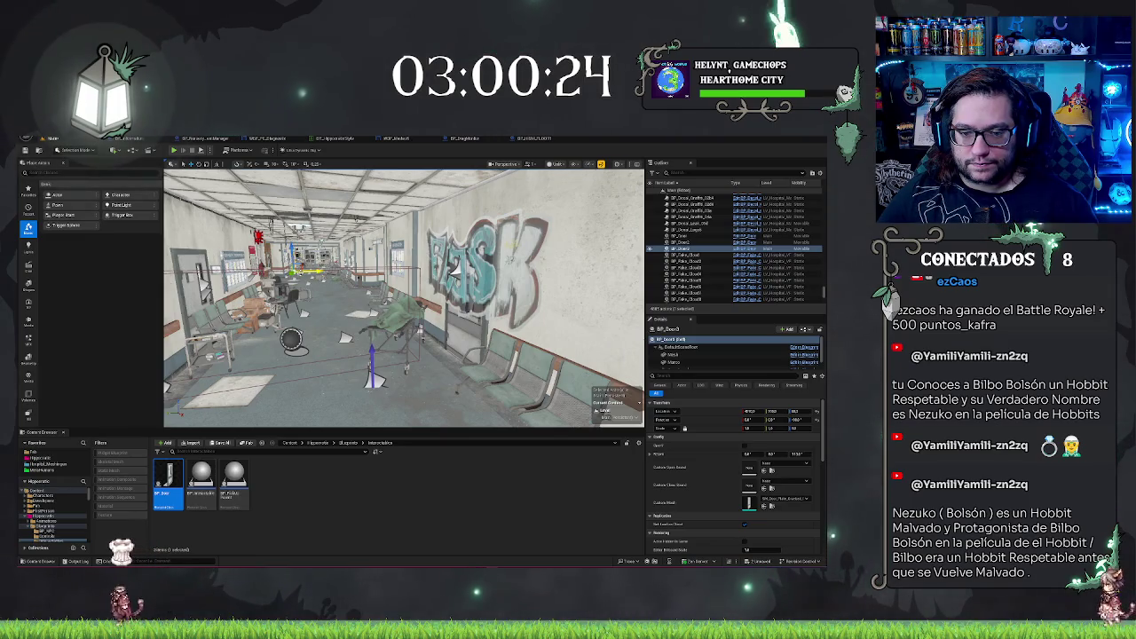
key(ctrl+d)
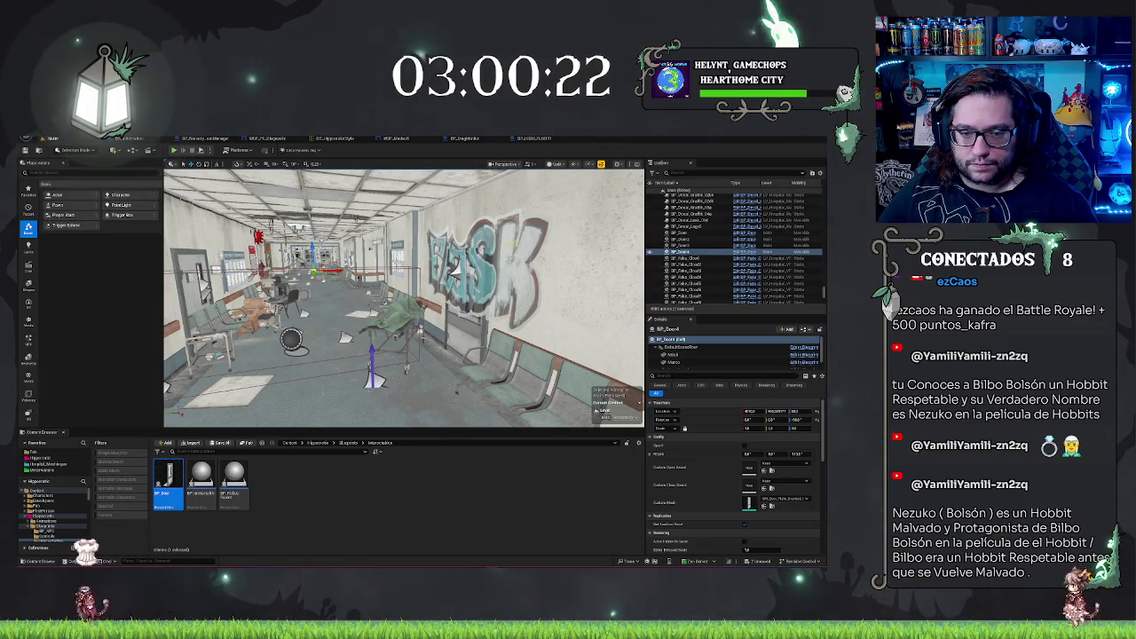
key(f)
click(393, 355)
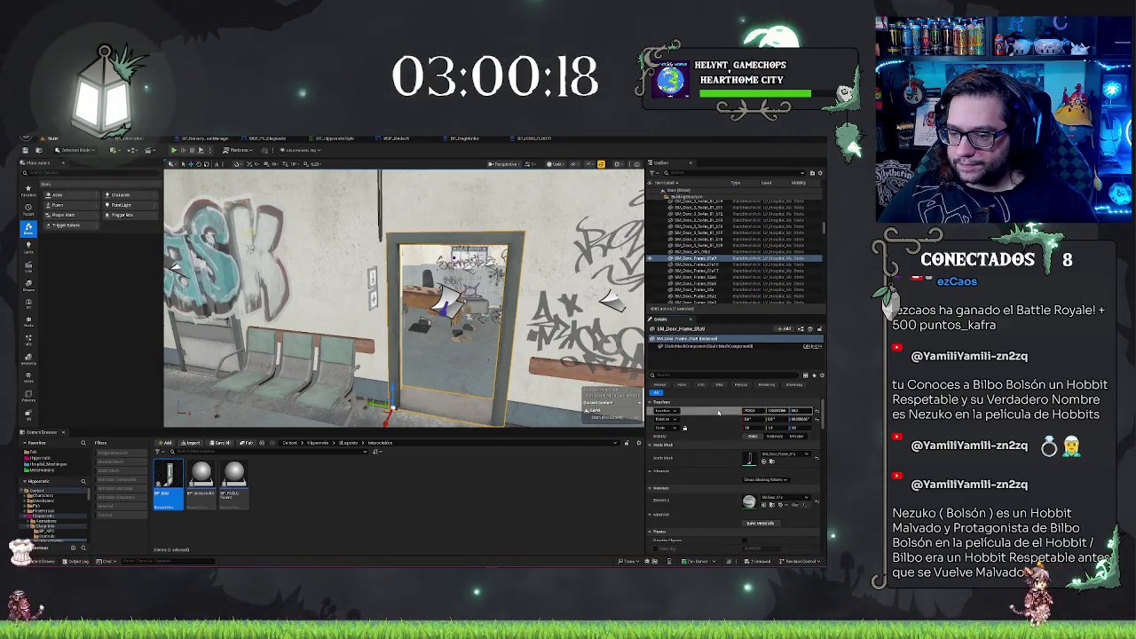
mouse_move(404, 298)
mouse_down()
mouse_move(435, 257)
mouse_move(400, 257)
mouse_up()
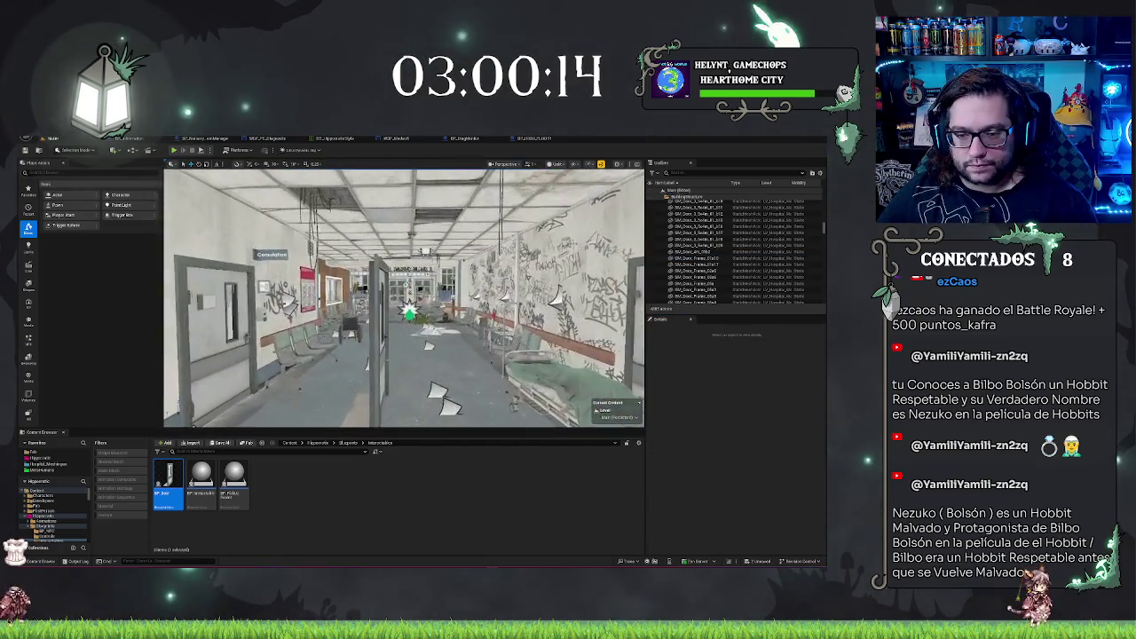
click(380, 319)
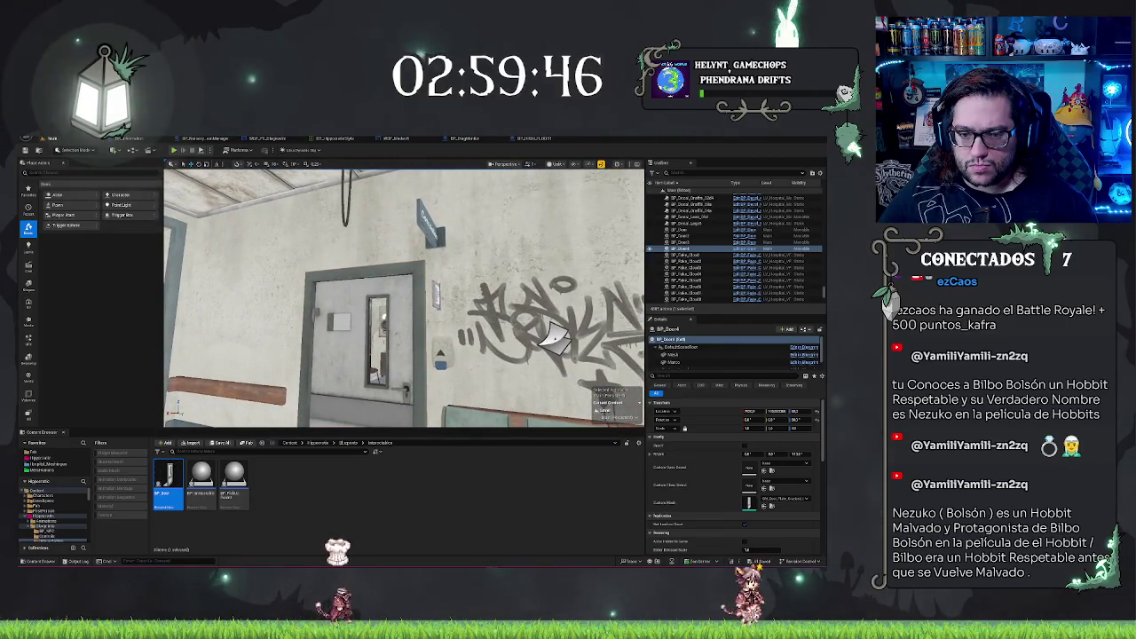
- Fly the view from BP_Door3 along the hospital room into the graffiti-covered X-ray room
double_click(683, 241)
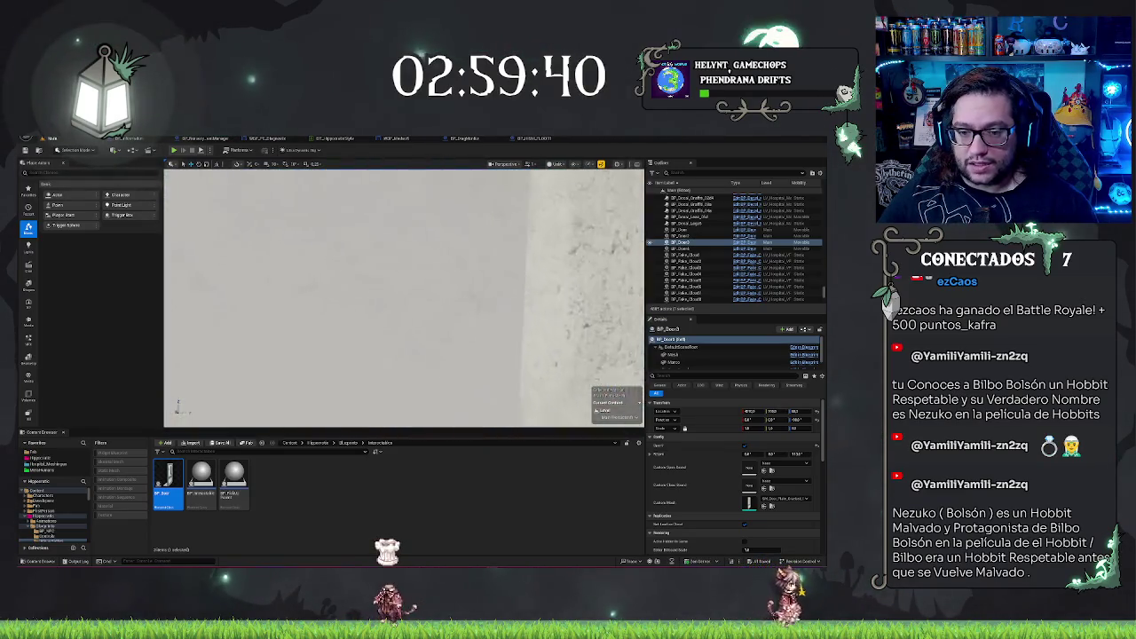
drag(275, 396, 344, 388)
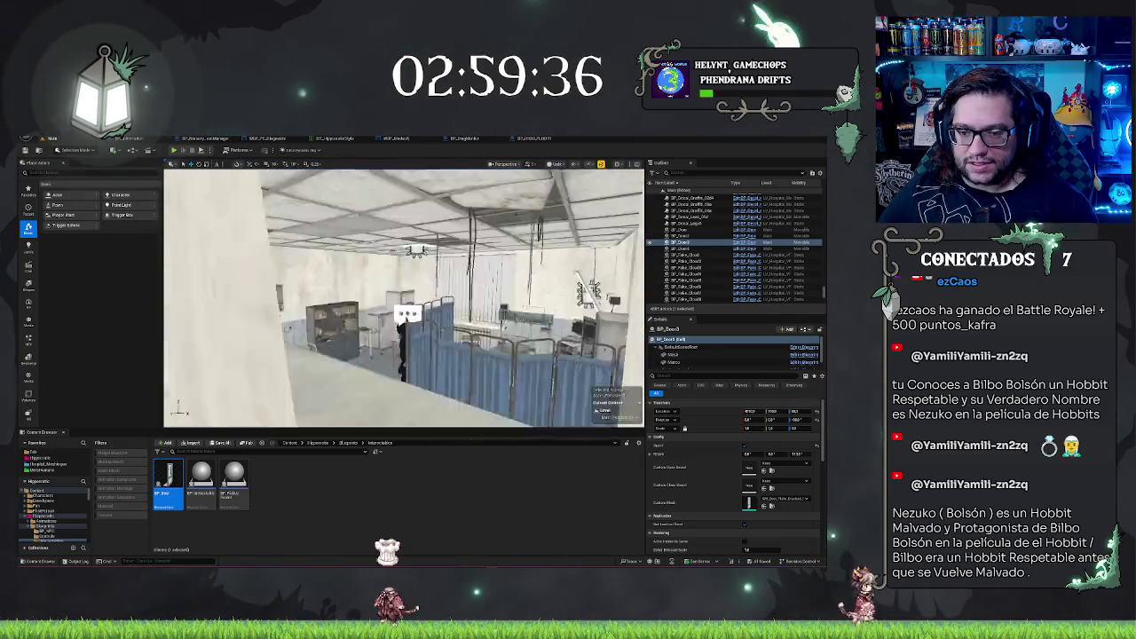
drag(345, 388, 344, 388)
drag(533, 404, 414, 407)
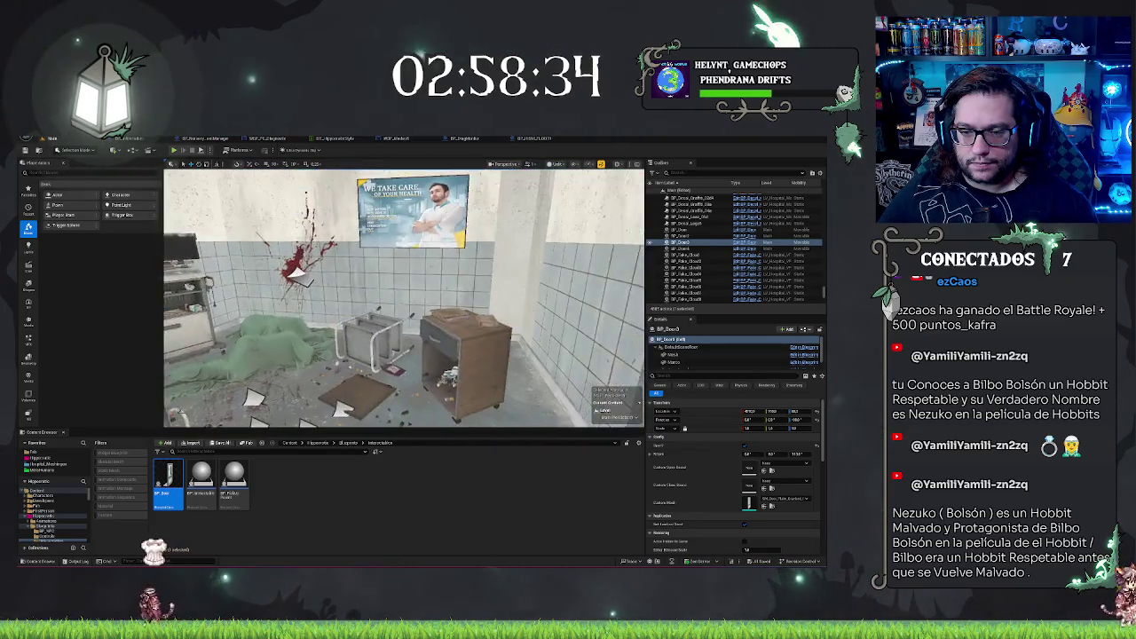
- Fly past the stretcher hallway and BP_Door3, over the building, into the lab and select a bench prop
mouse_move(414, 406)
mouse_down()
mouse_move(403, 406)
mouse_move(446, 412)
mouse_up()
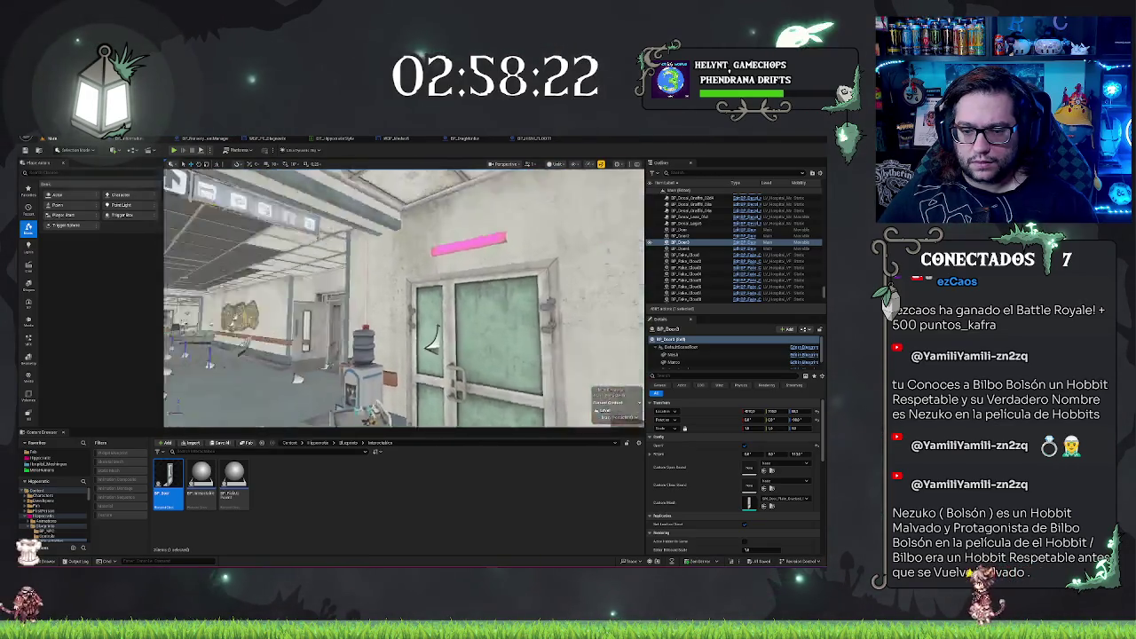
key(f)
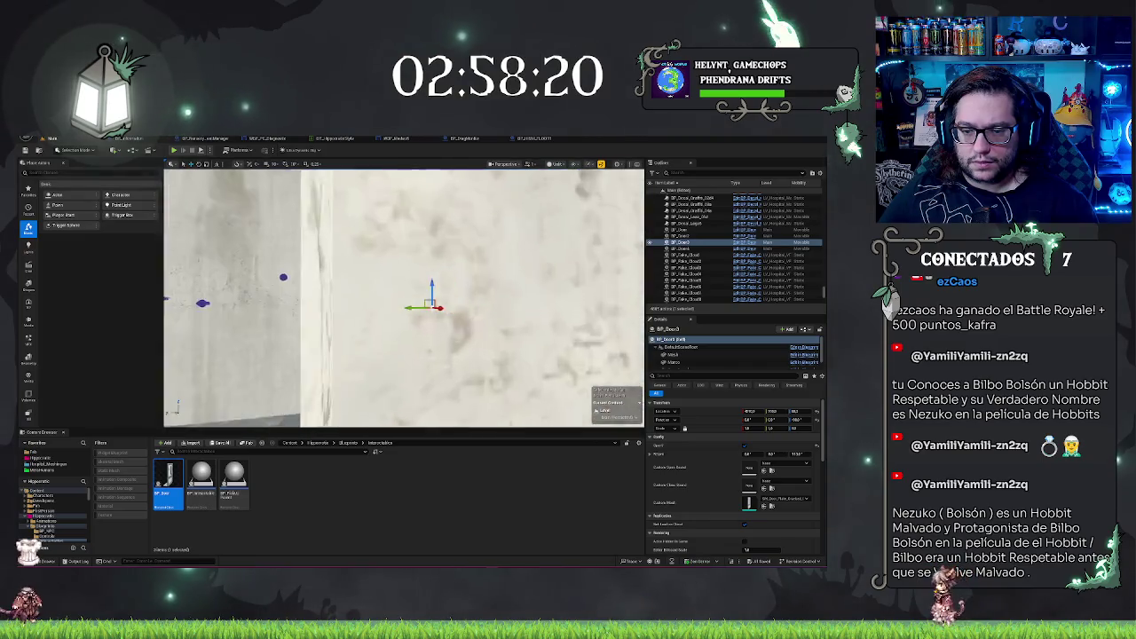
scroll(404, 297, down, 5)
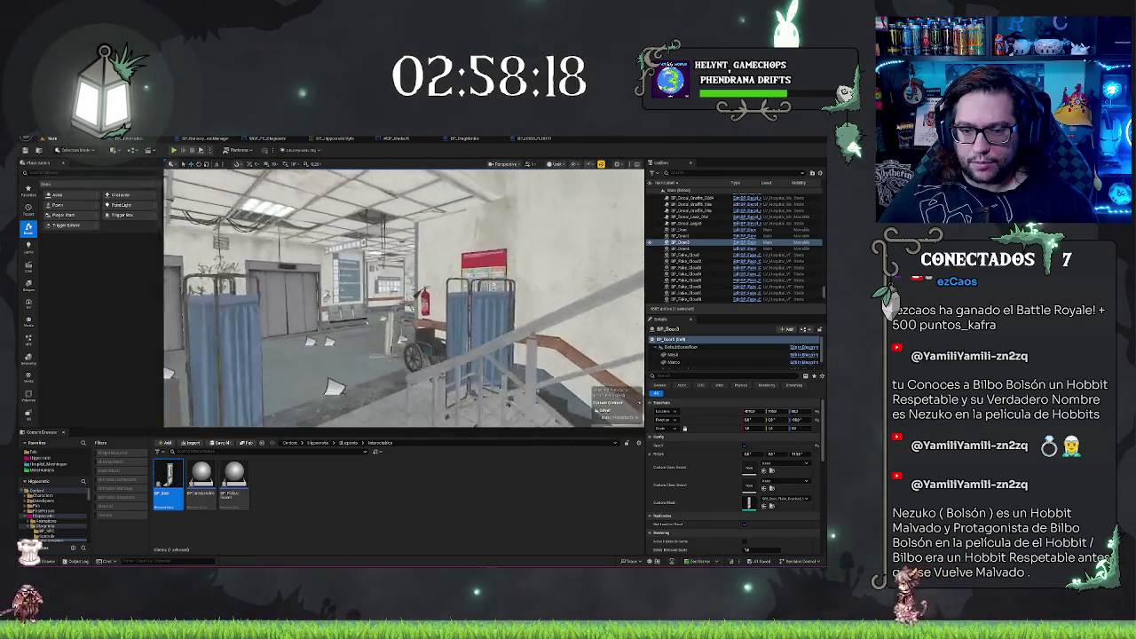
drag(334, 387, 512, 410)
drag(404, 355, 404, 266)
scroll(403, 297, down, 5)
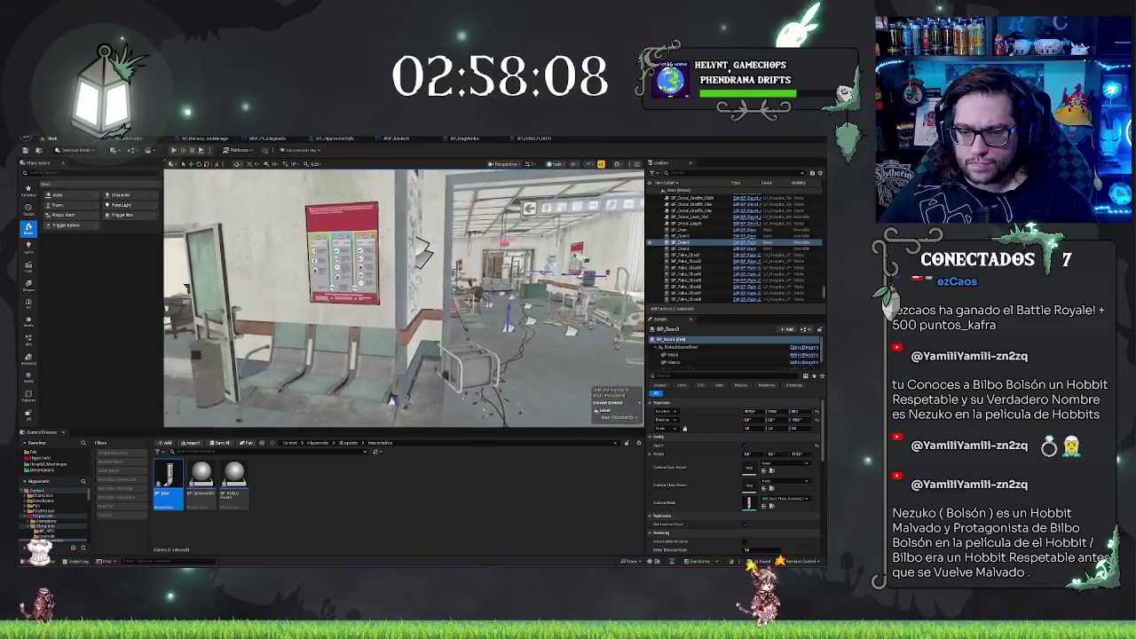
key(f)
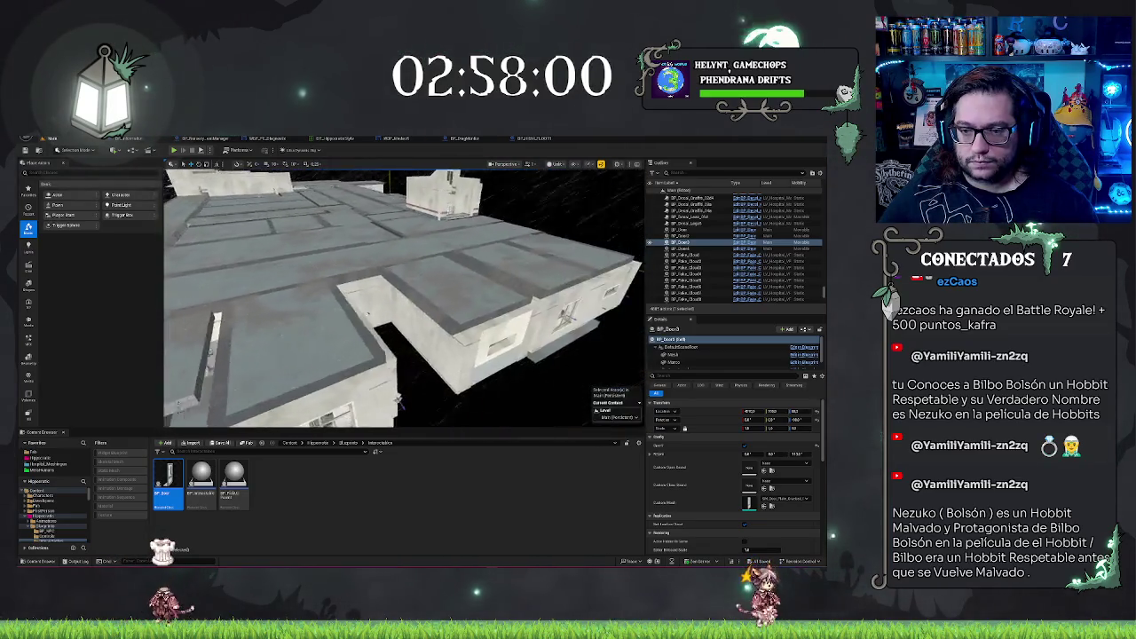
drag(399, 400, 373, 395)
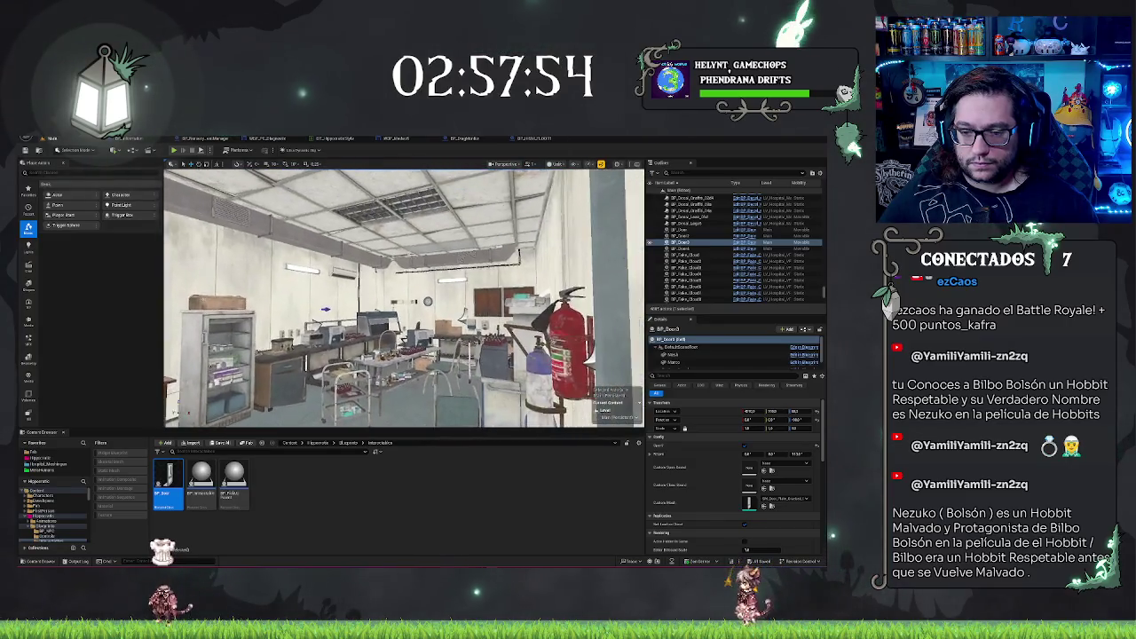
mouse_move(430, 249)
mouse_down()
mouse_move(358, 266)
mouse_move(459, 376)
mouse_move(459, 342)
mouse_move(427, 340)
mouse_move(425, 321)
mouse_move(417, 331)
mouse_up()
click(459, 376)
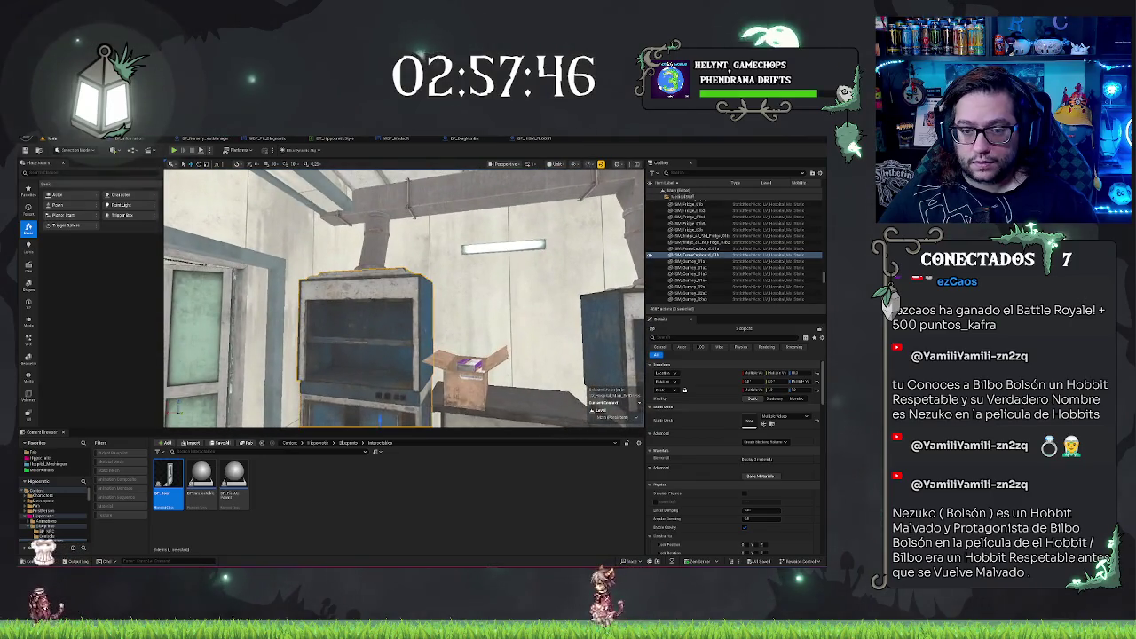
- Select the ceiling pipe and ducts, adding the fume cupboard and further pipe segments
click(373, 232)
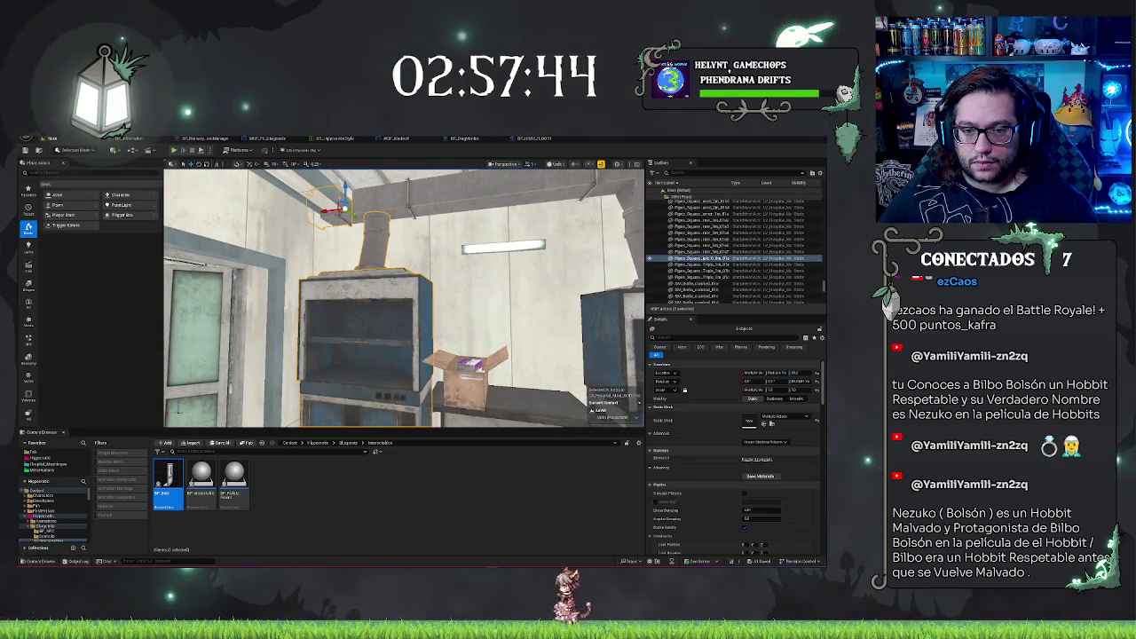
ctrl+click(526, 213)
key(f)
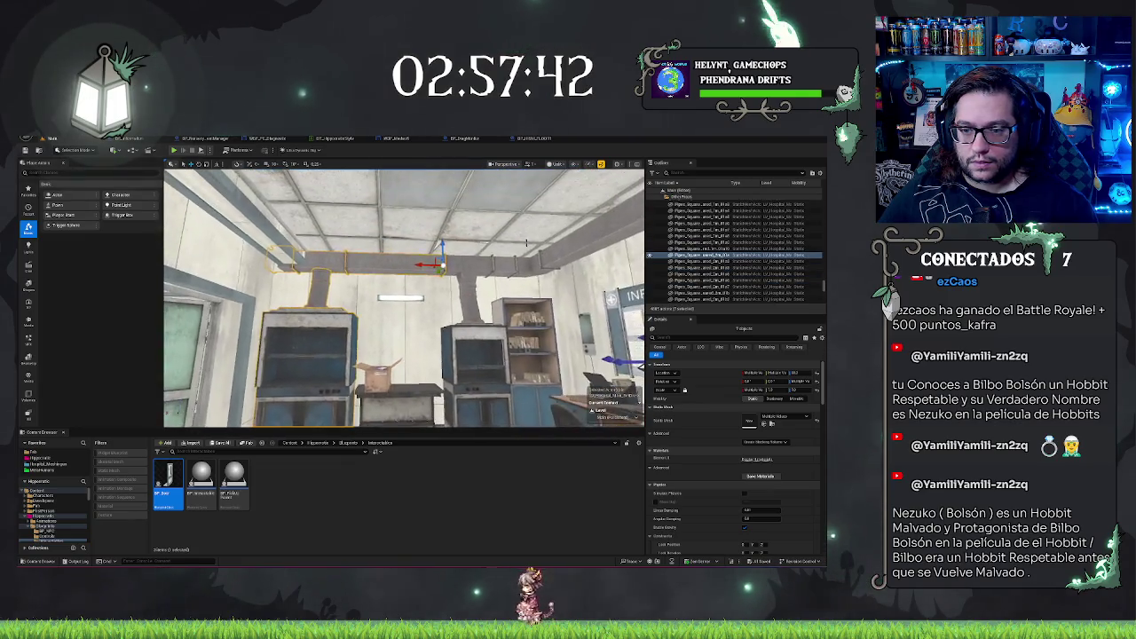
ctrl+click(483, 267)
ctrl+click(475, 372)
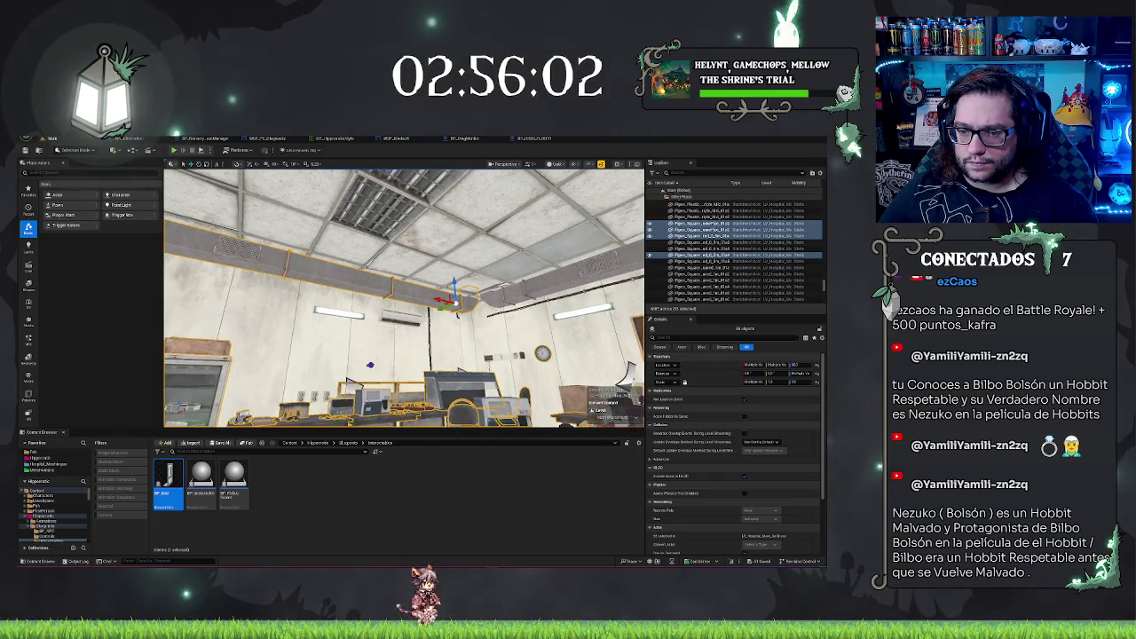
ctrl+click(506, 289)
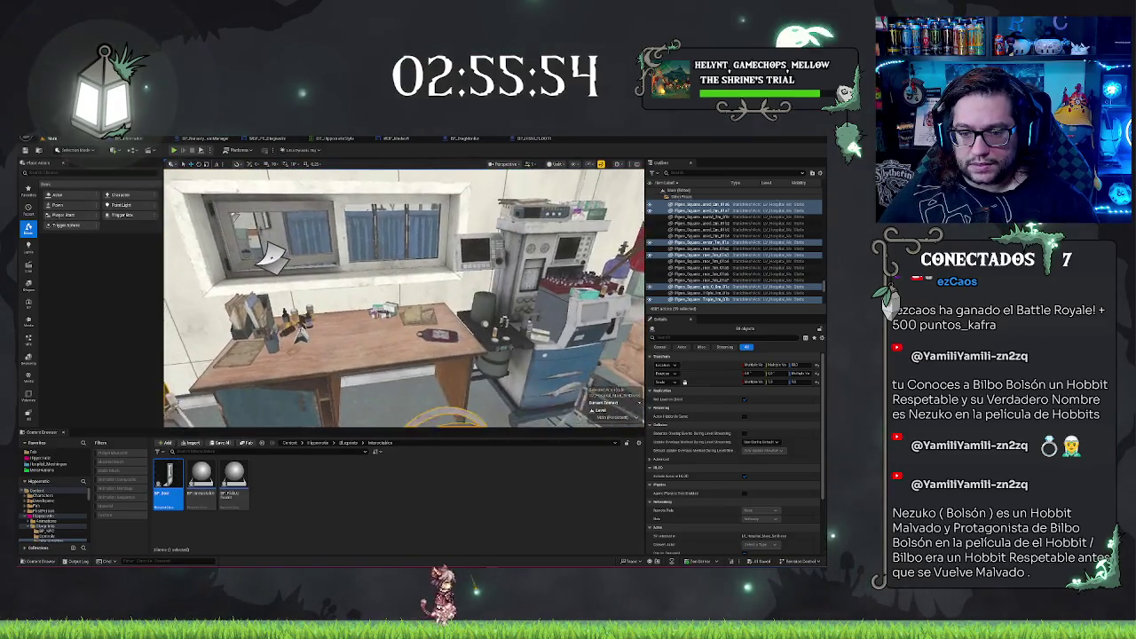
- Add the desk, the blue BP_MedDevice cabinet and the SM_Cylinder gas cylinders to the selection
click(302, 364)
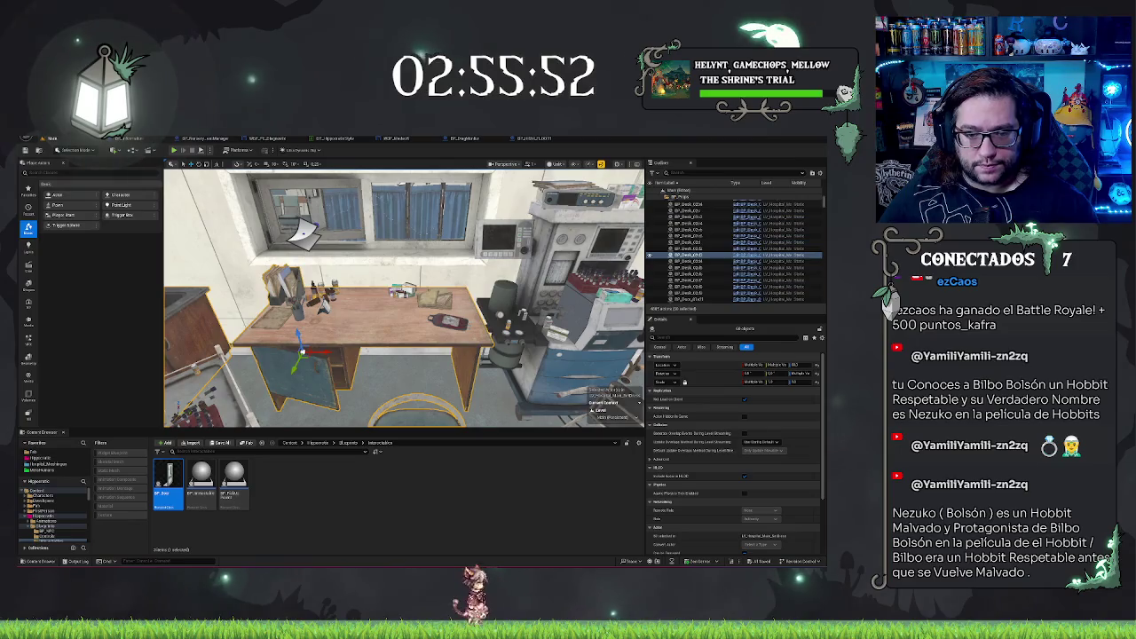
key(ctrl+z)
key(ctrl+y)
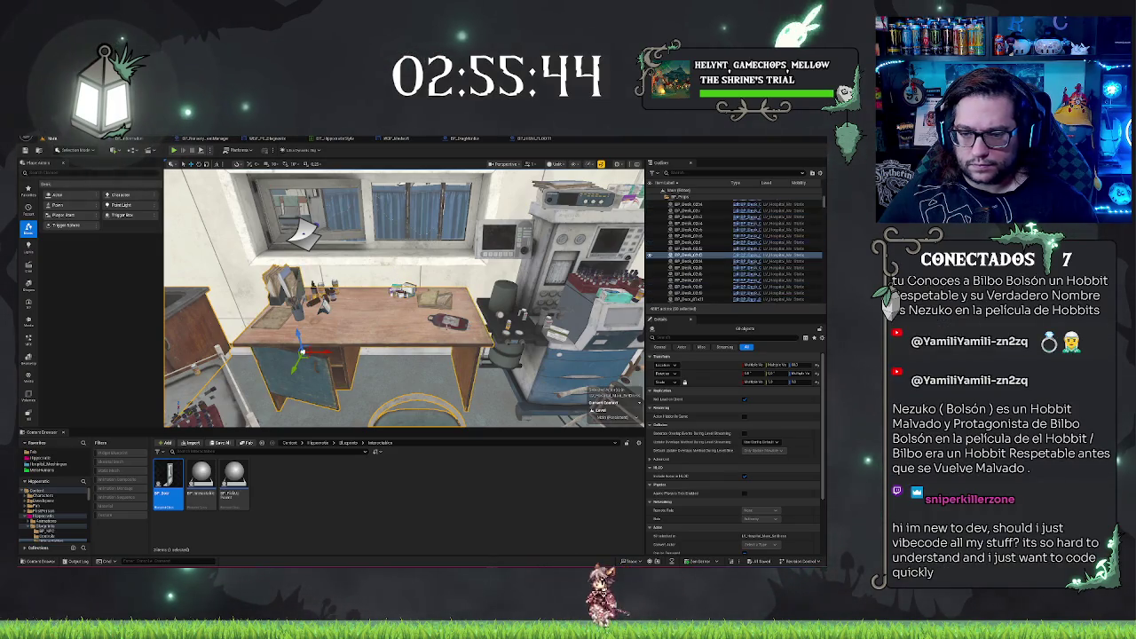
key(ctrl+y)
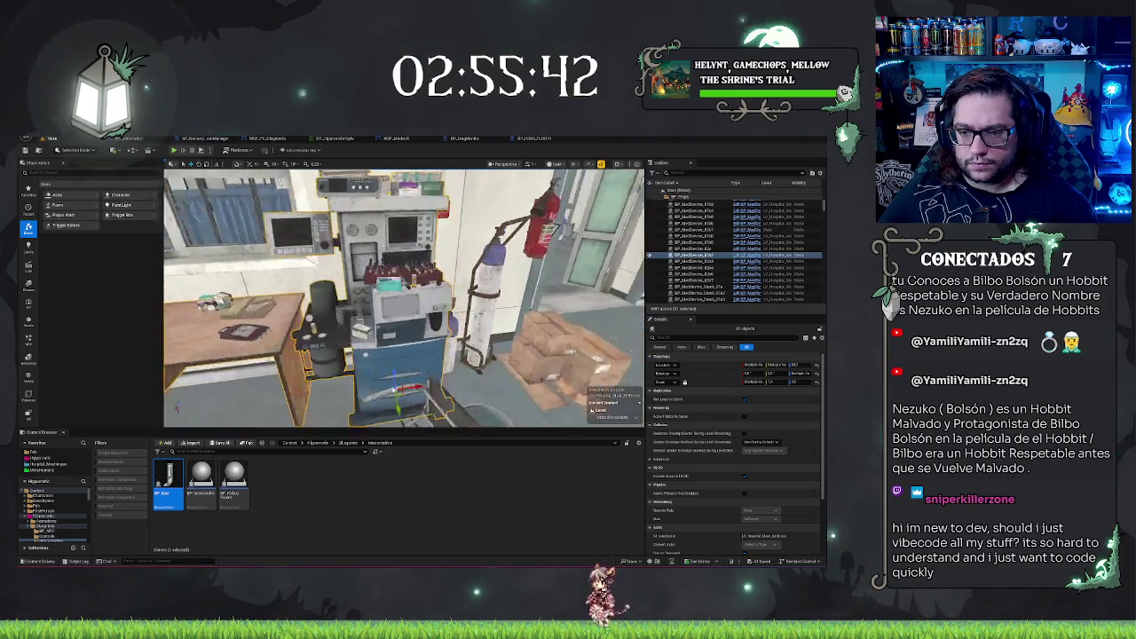
key(ctrl+z)
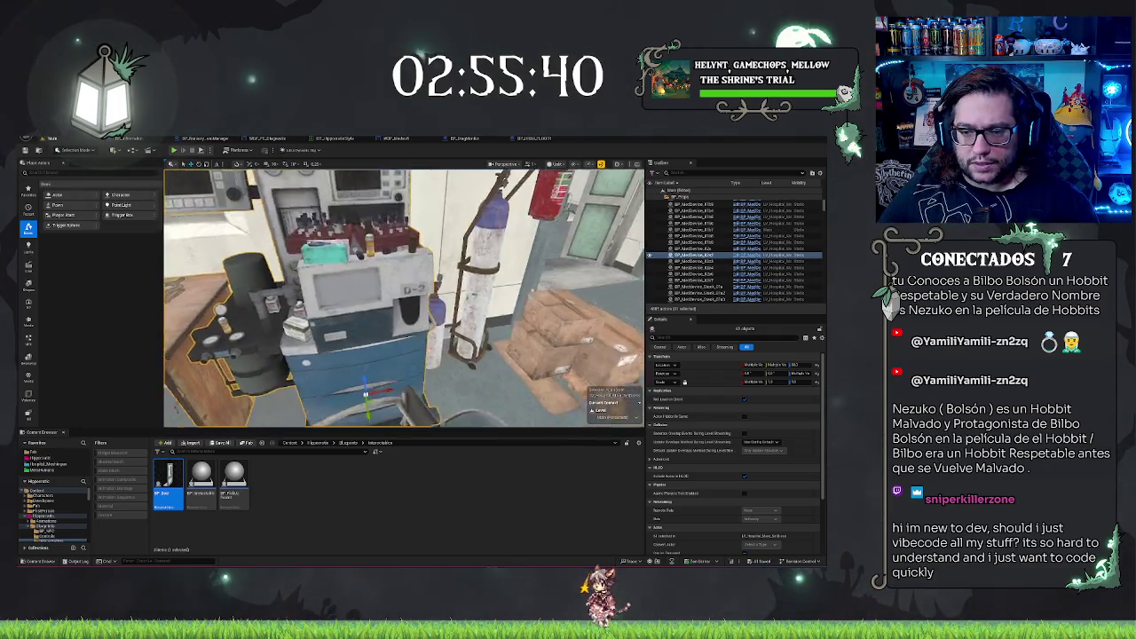
key(ctrl+z)
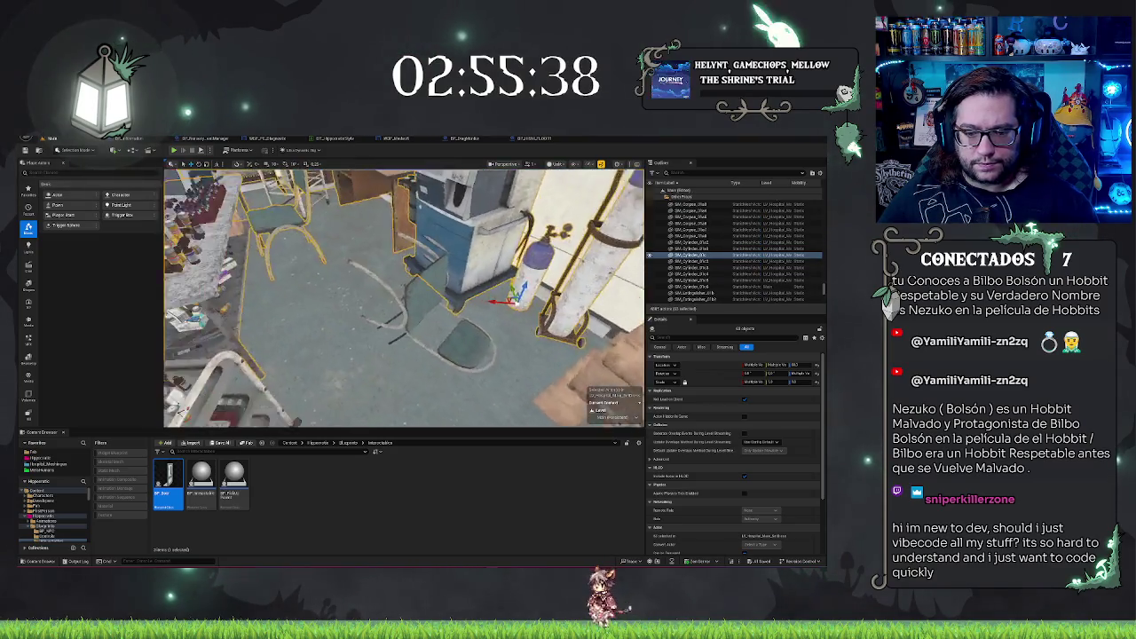
- Inspect the selected props from the desk area, overhead, and outside the building's roof and wall
key(ctrl+z)
key(ctrl+z)
key(ctrl+z)
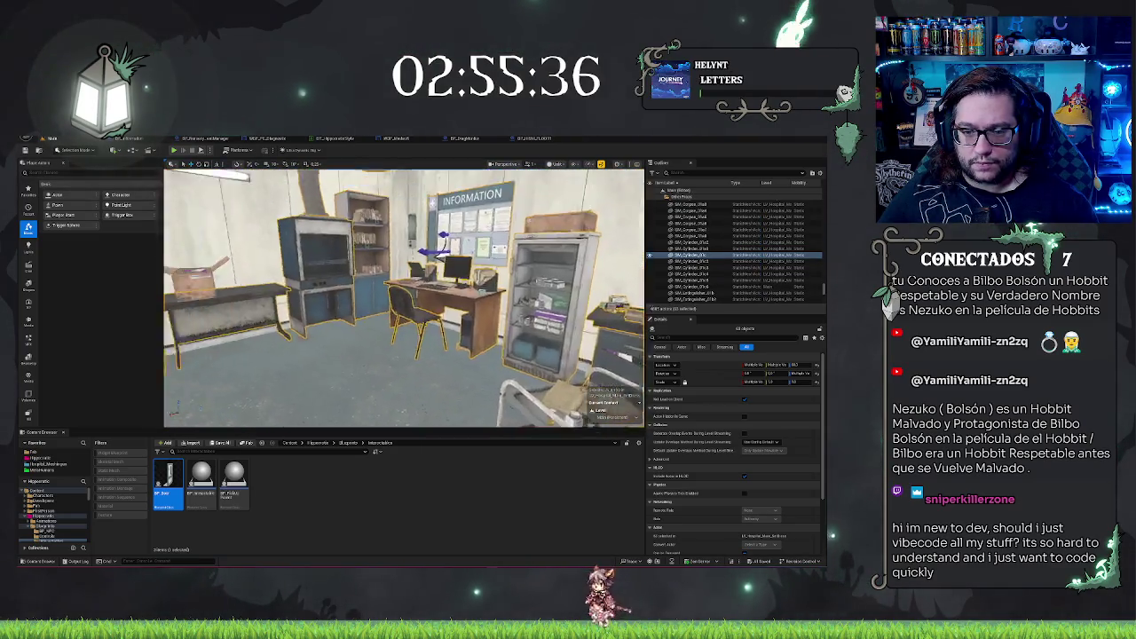
key(ctrl+z)
key(ctrl+z)
key(ctrl+z)
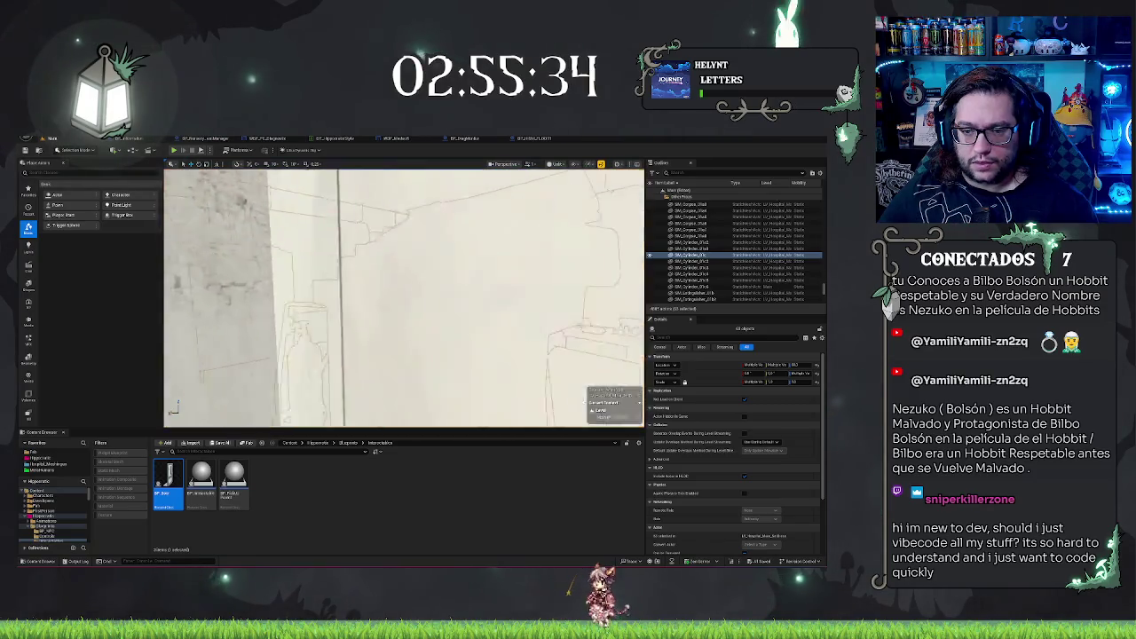
key(ctrl+z)
key(ctrl+z)
key(ctrl+z)
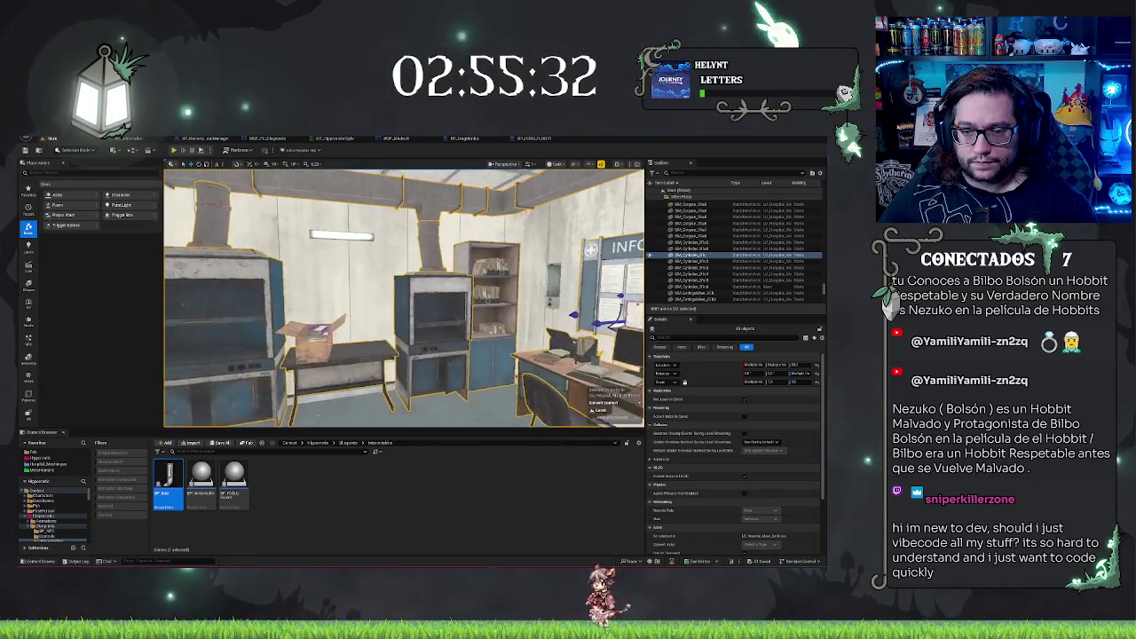
key(ctrl+z)
key(ctrl+z)
key(ctrl+z)
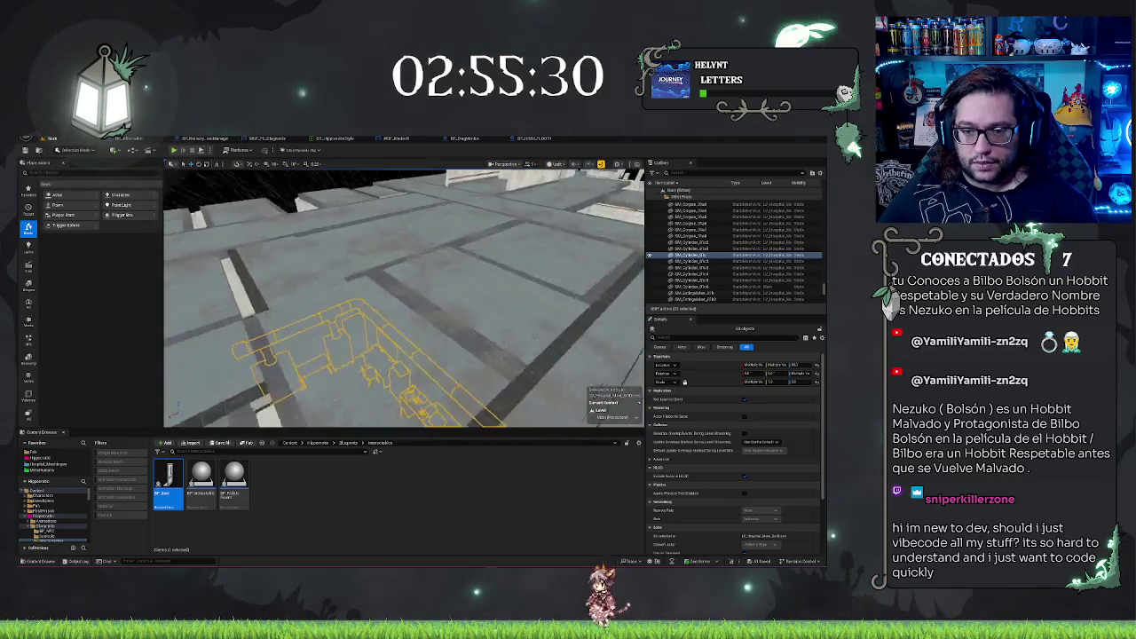
key(ctrl+z)
key(ctrl+z)
key(ctrl+z)
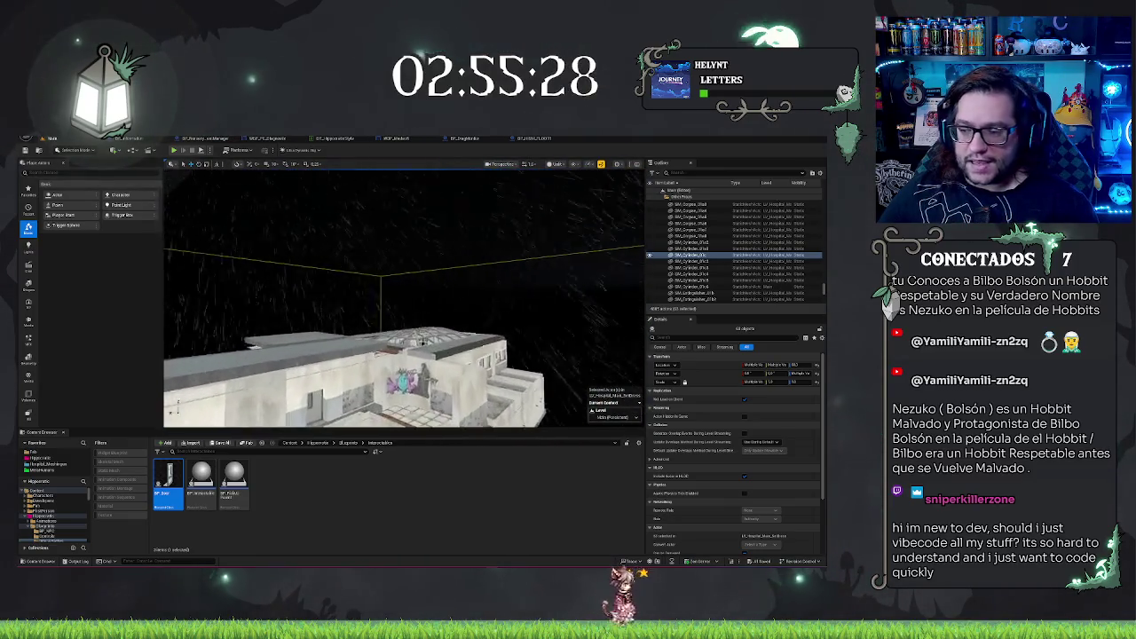
key(ctrl+z)
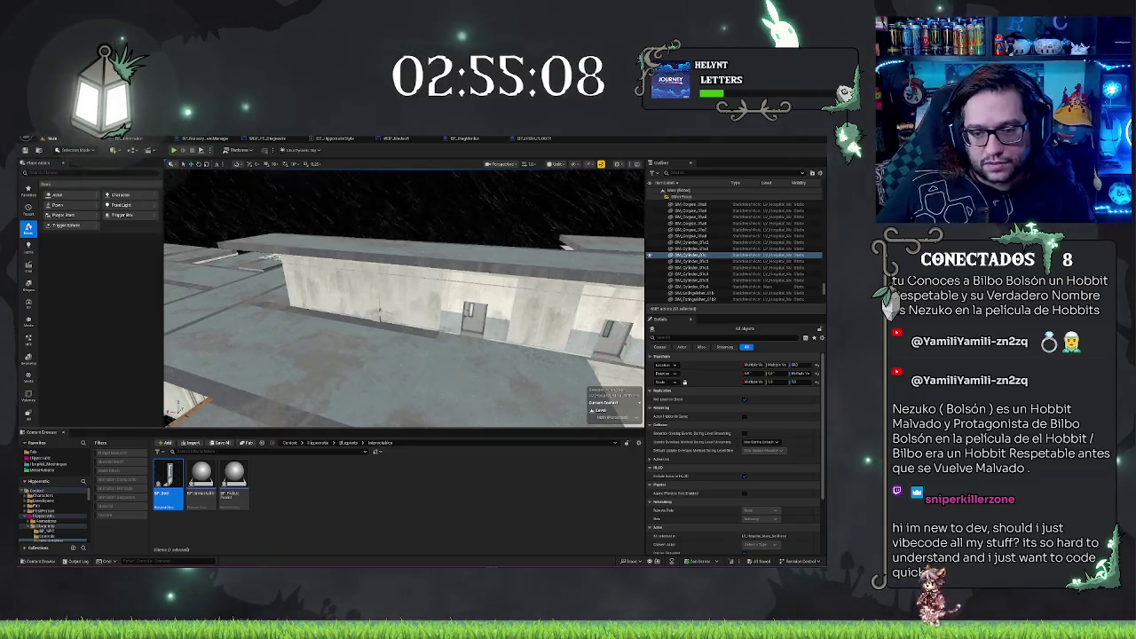
key(f)
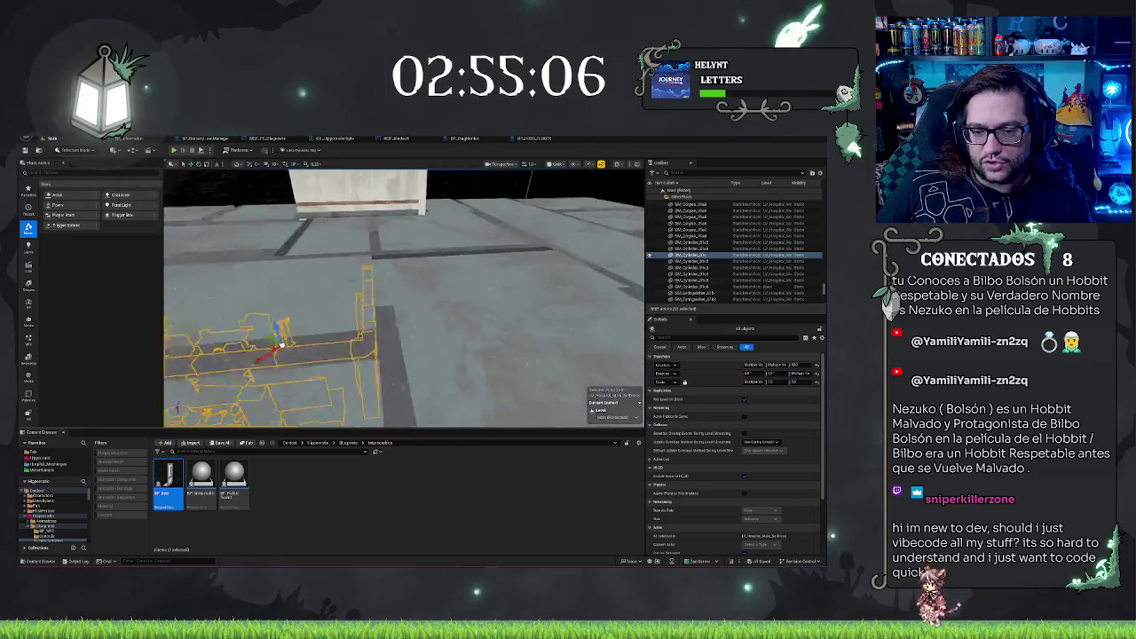
scroll(404, 297, up, 3)
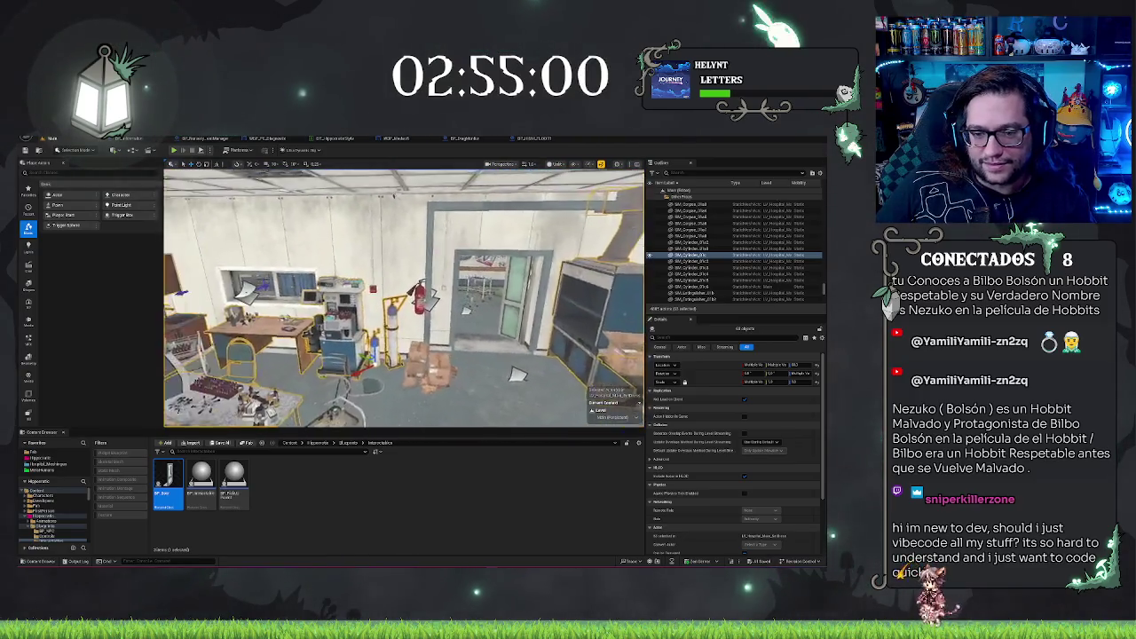
scroll(403, 297, up, 3)
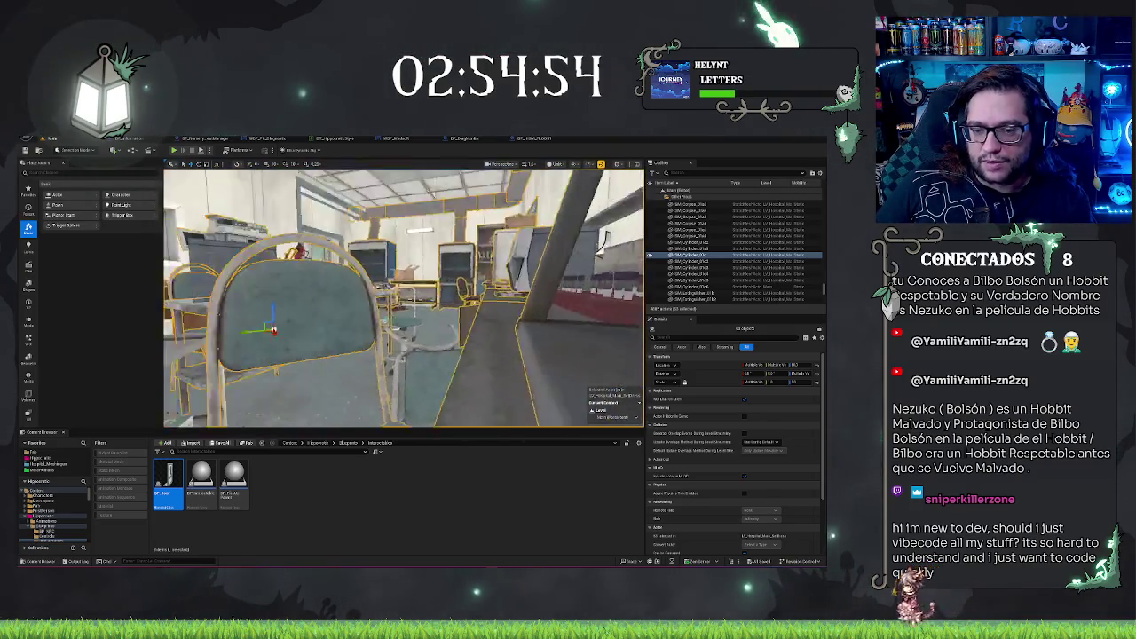
mouse_move(404, 298)
mouse_down()
mouse_move(435, 280)
mouse_move(471, 279)
mouse_move(399, 284)
mouse_up()
drag(438, 409, 353, 342)
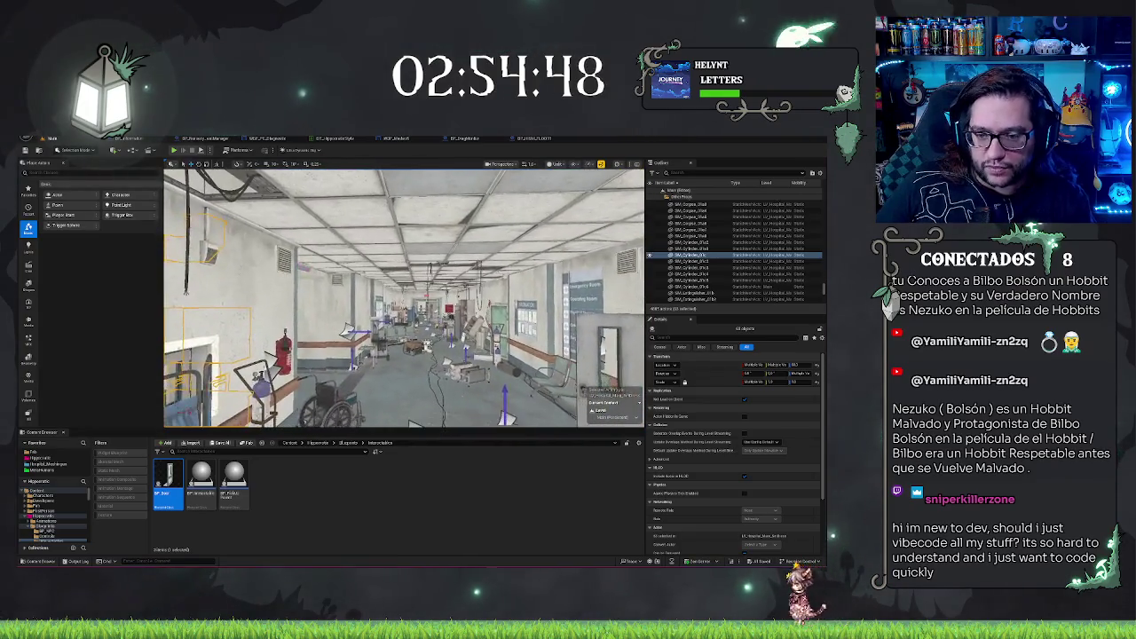
mouse_move(400, 293)
mouse_down()
mouse_move(320, 298)
mouse_move(439, 292)
mouse_move(373, 293)
mouse_move(346, 306)
mouse_move(336, 293)
mouse_up()
scroll(403, 297, up, 5)
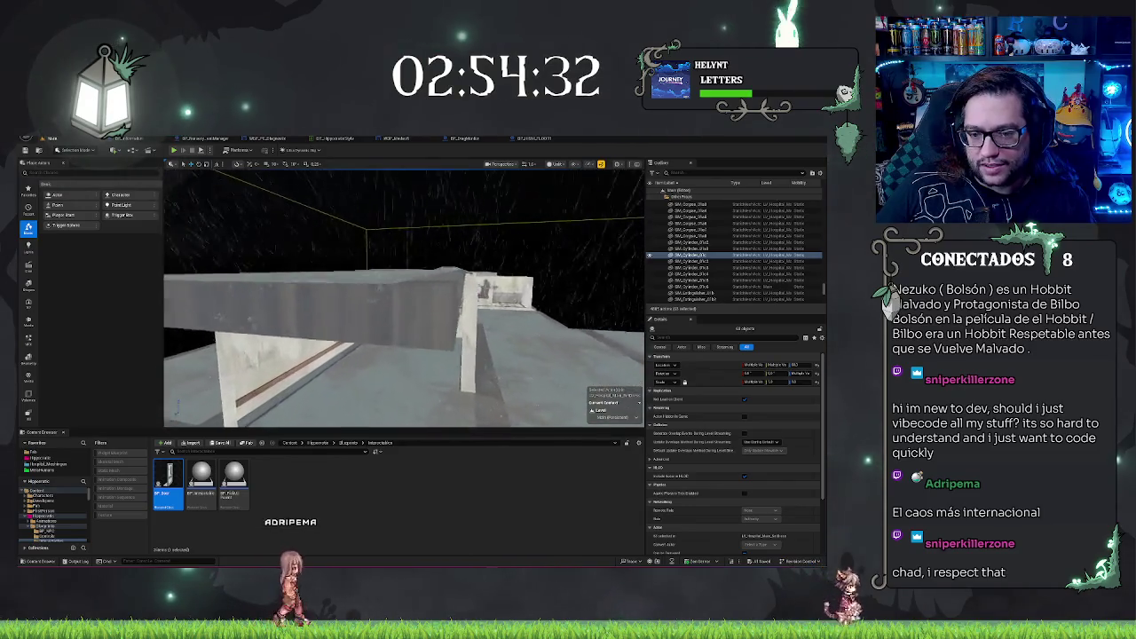
scroll(404, 297, up, 5)
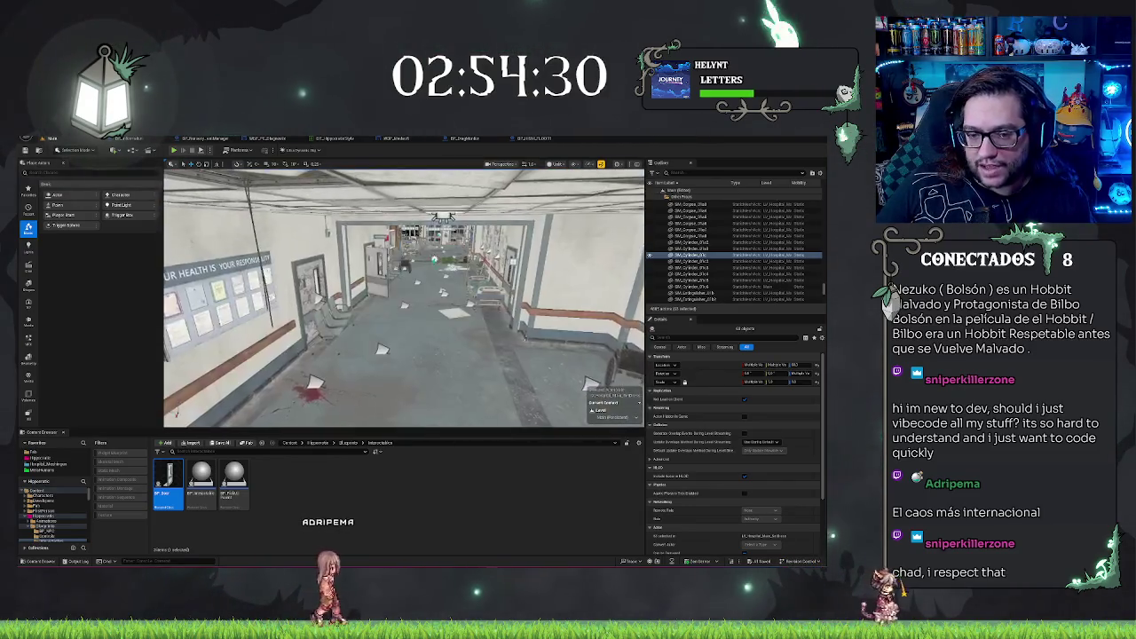
scroll(404, 297, down, 3)
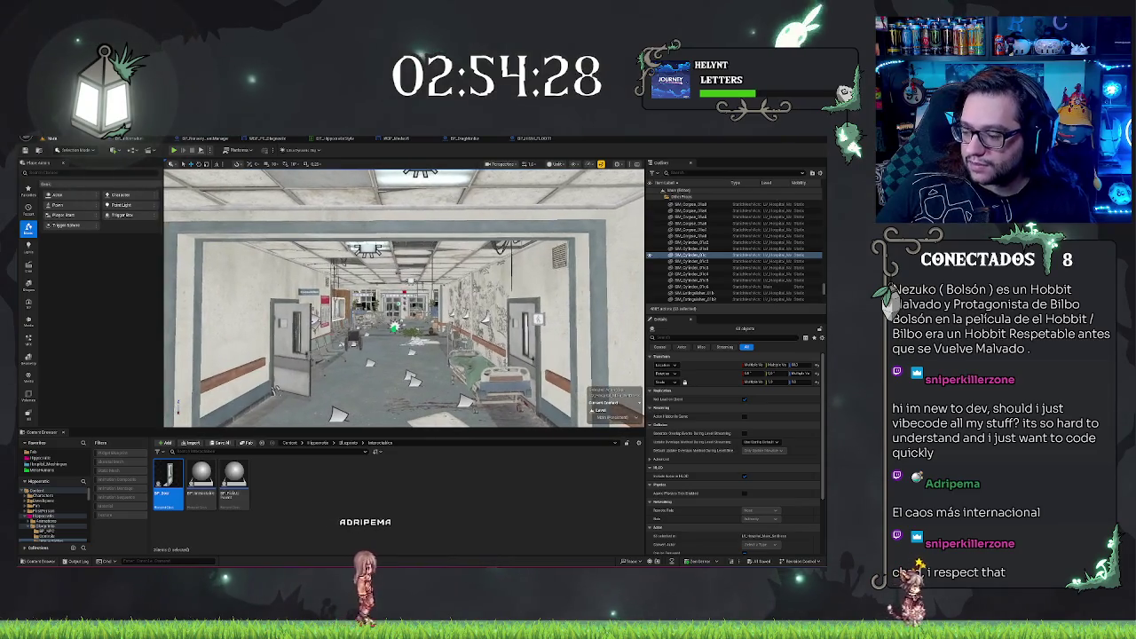
scroll(404, 297, up, 2)
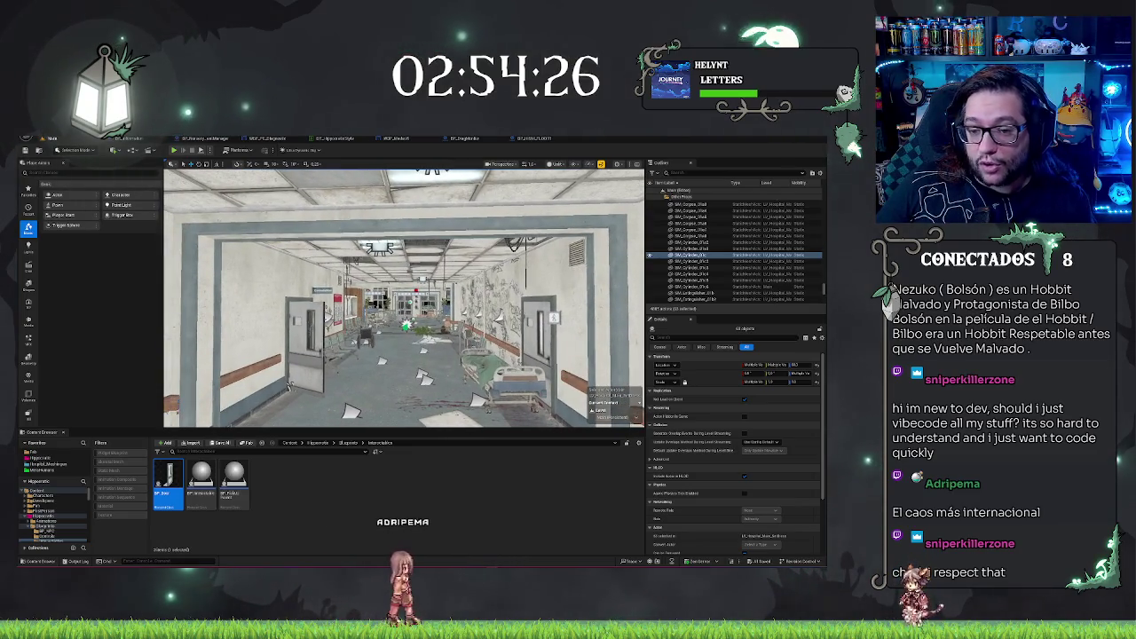
scroll(403, 297, up, 8)
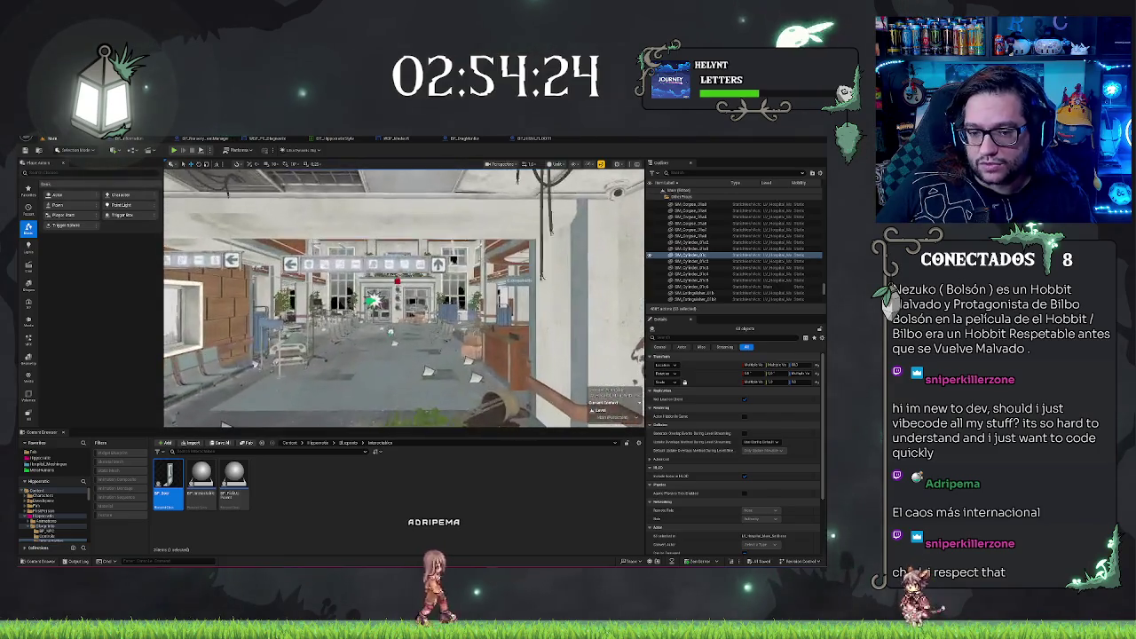
scroll(404, 298, down, 1)
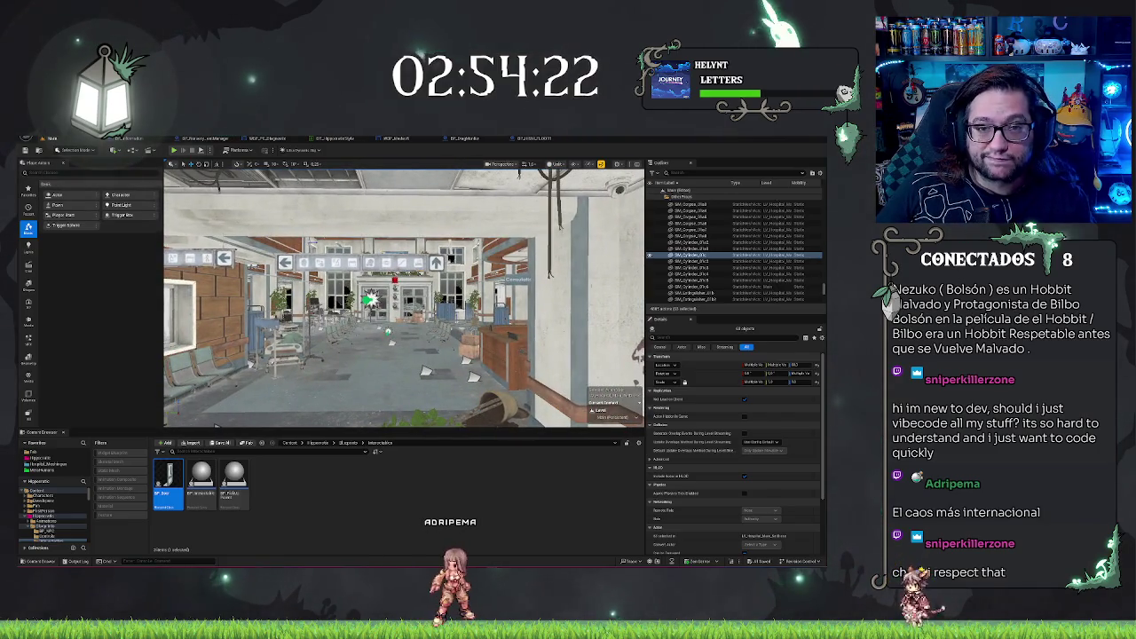
mouse_move(404, 297)
mouse_down()
mouse_move(484, 284)
mouse_move(382, 298)
mouse_move(395, 297)
mouse_move(378, 295)
mouse_move(377, 262)
mouse_move(404, 259)
mouse_move(403, 284)
mouse_up()
key(f)
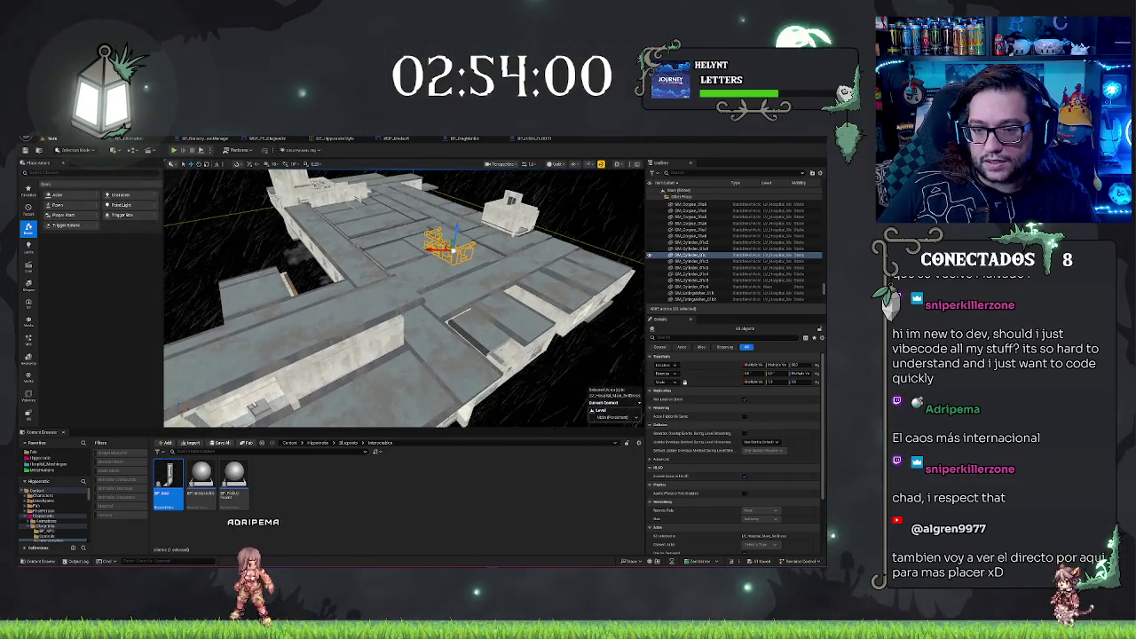
- Move the ducts, cabinets and cylinders group across the roof to the exterior wall, reverting a trial rotation
mouse_move(453, 240)
mouse_down()
mouse_move(446, 293)
mouse_move(457, 311)
mouse_up()
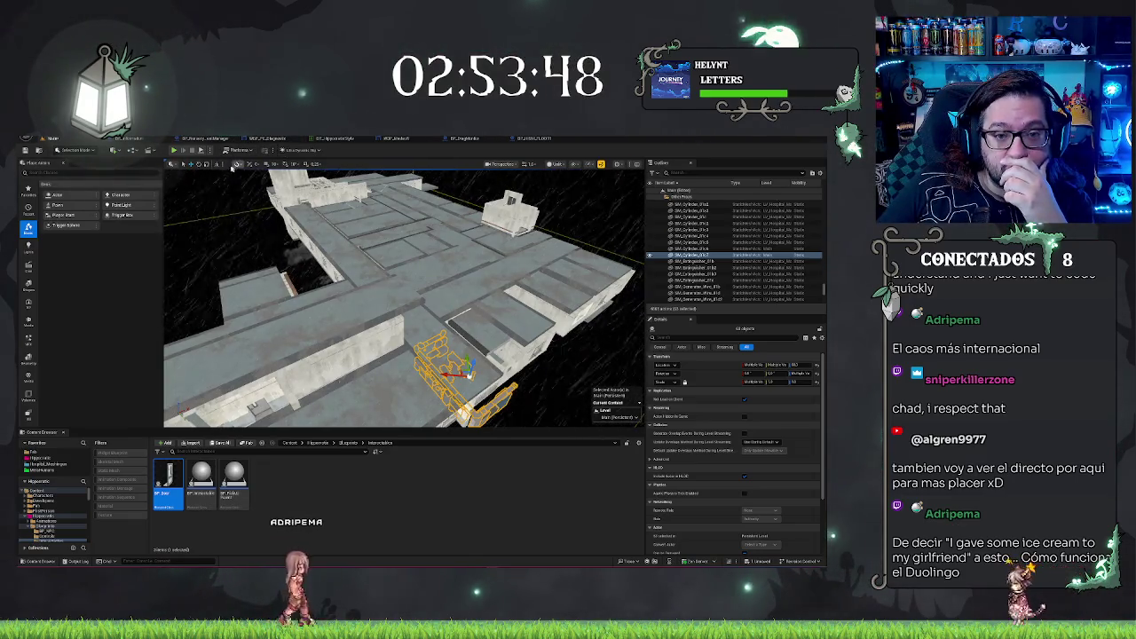
key(f)
scroll(367, 346, up, 10)
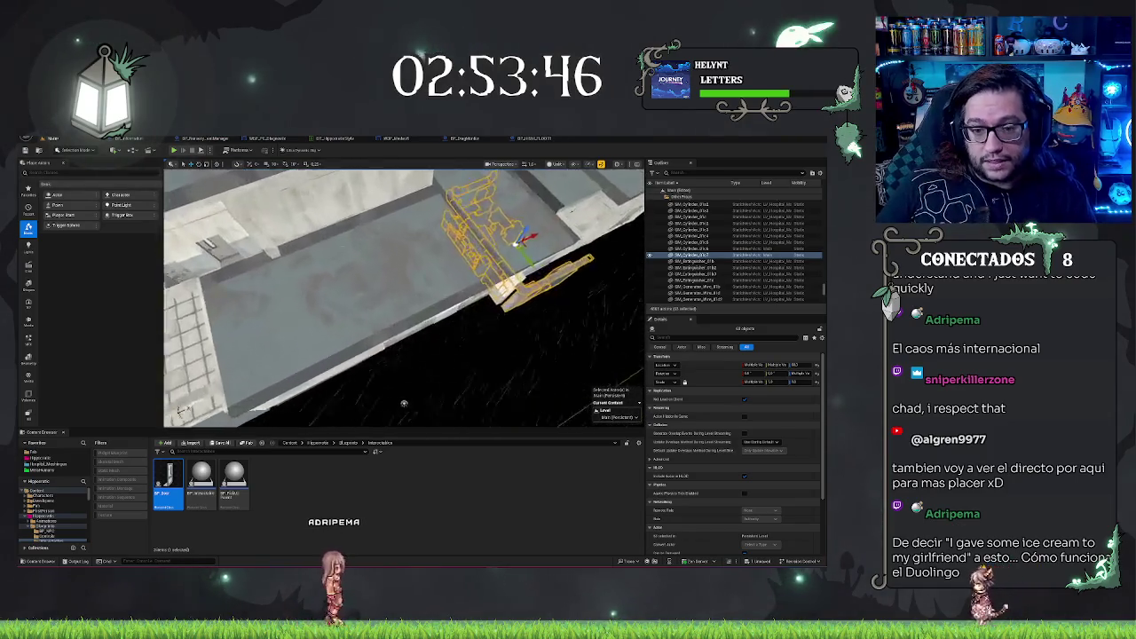
key(f)
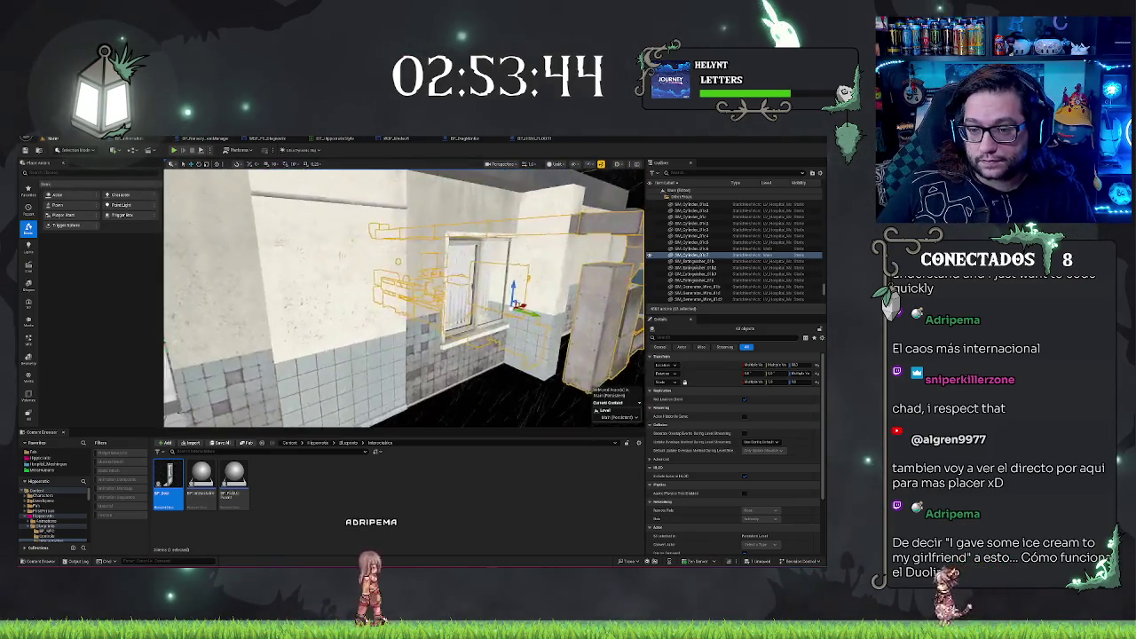
mouse_move(426, 313)
mouse_down()
mouse_move(368, 282)
mouse_move(368, 341)
mouse_up()
drag(480, 293, 528, 293)
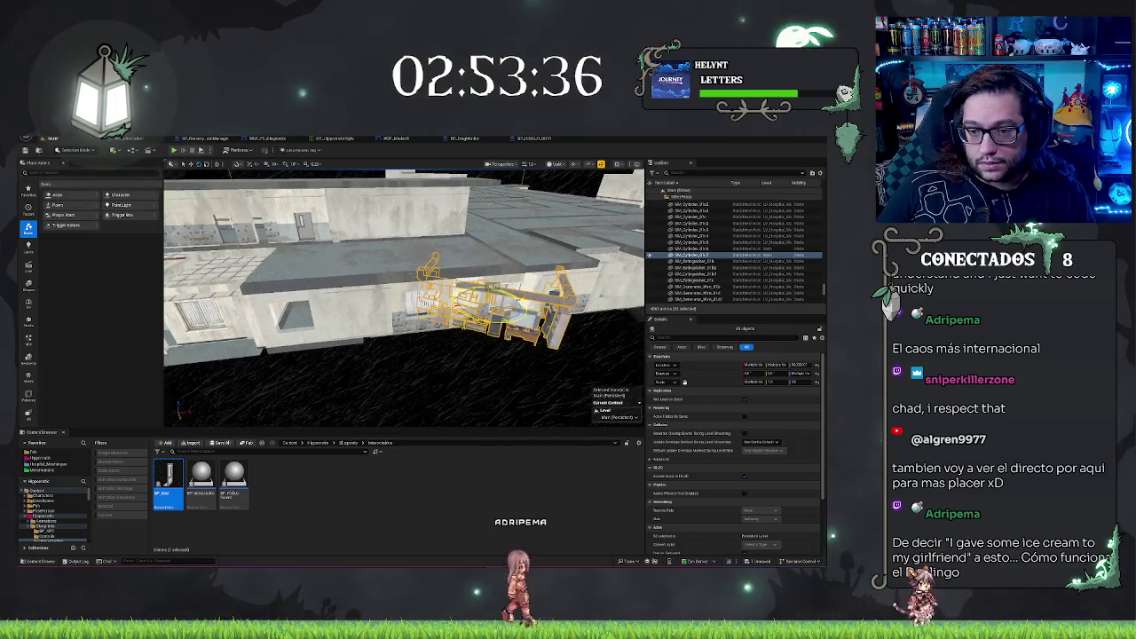
key(ctrl+z)
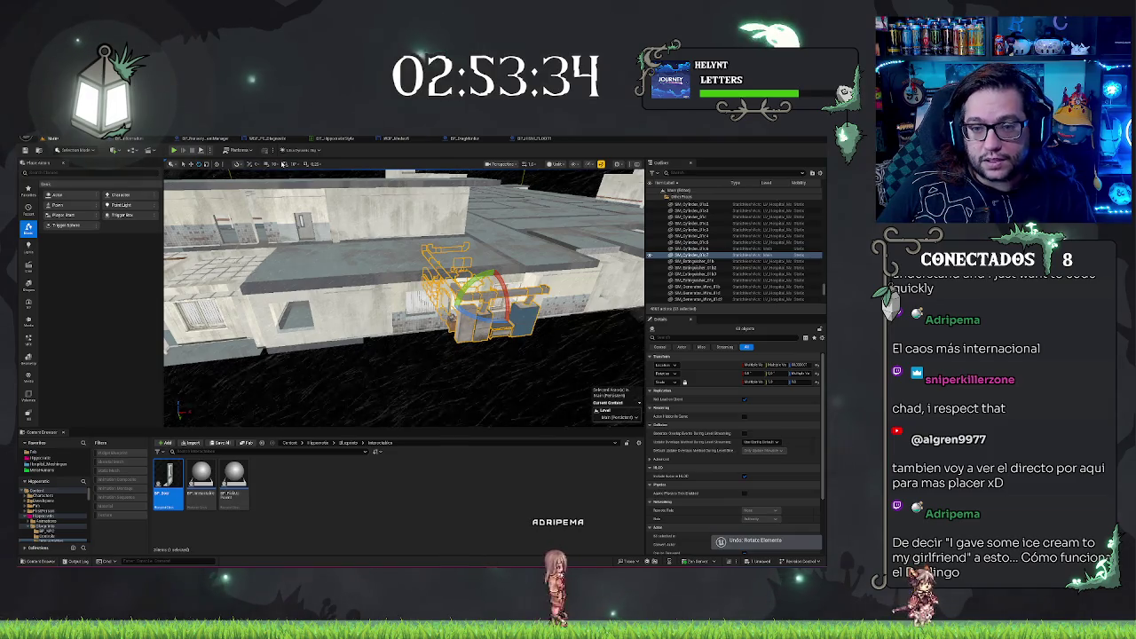
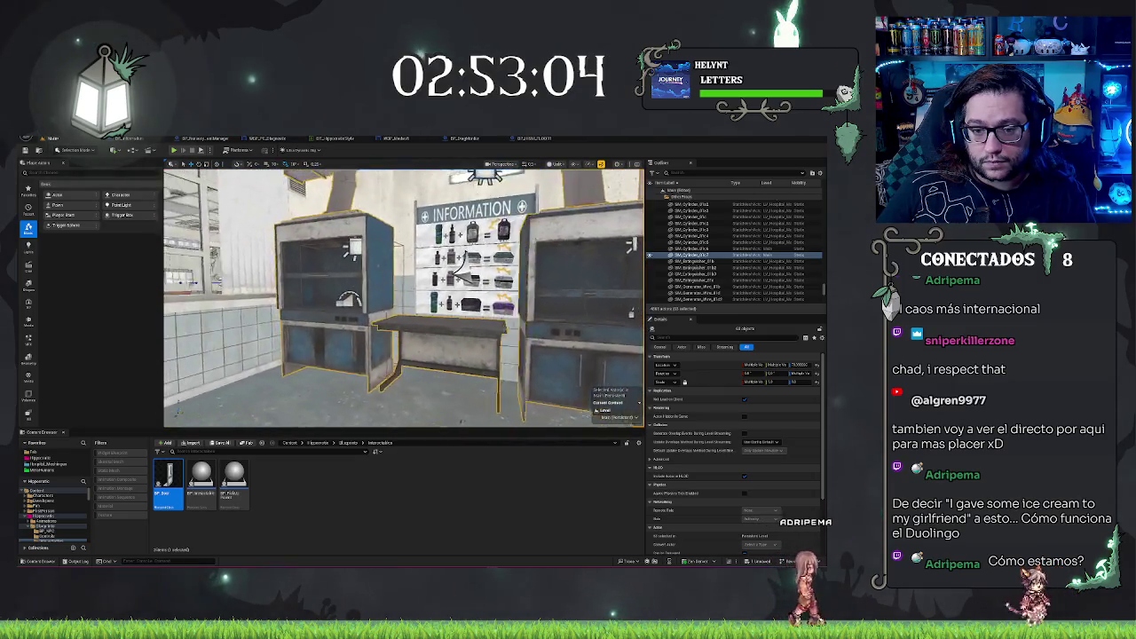
- Fly to the Information wall and delete the window blinds beside the board
drag(404, 297, 293, 277)
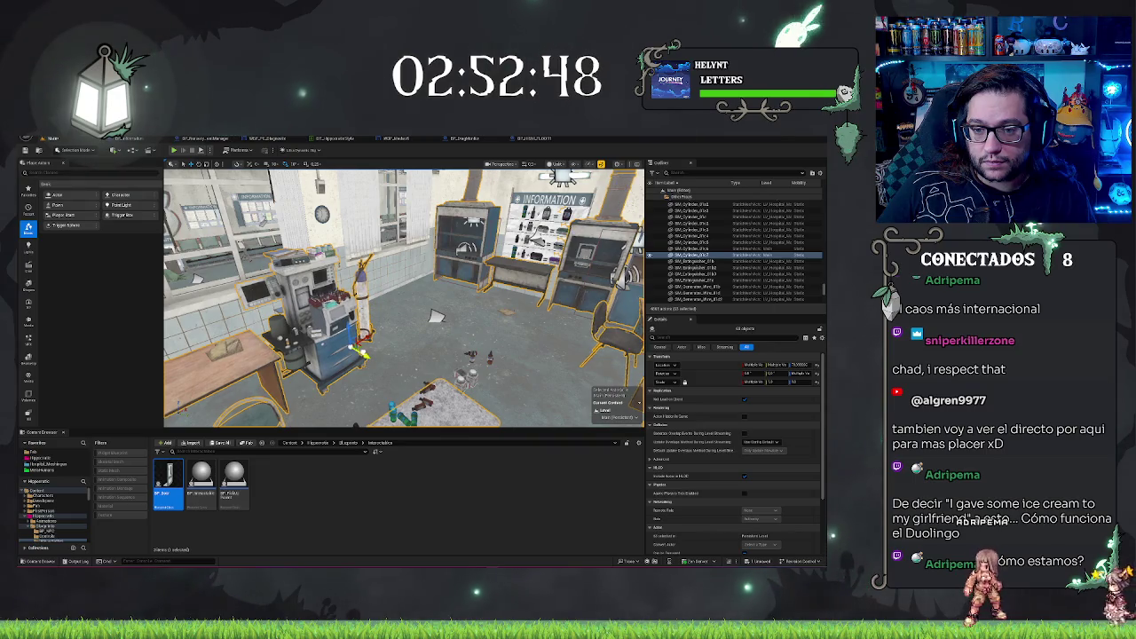
mouse_move(436, 316)
mouse_down()
mouse_move(408, 253)
mouse_move(372, 215)
mouse_up()
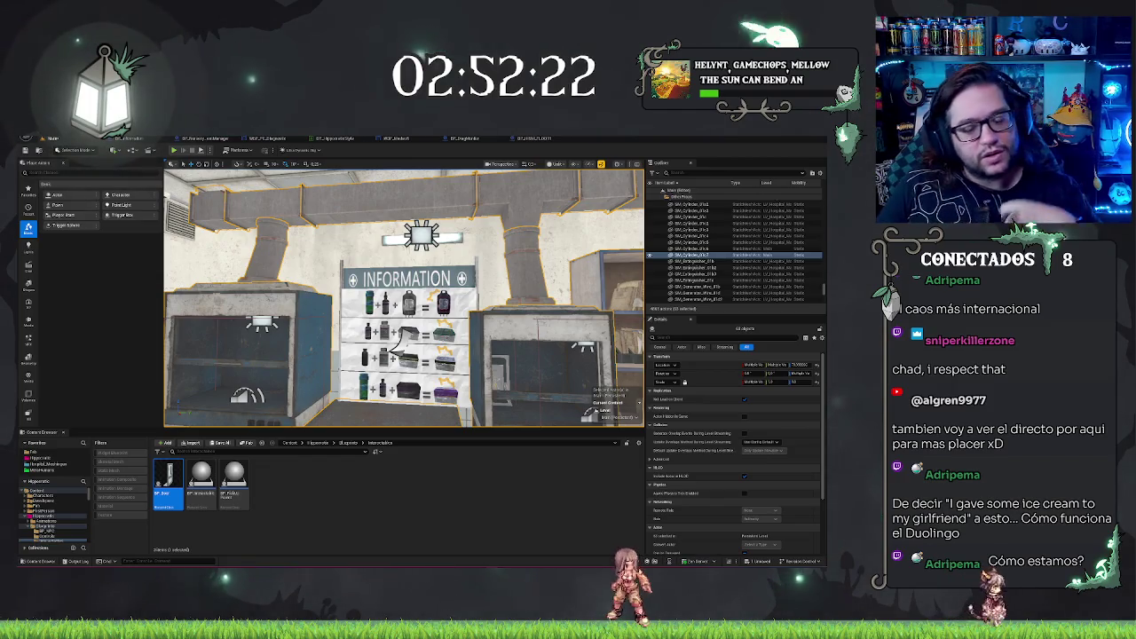
mouse_move(404, 301)
mouse_down()
mouse_move(404, 273)
mouse_move(386, 298)
mouse_up()
scroll(404, 299, down, 2)
scroll(403, 298, down, 2)
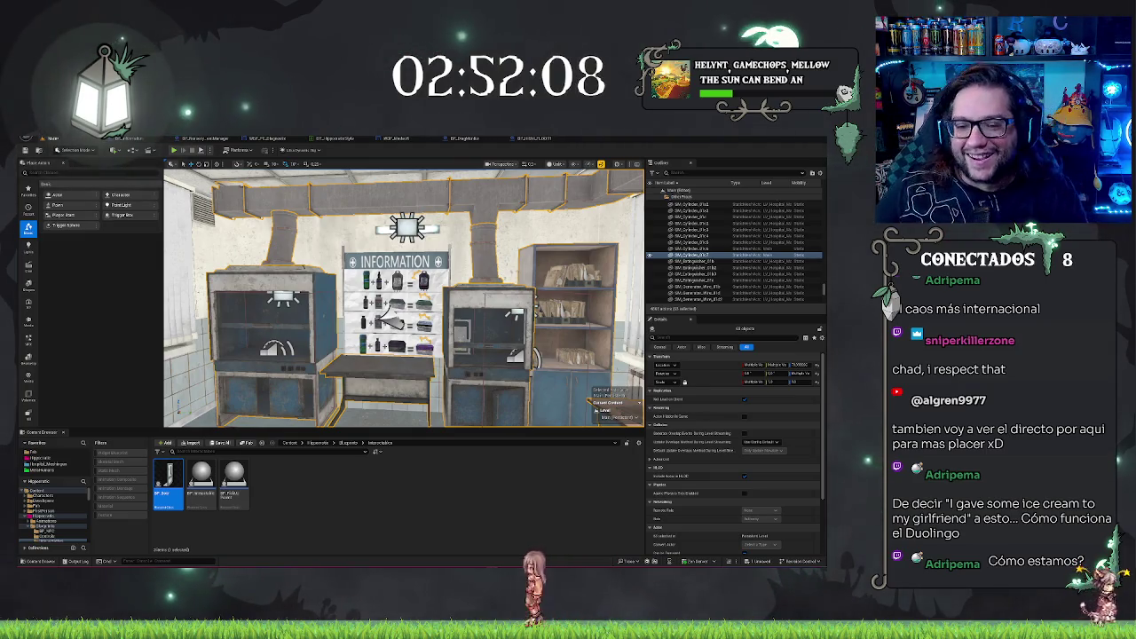
mouse_move(403, 298)
mouse_down()
mouse_move(350, 266)
mouse_move(315, 293)
mouse_move(301, 306)
mouse_move(382, 293)
mouse_move(284, 408)
mouse_move(289, 333)
mouse_up()
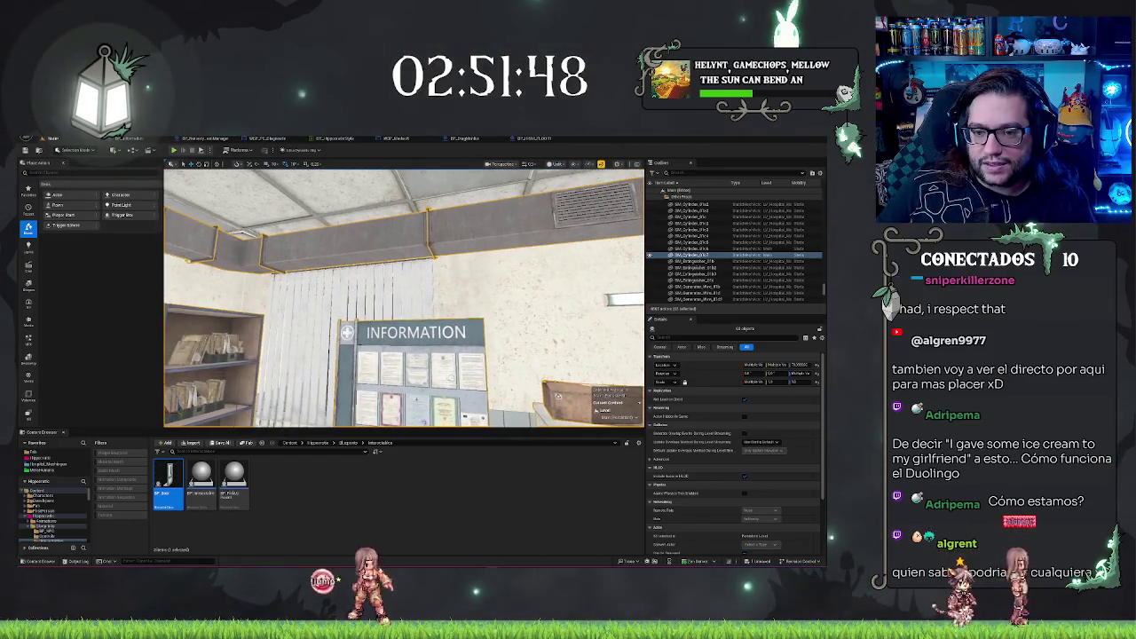
click(428, 284)
drag(429, 284, 408, 280)
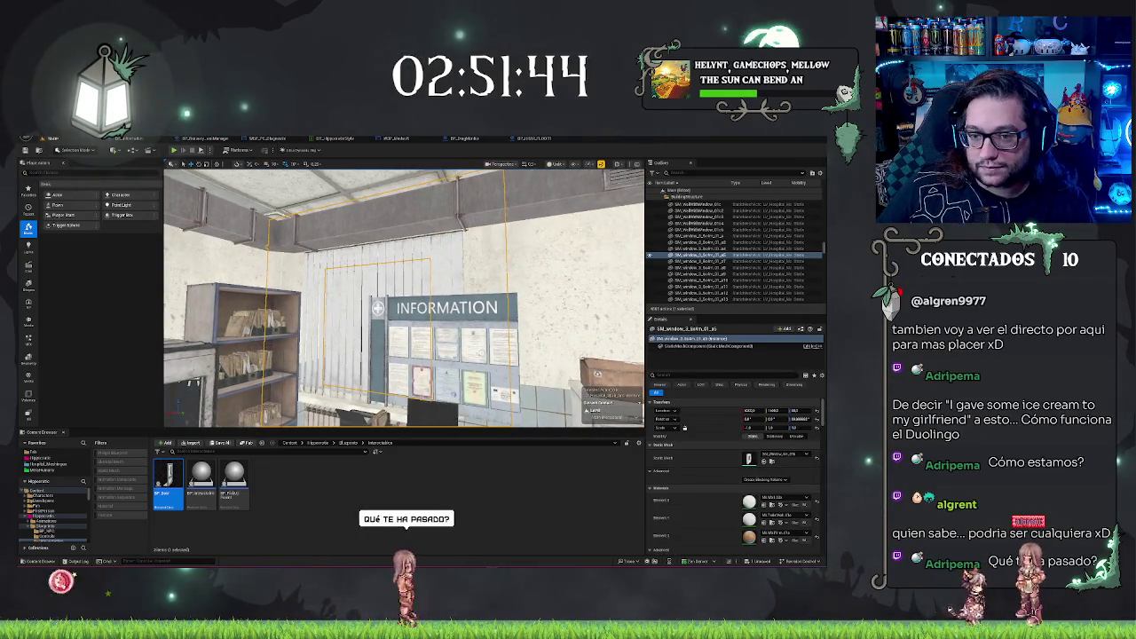
key(Delete)
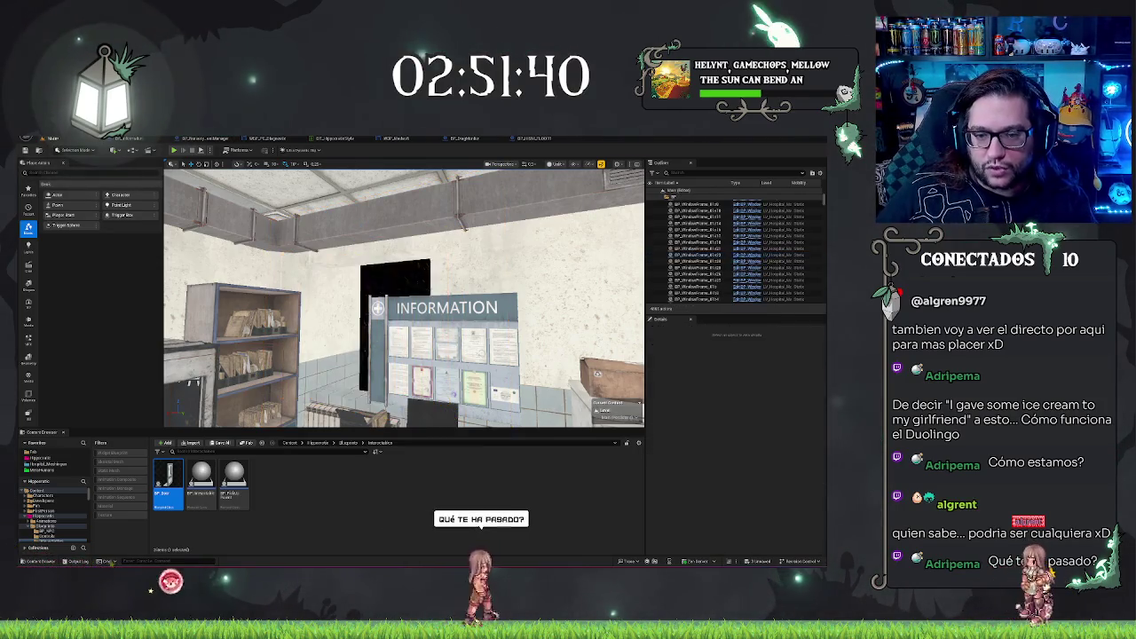
- Replace the window mesh beside the board with an SM_Wall mesh
click(568, 266)
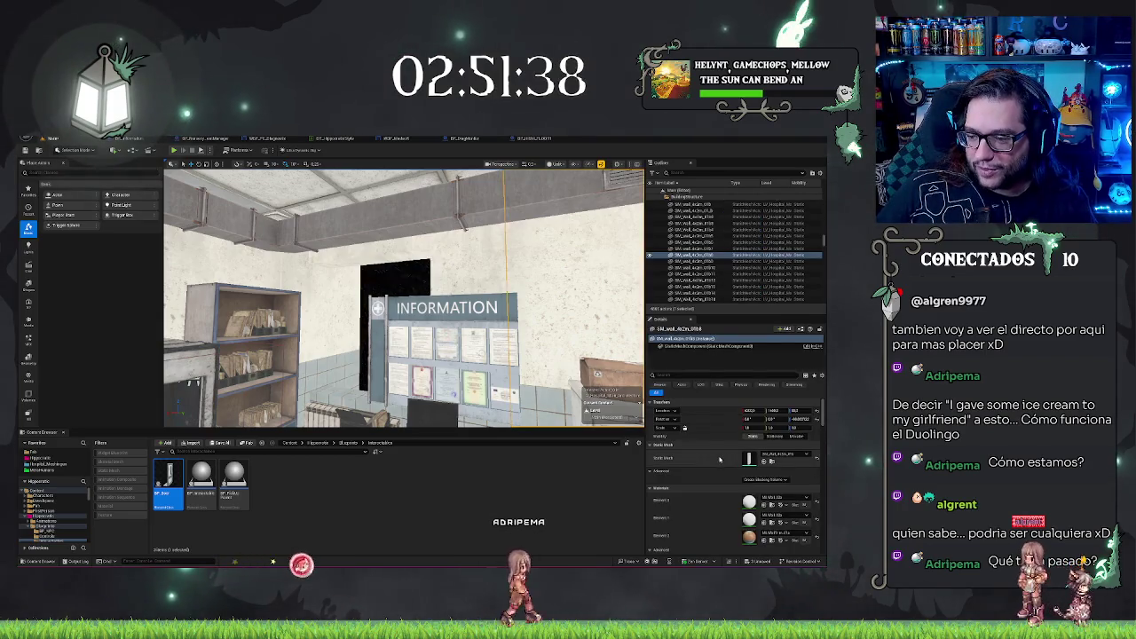
key(ctrl+z)
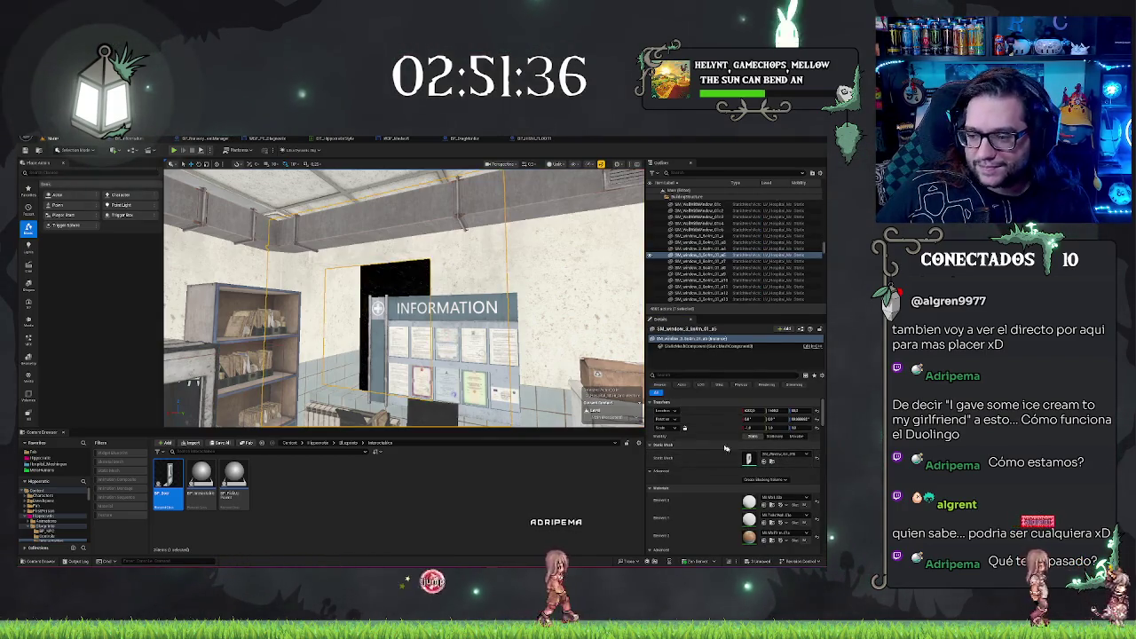
drag(404, 298, 333, 316)
click(779, 455)
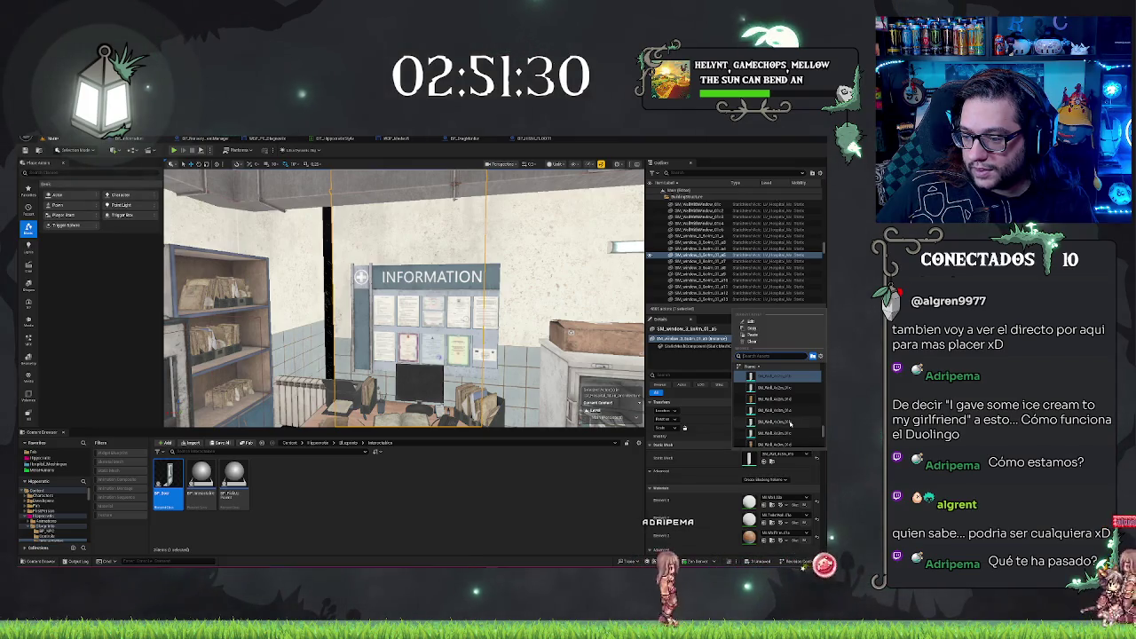
click(770, 398)
- Select the fume cabinet, a neighbouring mesh and the vertical ceiling pipe
mouse_move(403, 298)
mouse_down()
mouse_move(386, 297)
mouse_move(377, 257)
mouse_move(350, 328)
mouse_move(391, 280)
mouse_move(401, 338)
mouse_up()
click(391, 280)
click(390, 280)
click(378, 252)
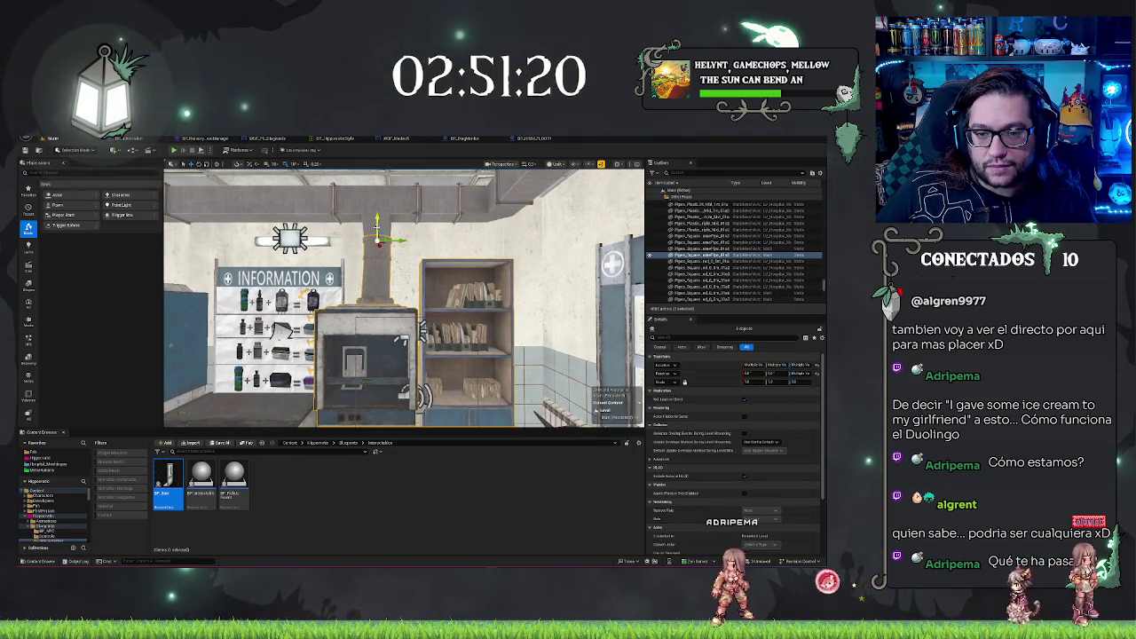
- Undo the last pipe move and slide the single square duct segment left along X
click(413, 198)
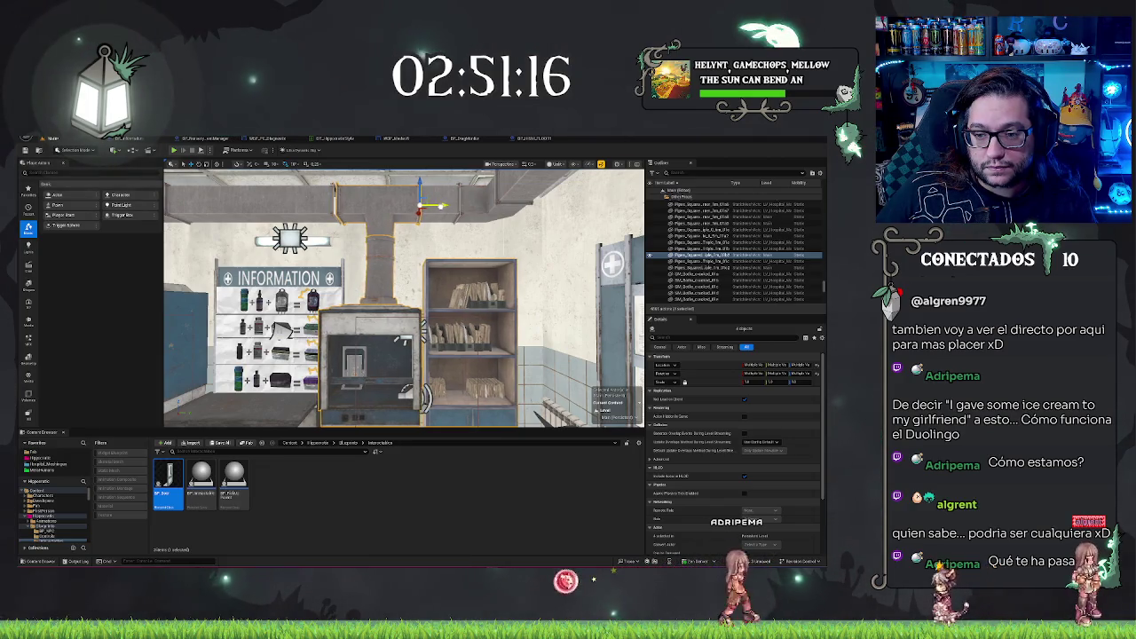
key(ctrl+z)
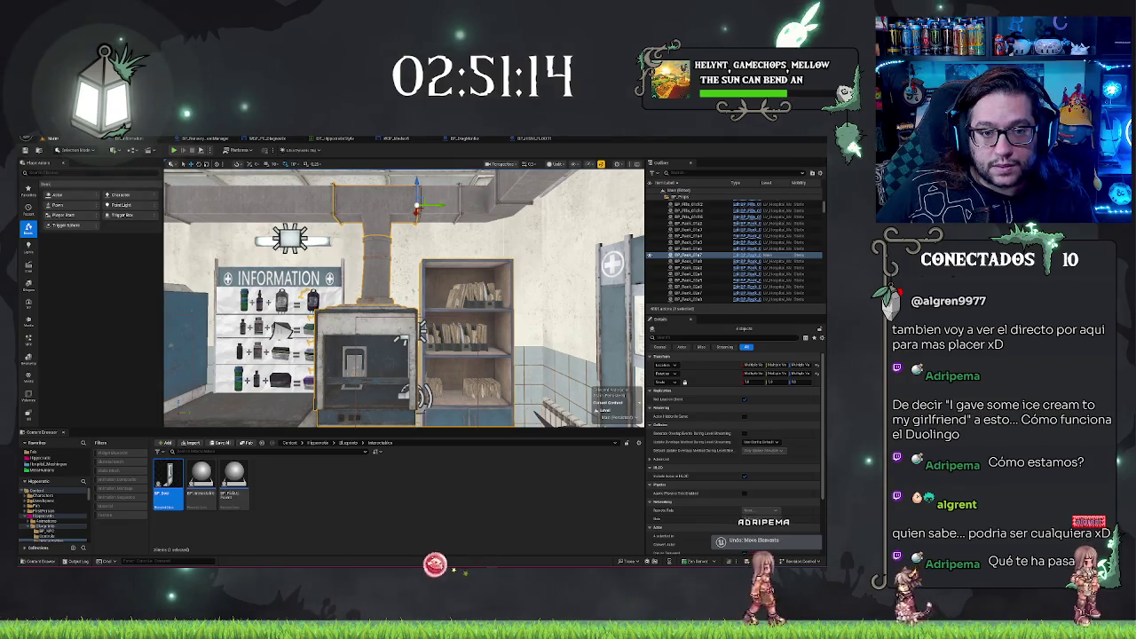
drag(446, 180, 479, 180)
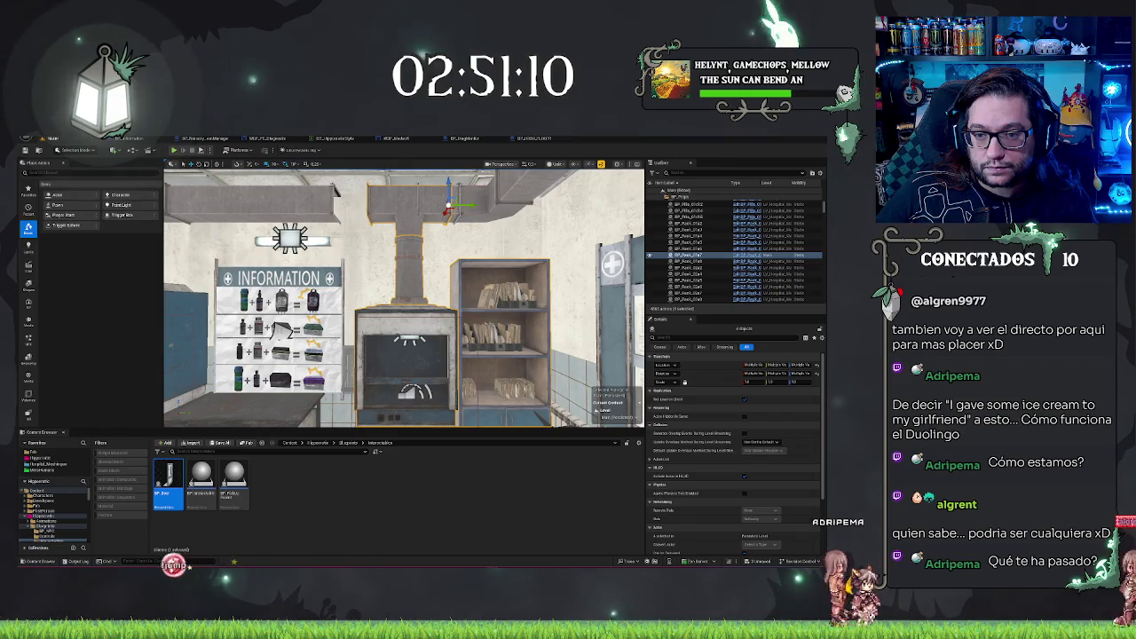
click(336, 190)
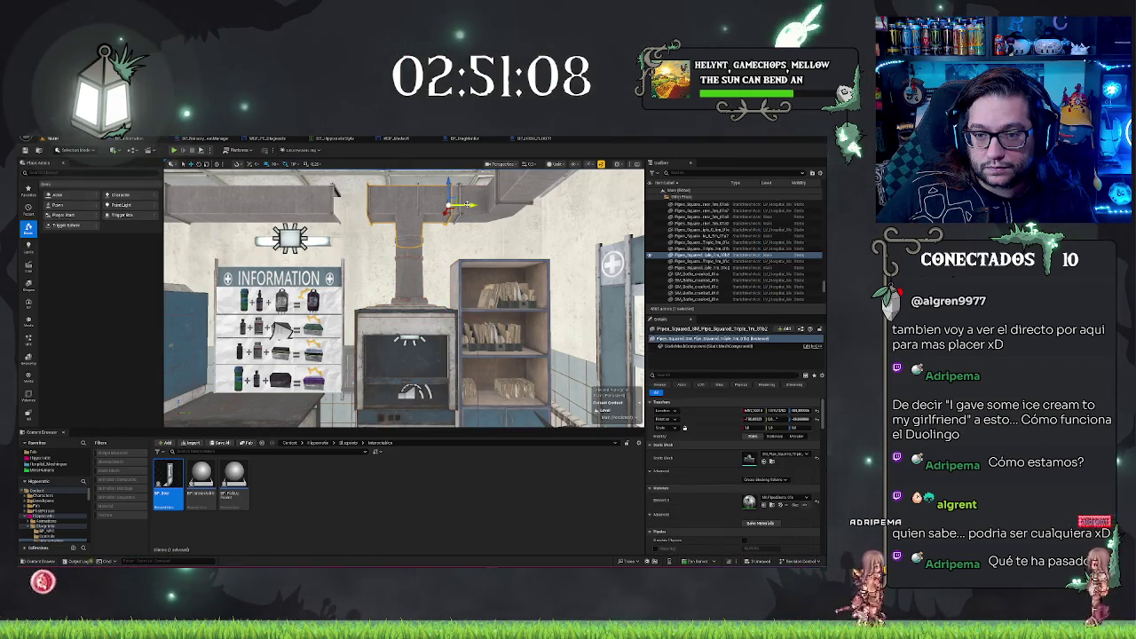
drag(462, 205, 430, 205)
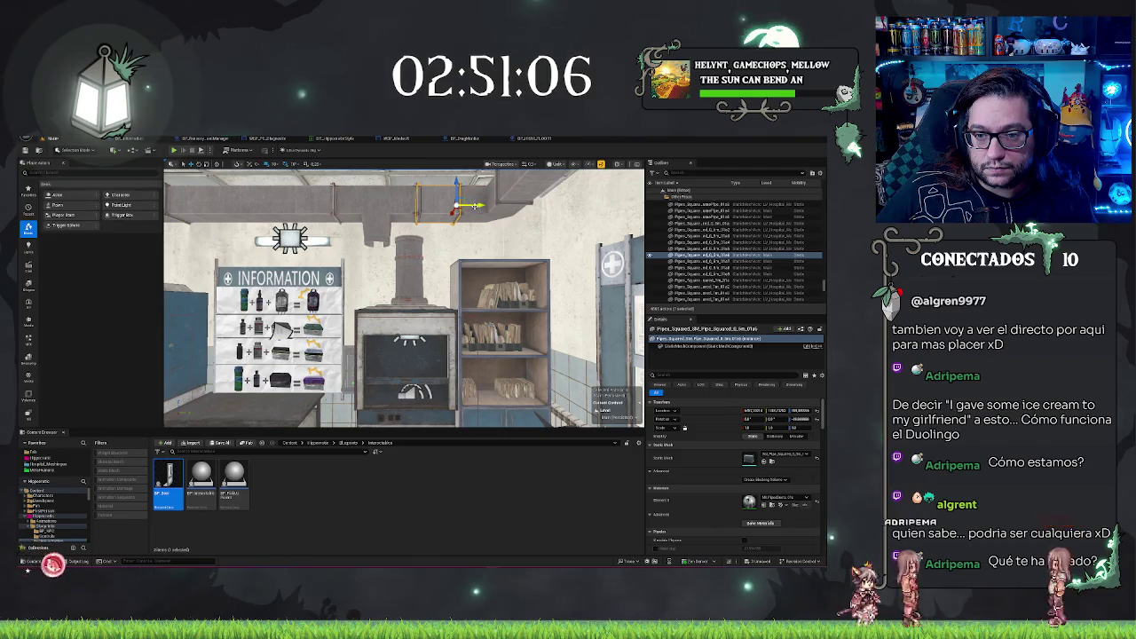
- Slide the triple pipe junction right along X to line up the T-junction
click(387, 200)
click(417, 203)
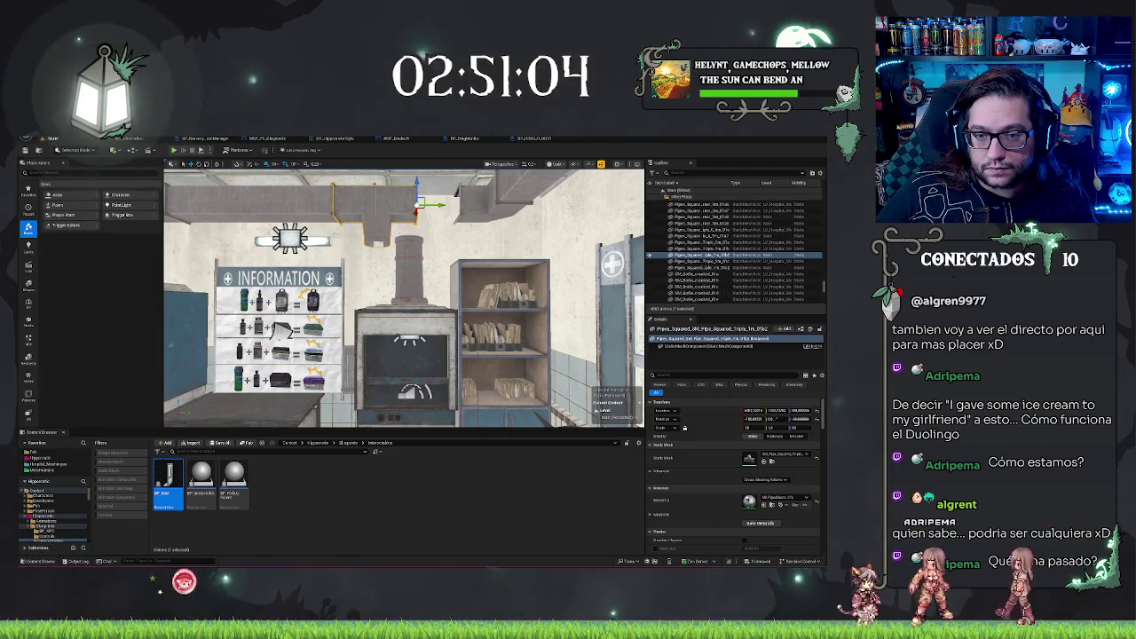
drag(434, 205, 475, 205)
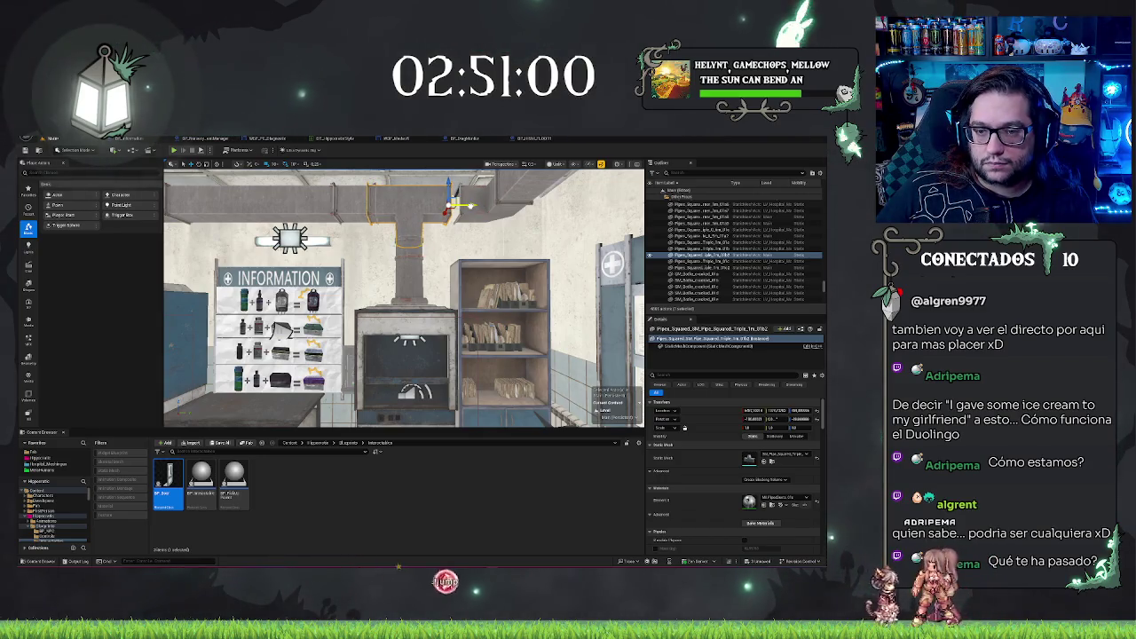
scroll(454, 226, up, 5)
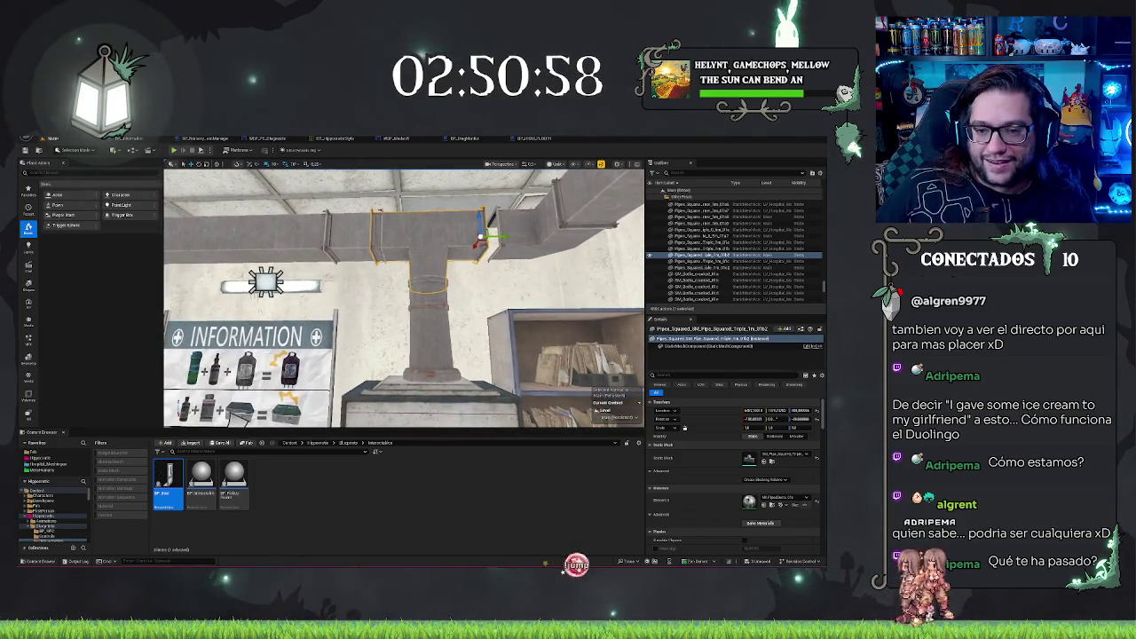
mouse_move(404, 297)
mouse_down()
mouse_move(373, 306)
mouse_move(404, 288)
mouse_move(404, 313)
mouse_up()
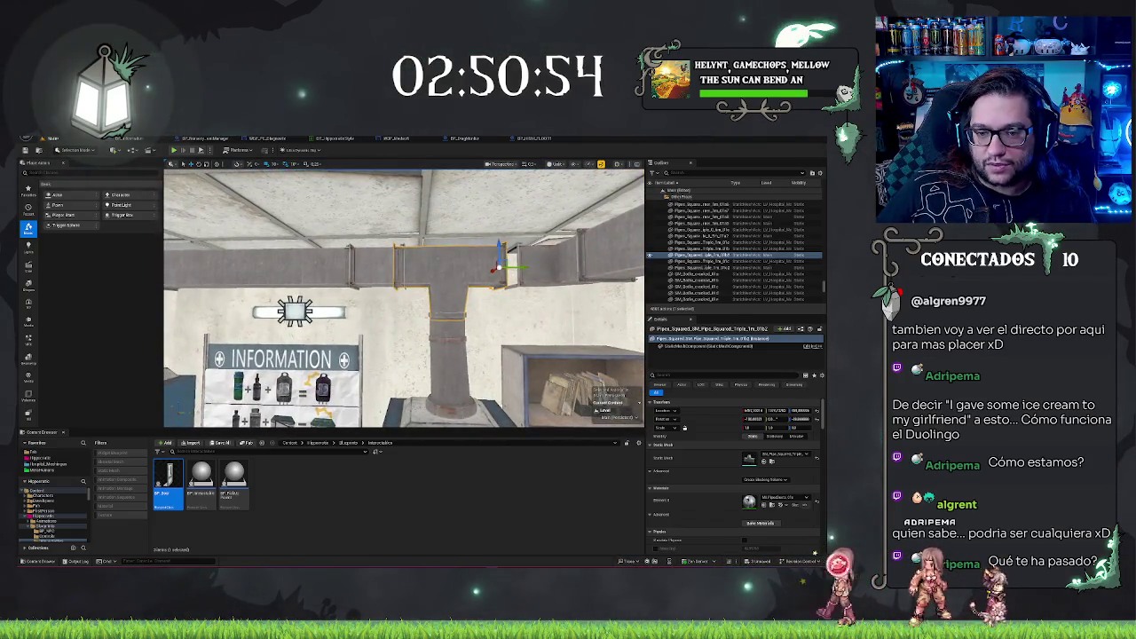
- Check the straight pipe beside the junction, then save the Main map
click(377, 266)
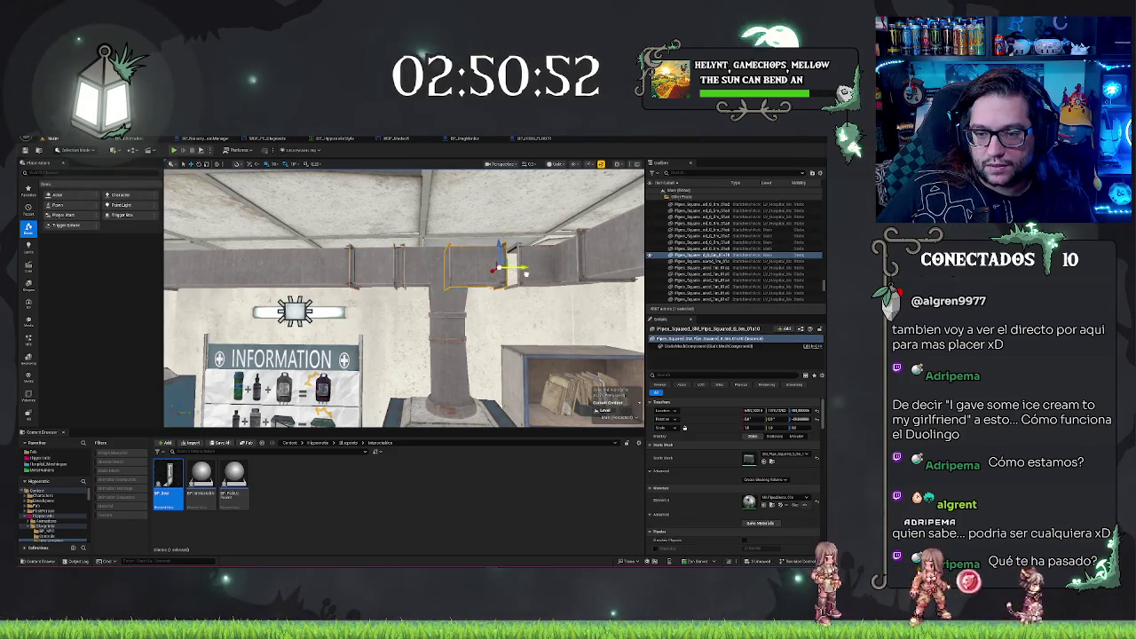
key(Escape)
drag(404, 297, 400, 297)
key(ctrl+s)
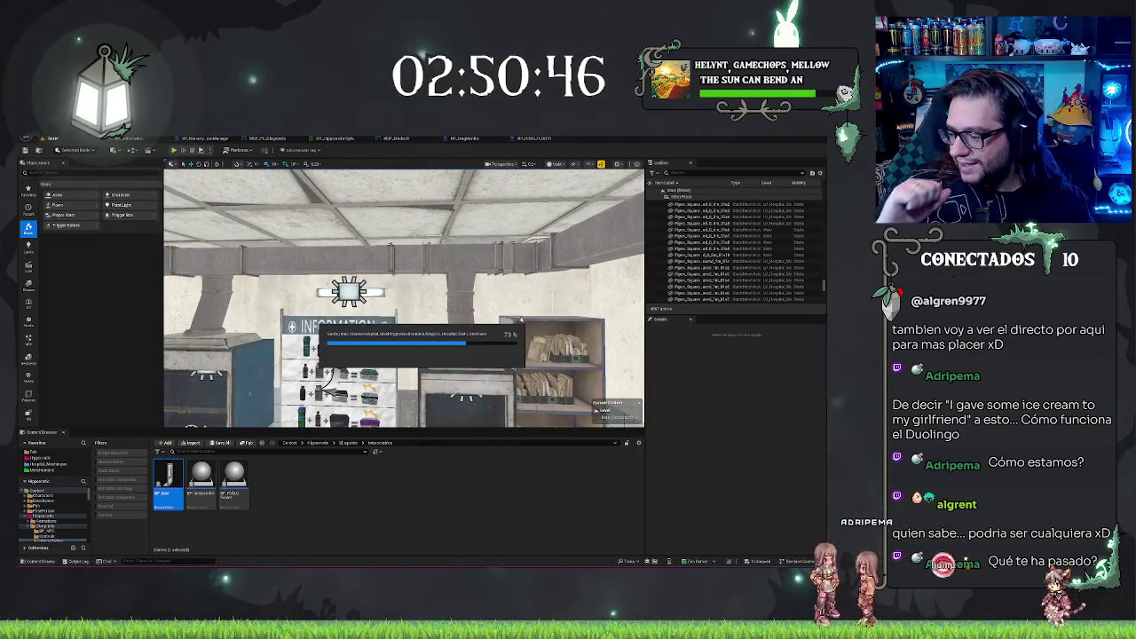
mouse_move(500, 291)
mouse_down()
mouse_move(439, 287)
mouse_move(497, 266)
mouse_up()
click(513, 264)
key(f)
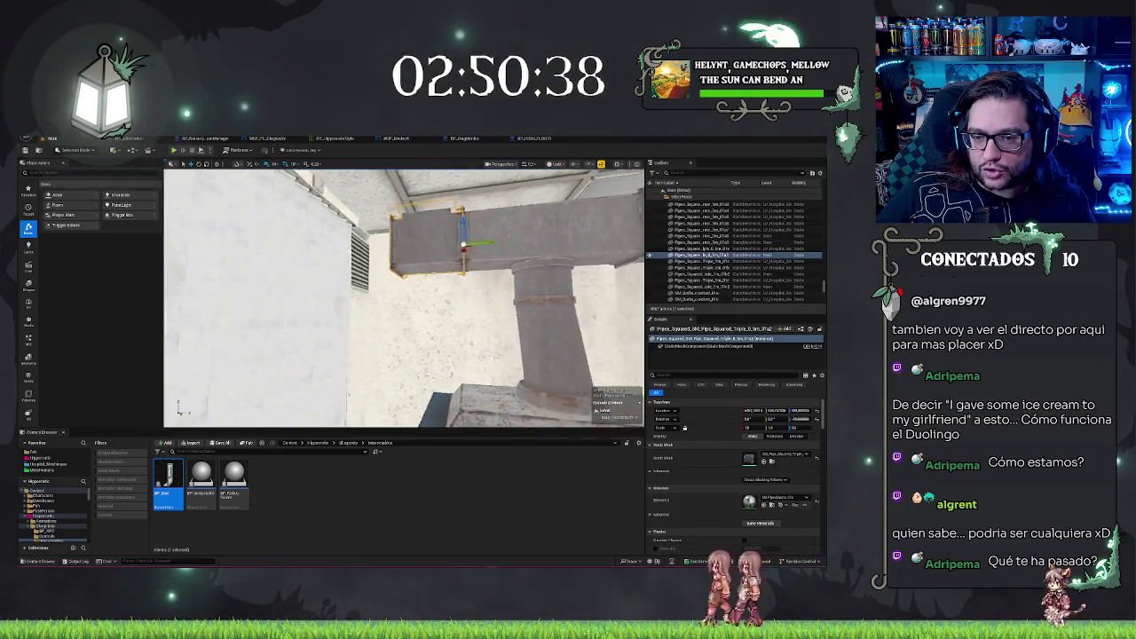
mouse_move(513, 264)
mouse_down()
mouse_move(510, 275)
mouse_move(506, 266)
mouse_up()
scroll(403, 299, down, 5)
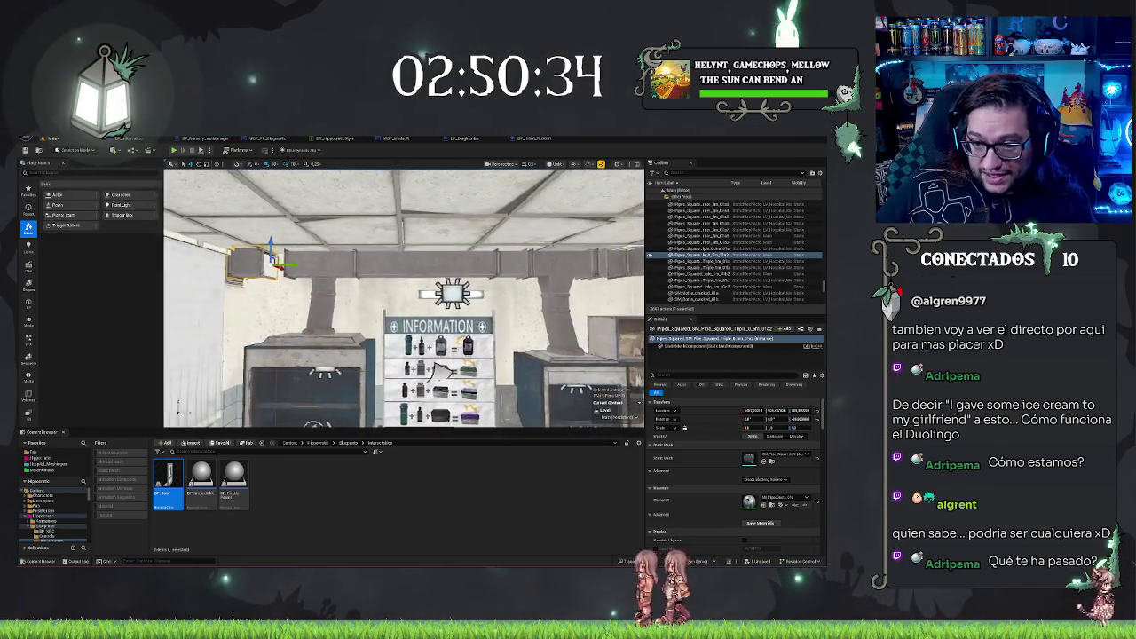
click(515, 264)
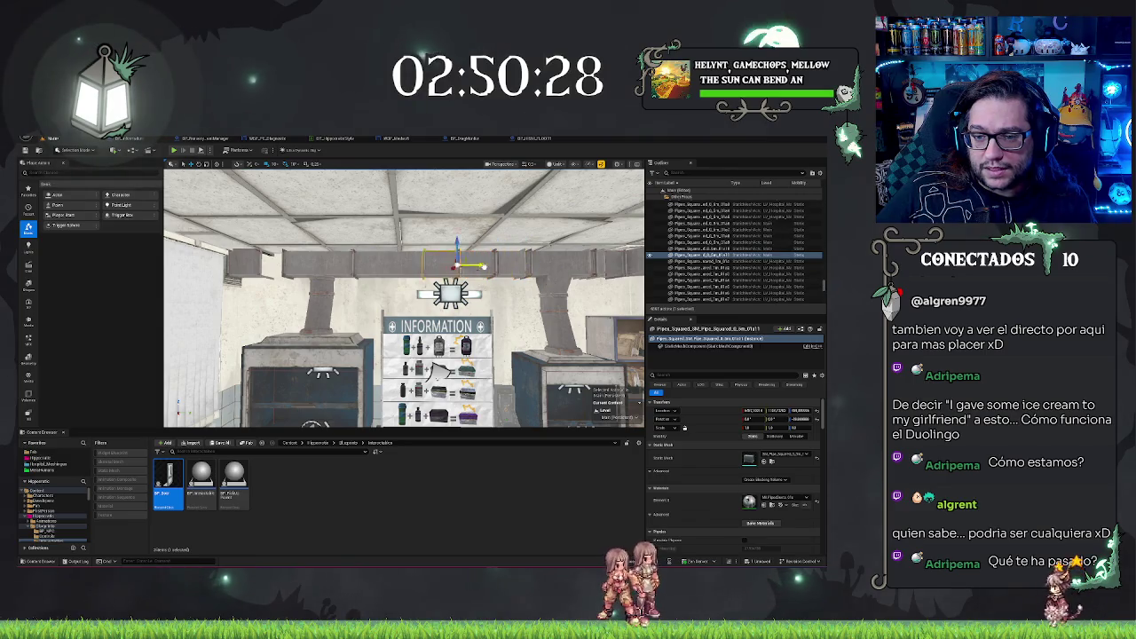
key(Escape)
mouse_move(404, 299)
mouse_down()
mouse_move(346, 258)
mouse_move(355, 240)
mouse_move(409, 267)
mouse_move(404, 284)
mouse_move(390, 280)
mouse_move(404, 266)
mouse_up()
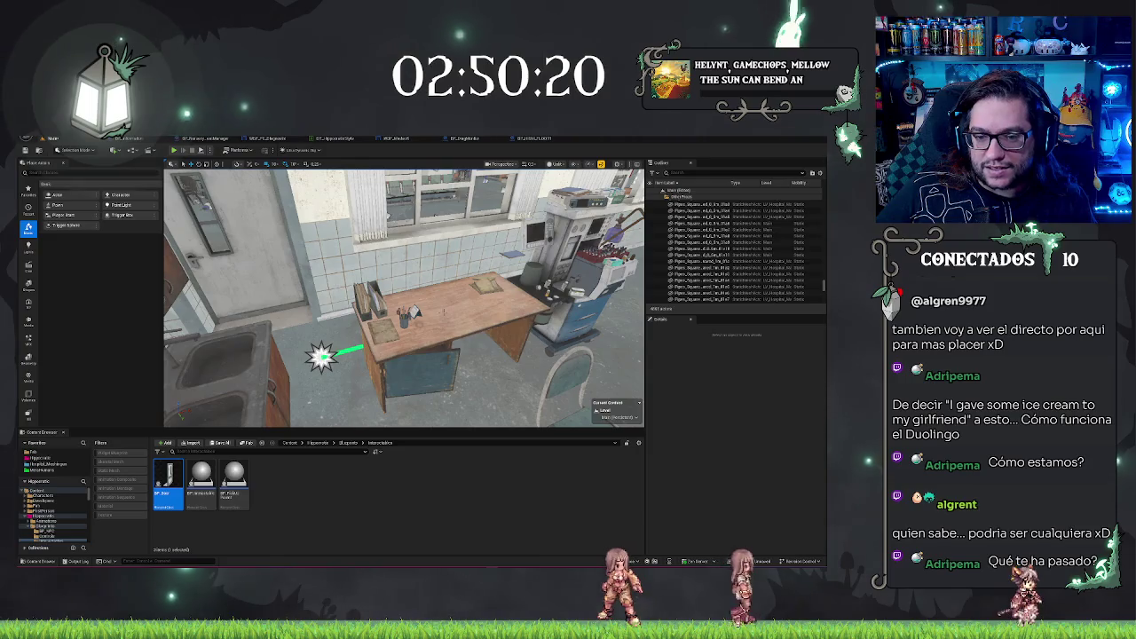
click(426, 328)
mouse_move(426, 328)
mouse_down()
mouse_move(577, 325)
mouse_move(476, 327)
mouse_move(555, 400)
mouse_move(521, 400)
mouse_move(342, 322)
mouse_move(253, 396)
mouse_up()
mouse_move(253, 396)
mouse_down()
mouse_move(270, 383)
mouse_move(209, 384)
mouse_move(315, 419)
mouse_move(324, 333)
mouse_up()
click(568, 338)
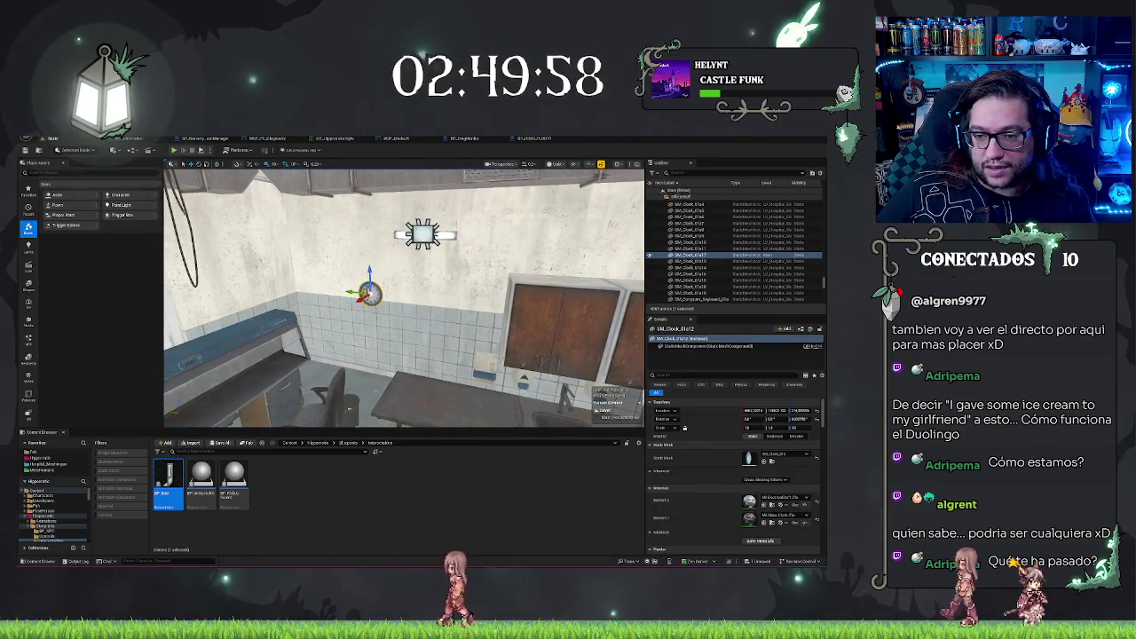
drag(505, 311, 288, 395)
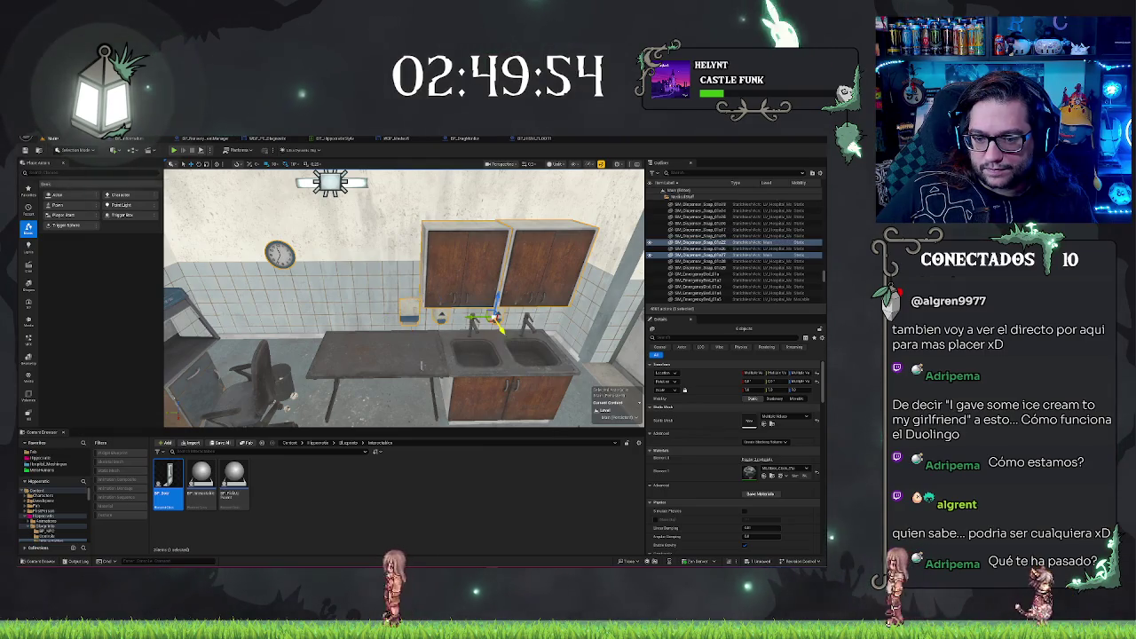
ctrl+click(522, 373)
mouse_move(522, 373)
mouse_down()
mouse_move(382, 320)
mouse_move(444, 355)
mouse_move(417, 364)
mouse_move(364, 353)
mouse_move(355, 319)
mouse_move(382, 355)
mouse_move(563, 335)
mouse_move(515, 330)
mouse_move(483, 364)
mouse_move(565, 256)
mouse_up()
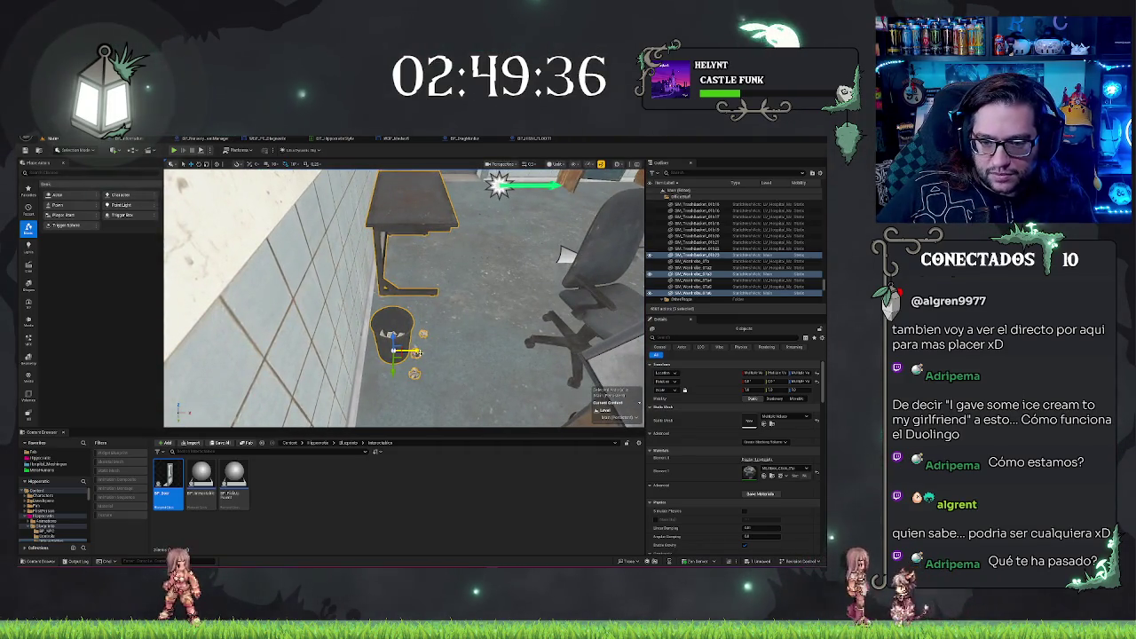
mouse_move(391, 337)
mouse_down()
mouse_move(384, 305)
mouse_move(411, 352)
mouse_move(473, 297)
mouse_up()
- Fly through the darkened kitchen, office and equipment rooms in the realistic-lit preview
key(Escape)
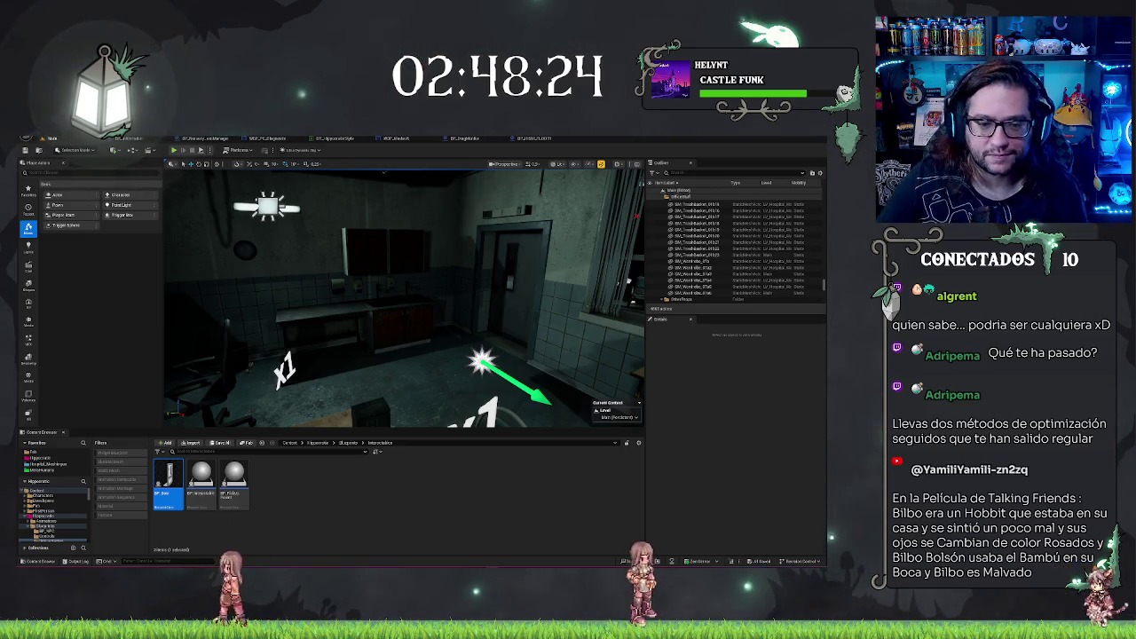
drag(348, 189, 319, 200)
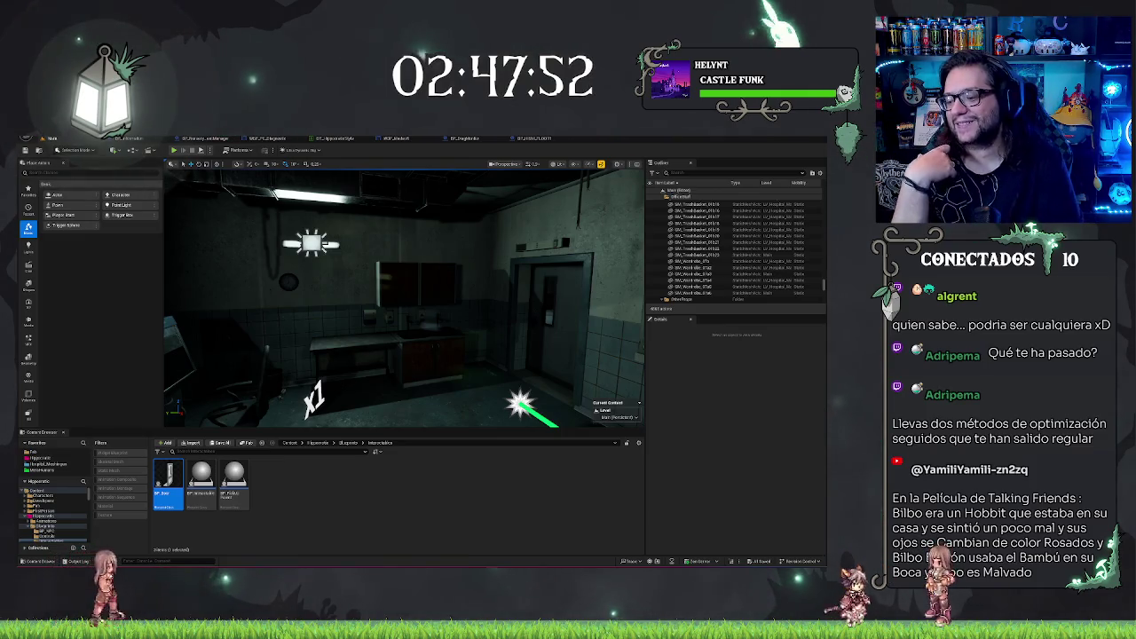
drag(404, 298, 355, 298)
mouse_move(381, 366)
mouse_down()
mouse_move(418, 333)
mouse_move(422, 298)
mouse_move(470, 298)
mouse_move(404, 298)
mouse_move(454, 286)
mouse_up()
click(373, 373)
- Stretch the desk under the information shelf along the X axis
drag(373, 373, 386, 346)
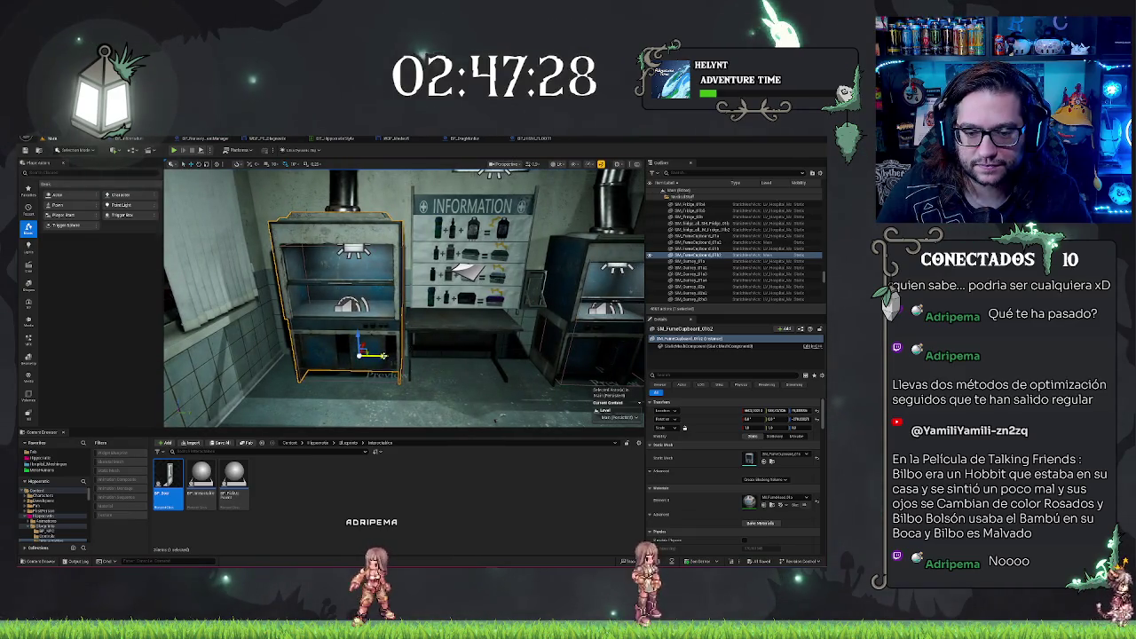
key(Escape)
mouse_move(506, 391)
mouse_down()
mouse_move(522, 406)
mouse_move(351, 424)
mouse_move(350, 395)
mouse_up()
click(460, 380)
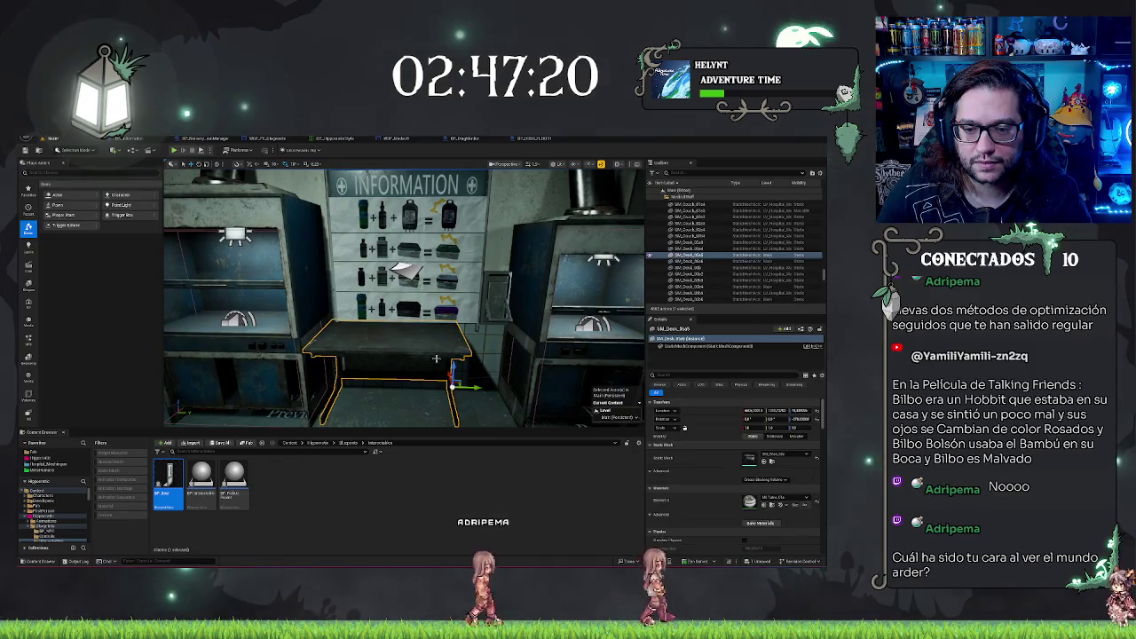
mouse_move(470, 387)
mouse_down()
mouse_move(524, 388)
mouse_move(512, 388)
mouse_up()
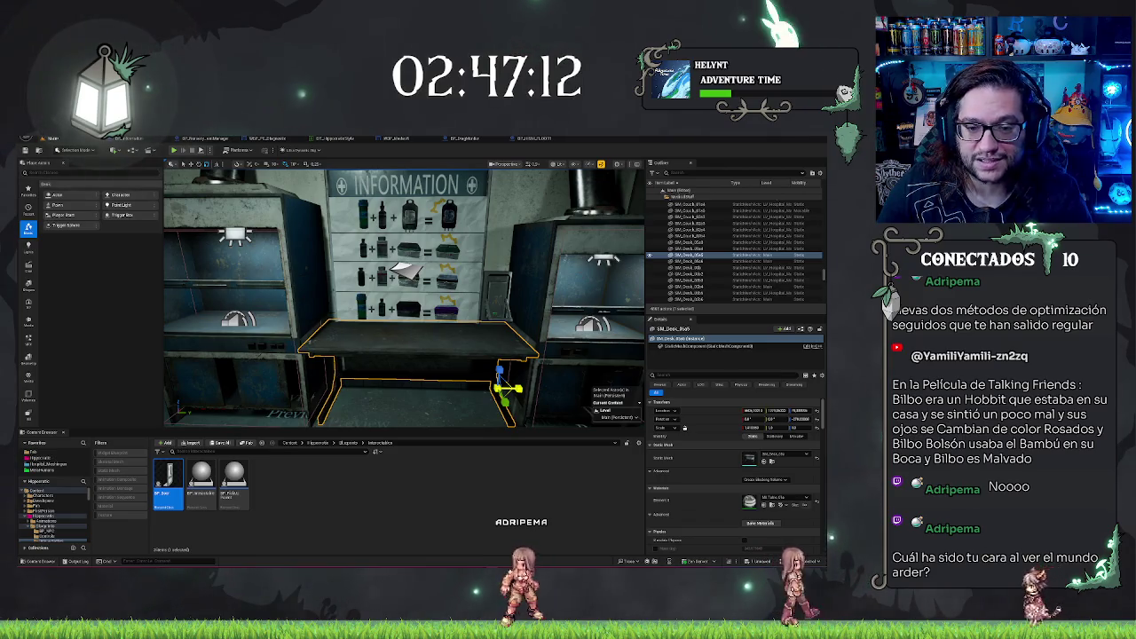
key(Escape)
- Nudge the desk under the information shelf slightly to the left
key(w)
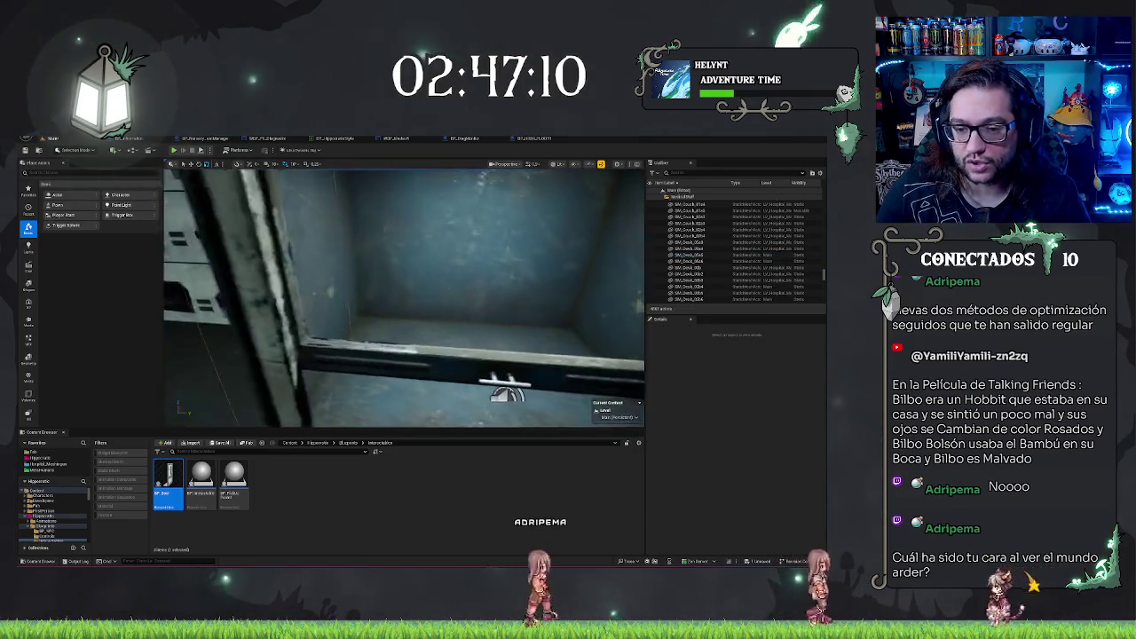
key(s)
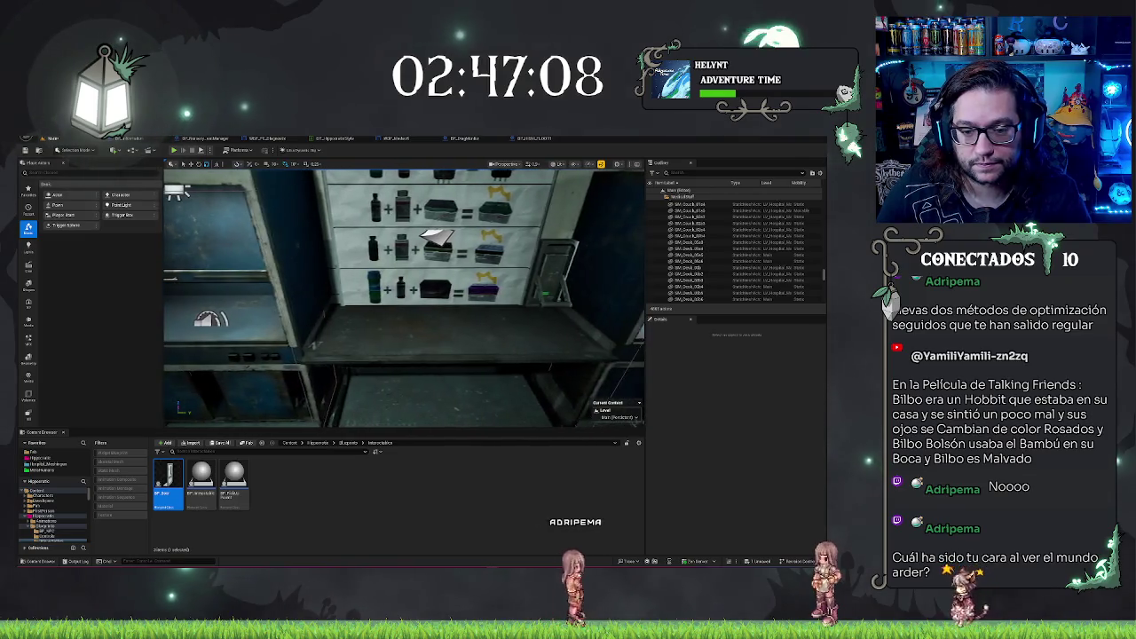
click(308, 344)
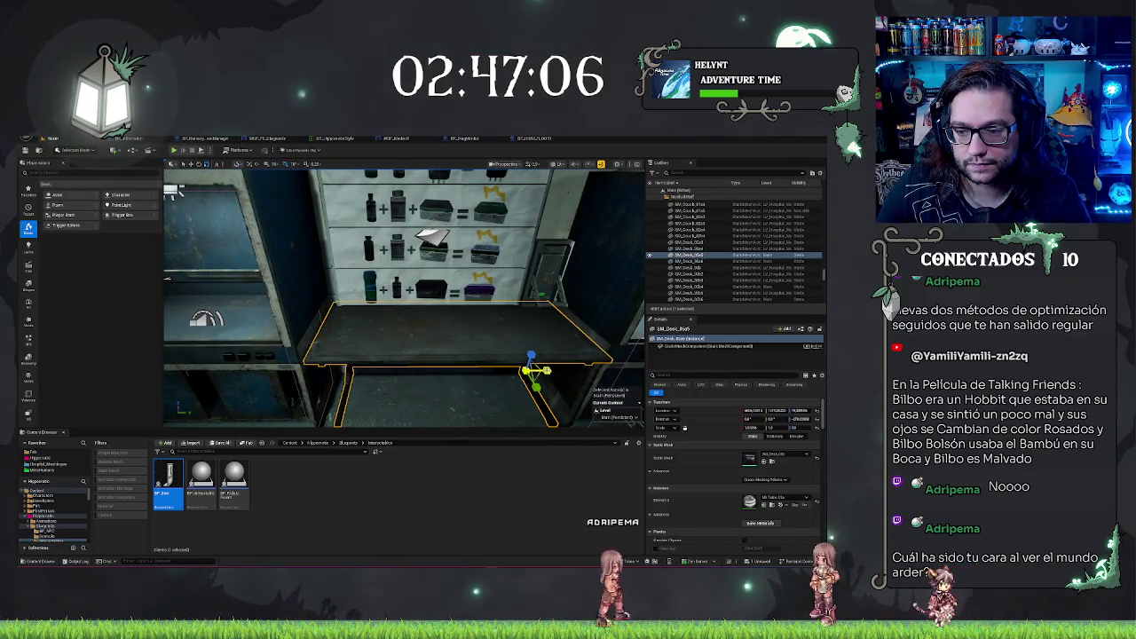
drag(543, 370, 539, 370)
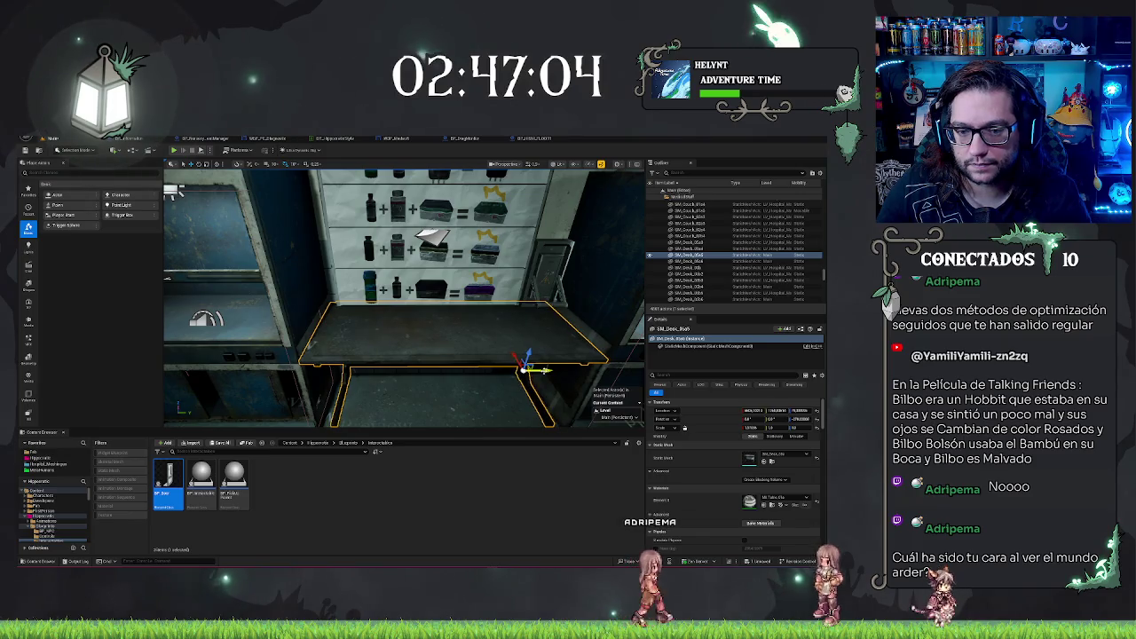
key(Escape)
- Stretch the central lab table rightward and nudge it slightly left
key(w)
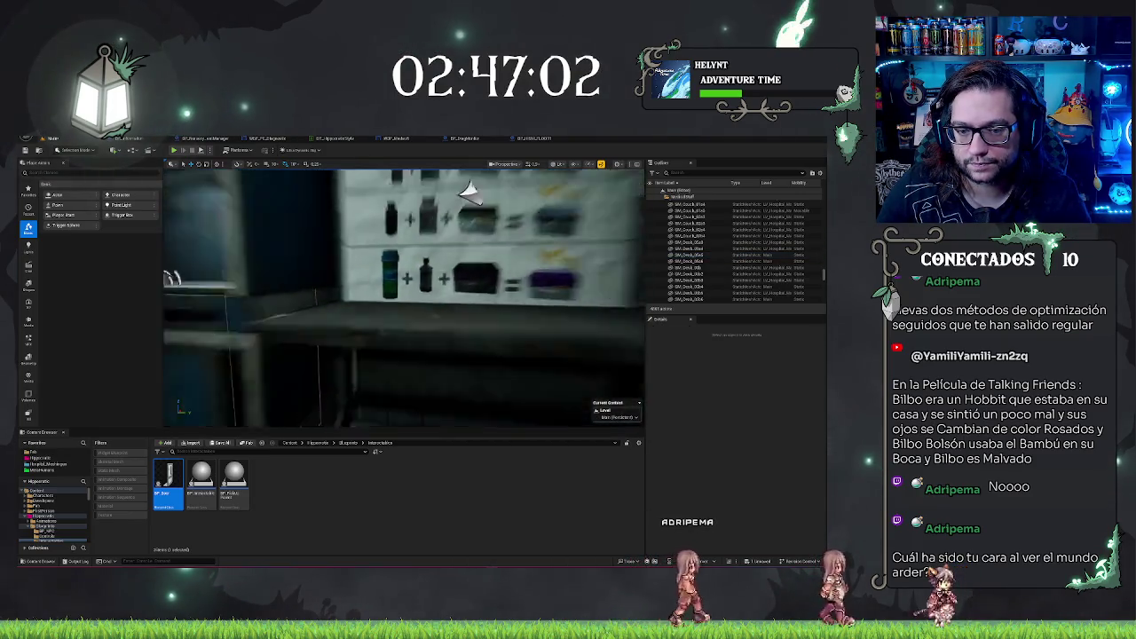
key(s)
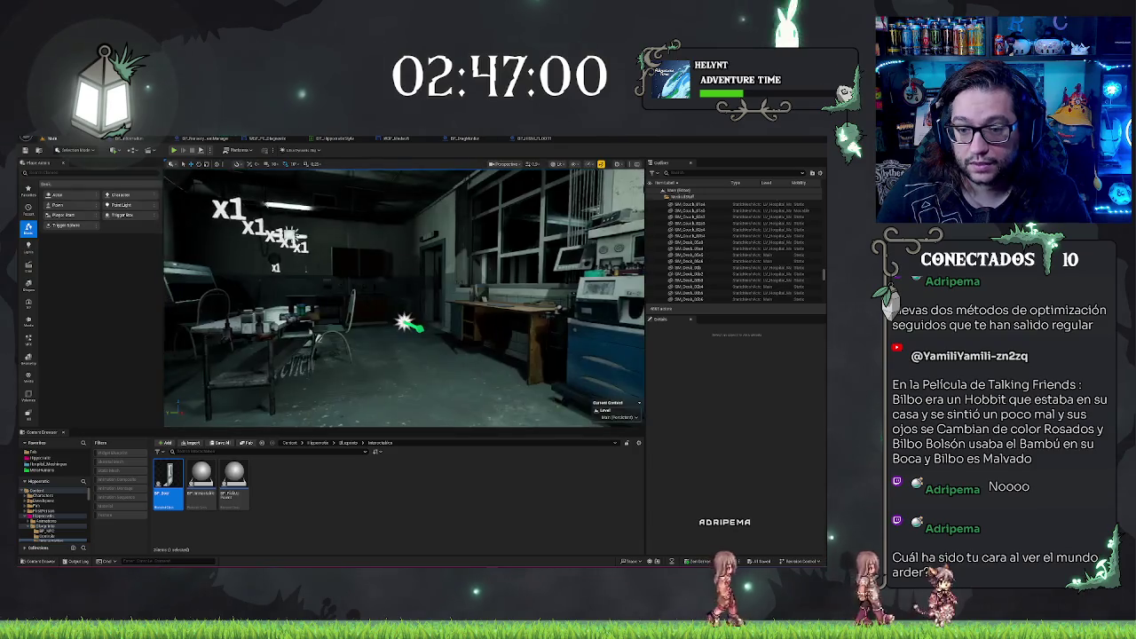
key(w)
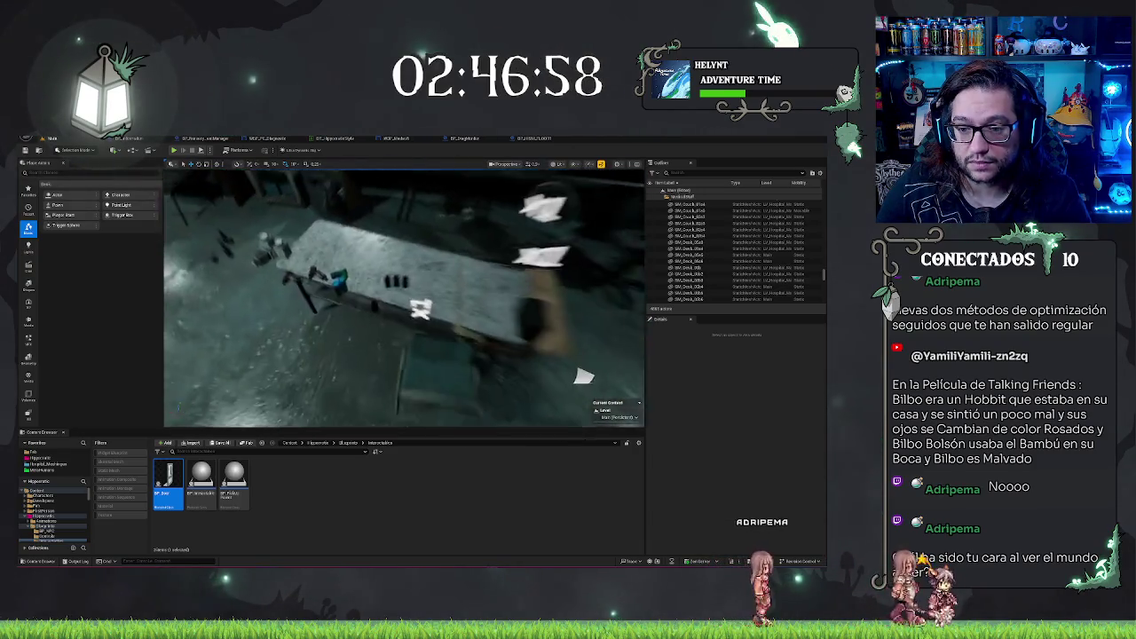
key(s)
click(453, 306)
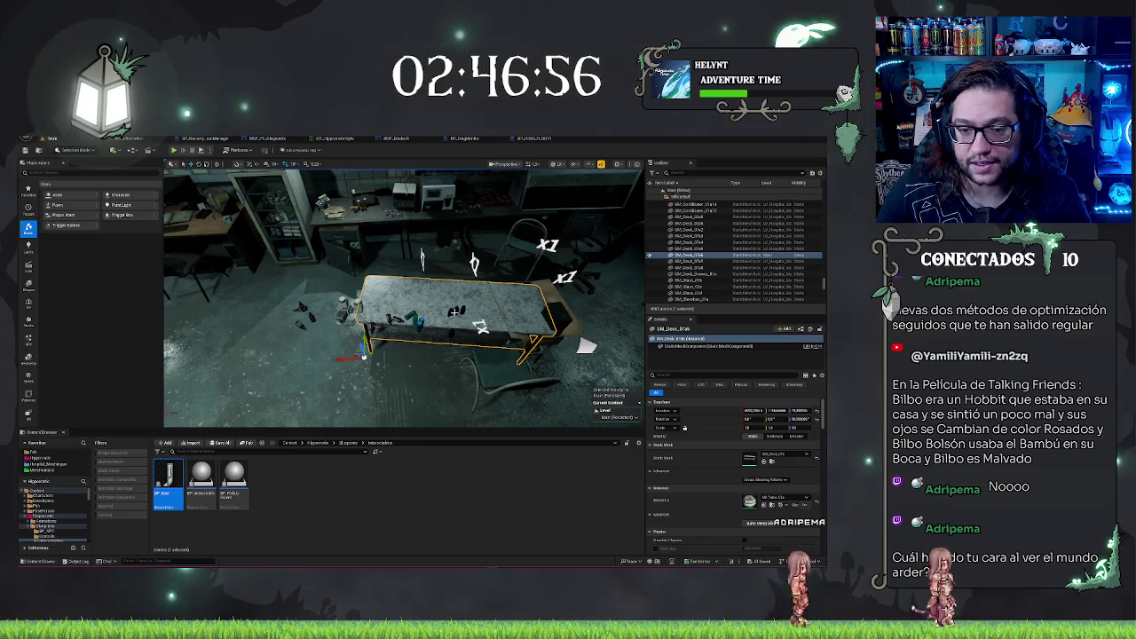
key(ctrl+z)
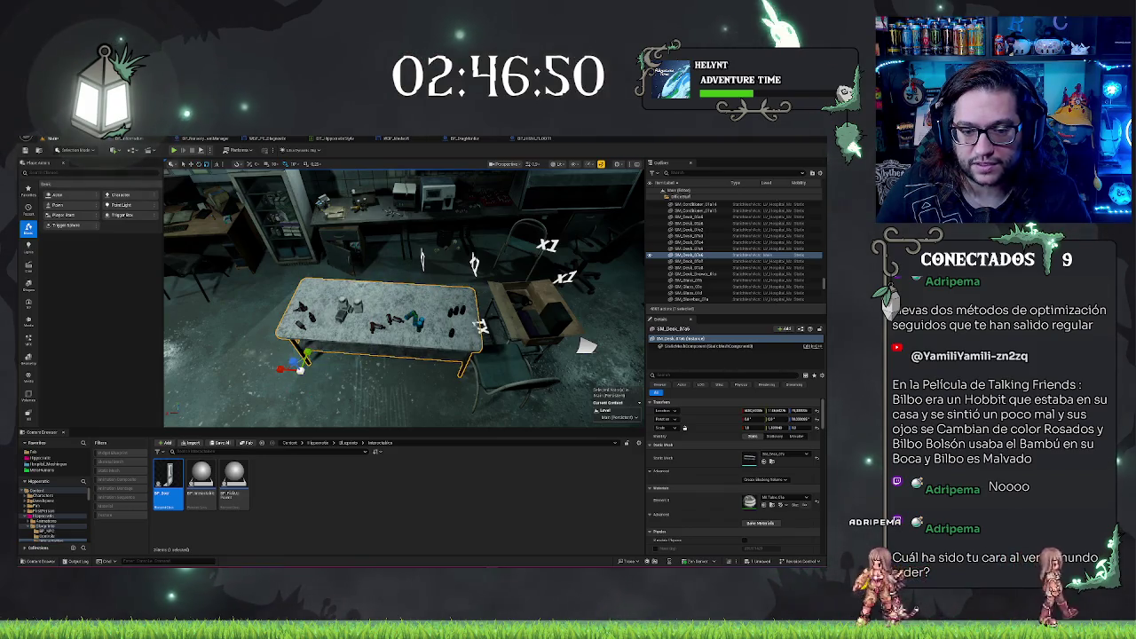
drag(282, 368, 302, 368)
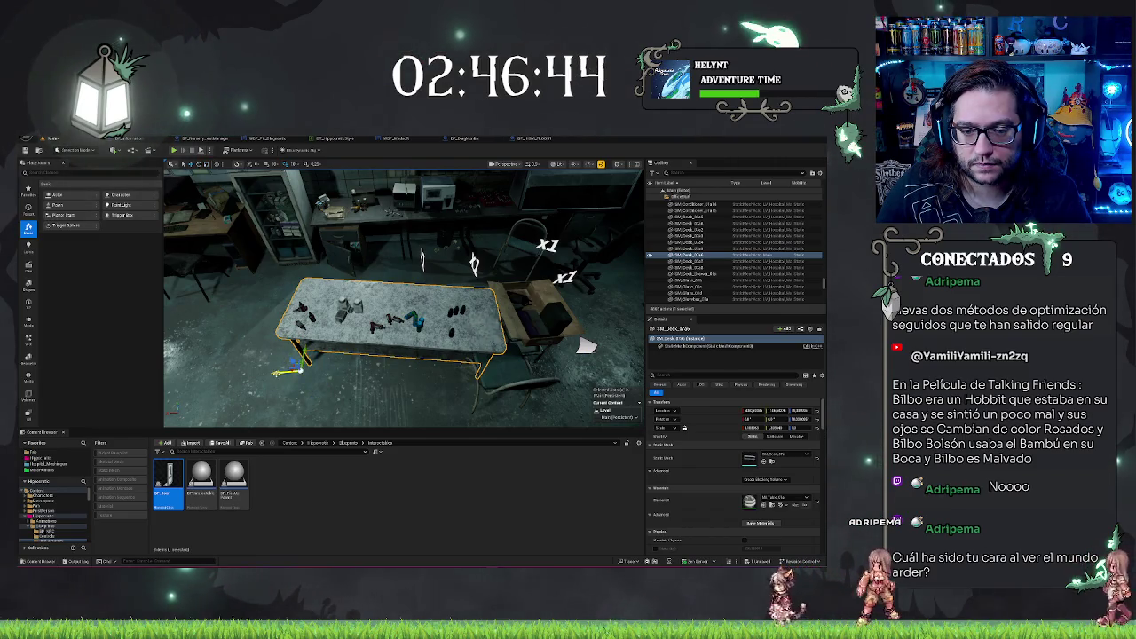
drag(485, 327, 480, 328)
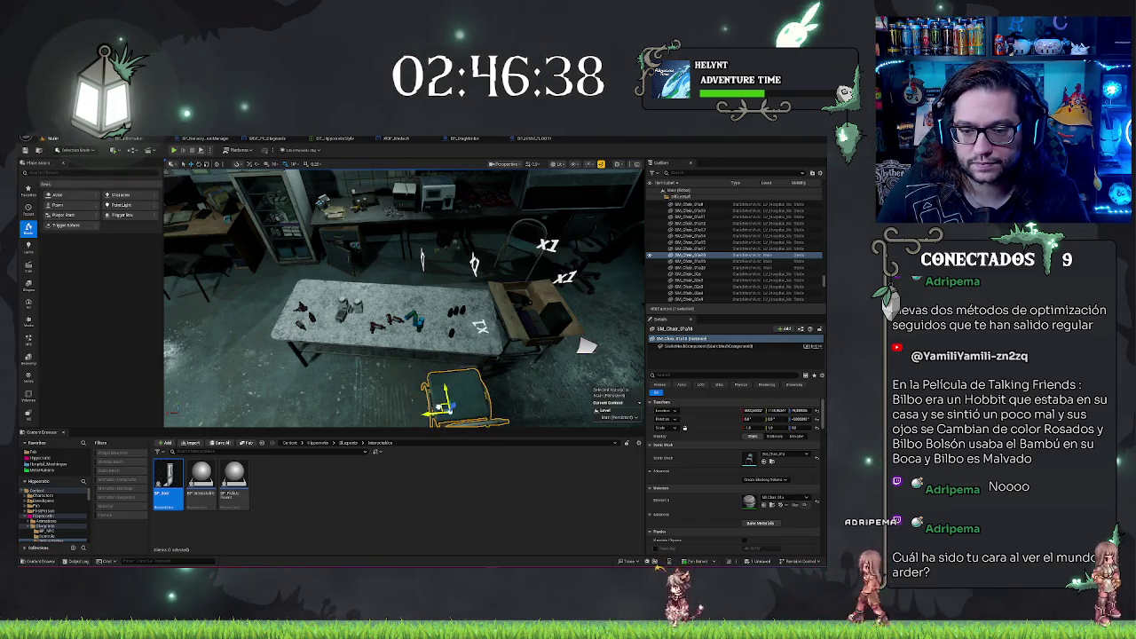
key(Escape)
- Turn toward the table and monitor and start play-testing the level
drag(586, 346, 533, 351)
mouse_move(463, 426)
mouse_down()
mouse_move(518, 364)
mouse_move(519, 385)
mouse_move(280, 282)
mouse_move(383, 284)
mouse_up()
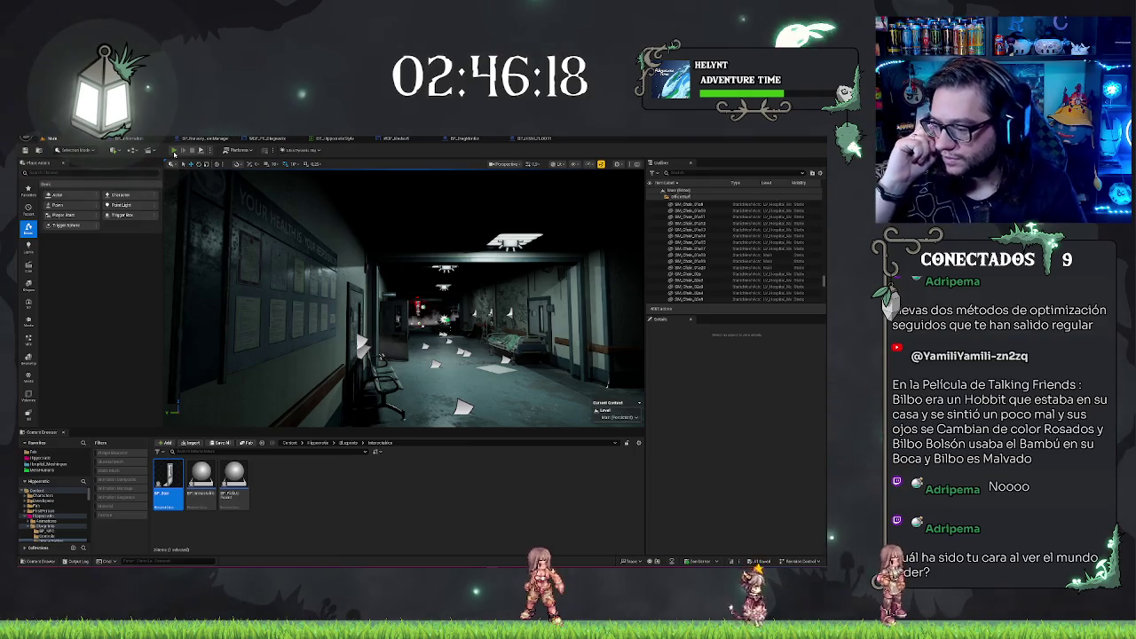
click(174, 151)
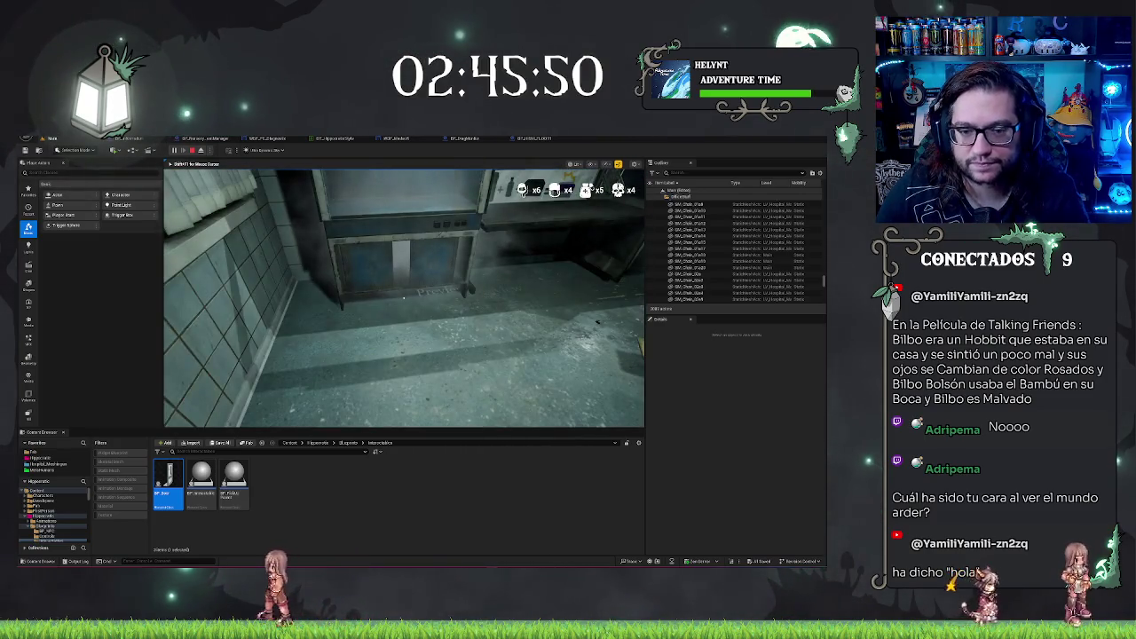
key(Escape)
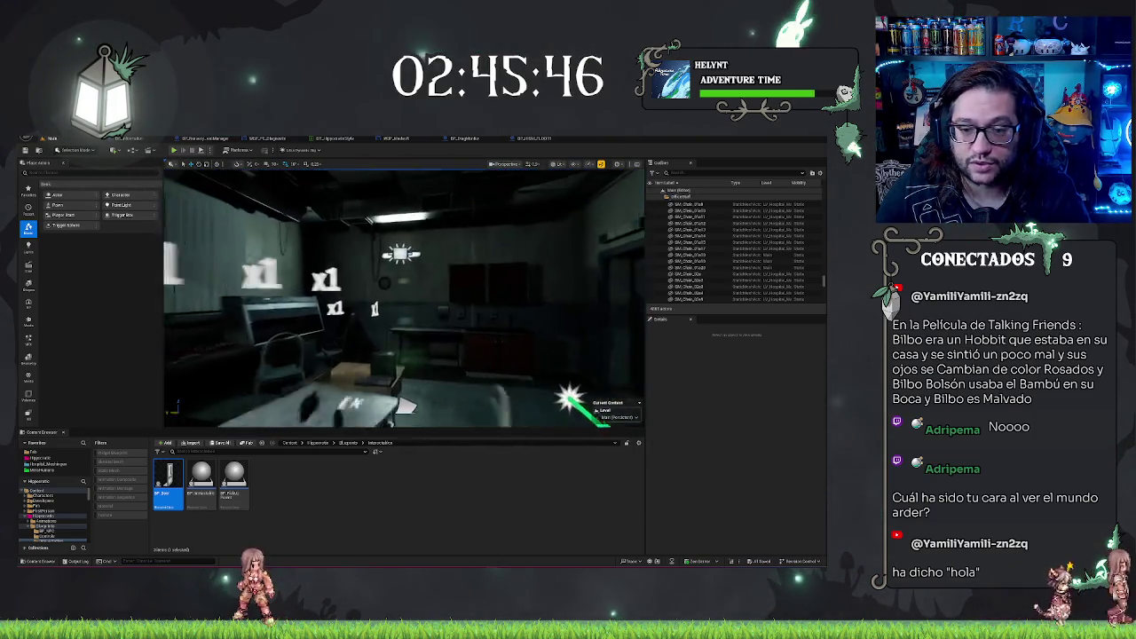
mouse_move(404, 299)
mouse_down()
mouse_move(462, 293)
mouse_move(391, 299)
mouse_up()
- Select the desk by the cabinet with its items, neighbouring desk, blood test machine and rack
click(390, 298)
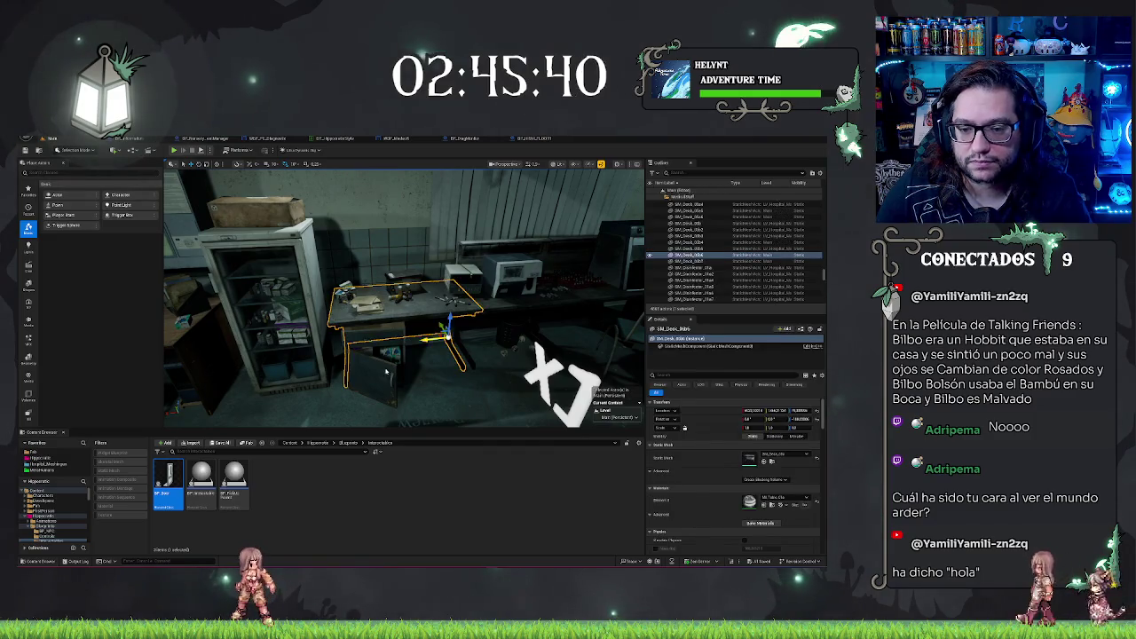
ctrl+click(399, 293)
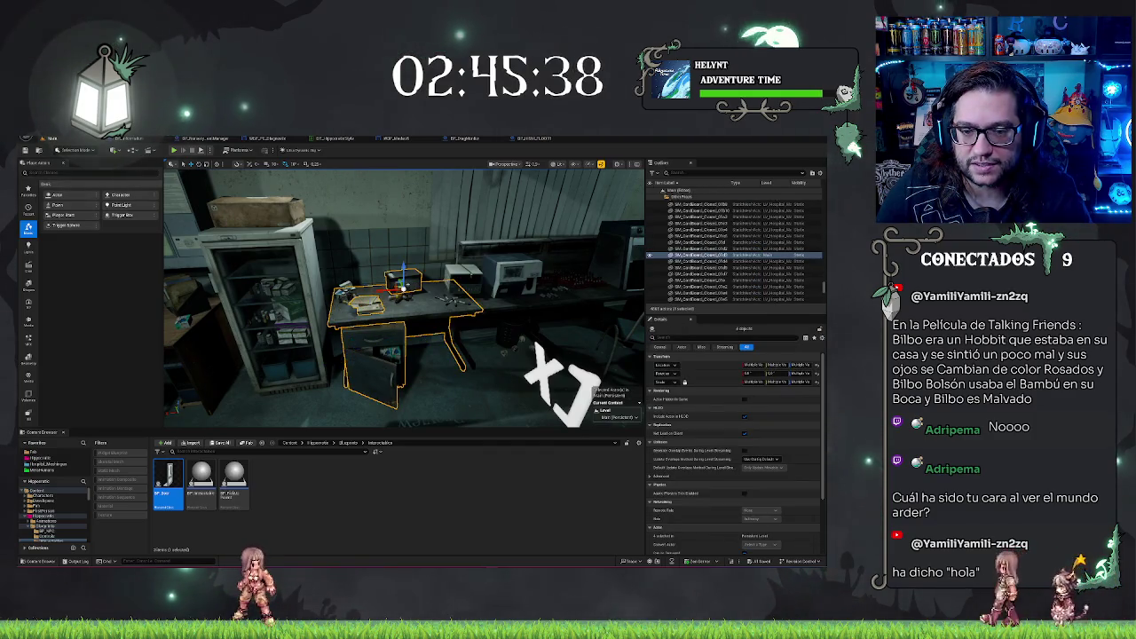
ctrl+click(343, 293)
ctrl+click(399, 289)
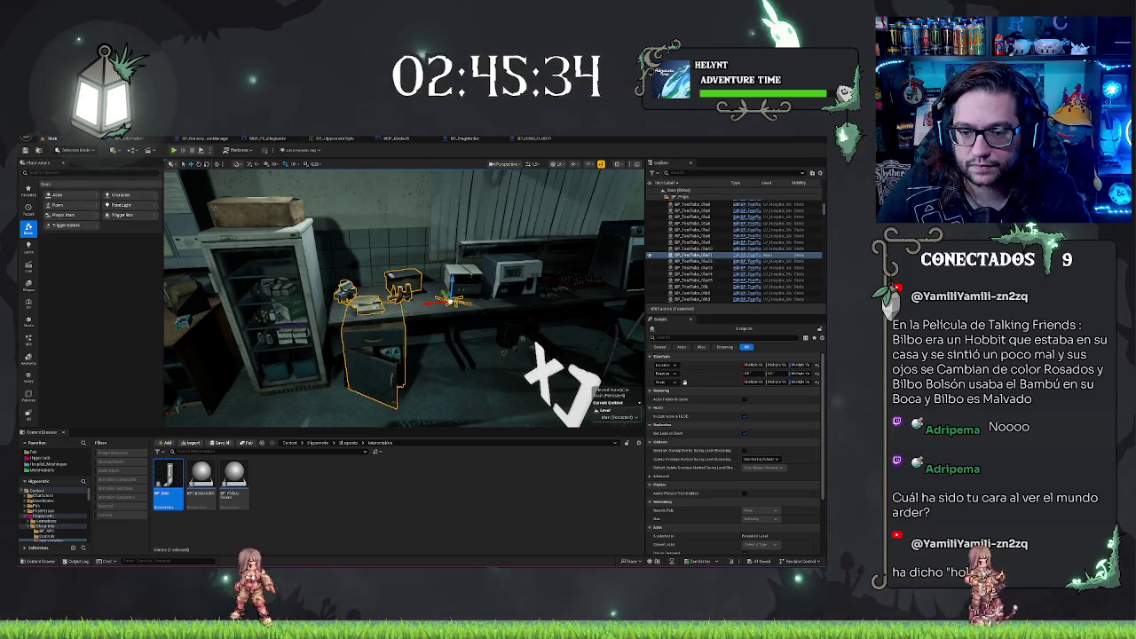
click(418, 317)
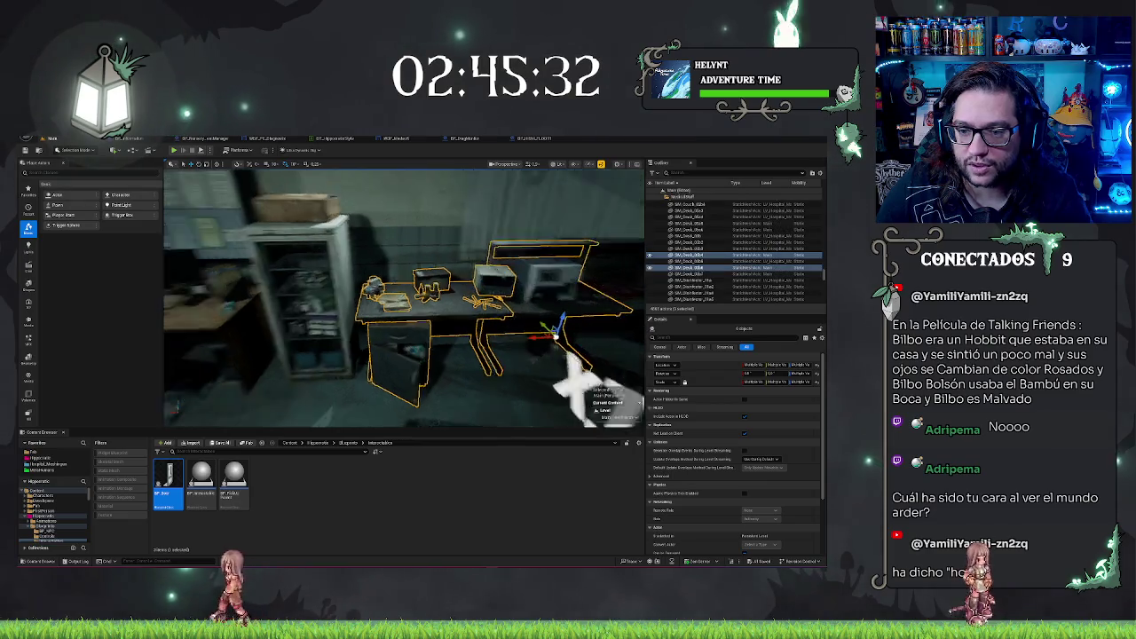
key(f)
ctrl+click(431, 294)
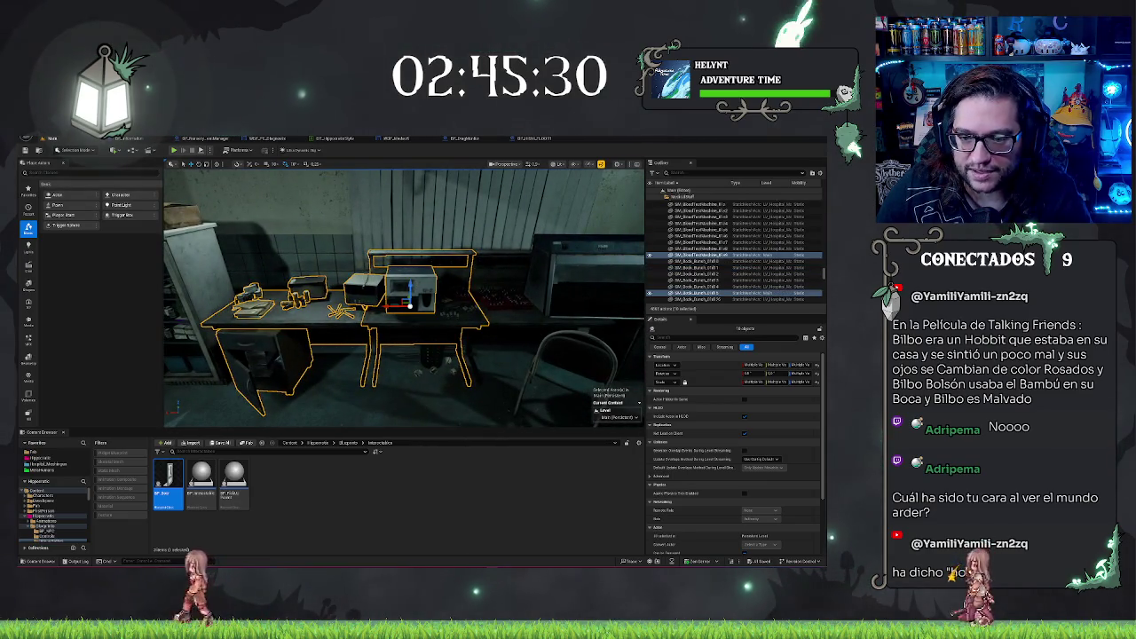
ctrl+click(449, 311)
- Add the blood bags, red holder, next desk, cabinet and chair to the selection
drag(431, 357, 466, 342)
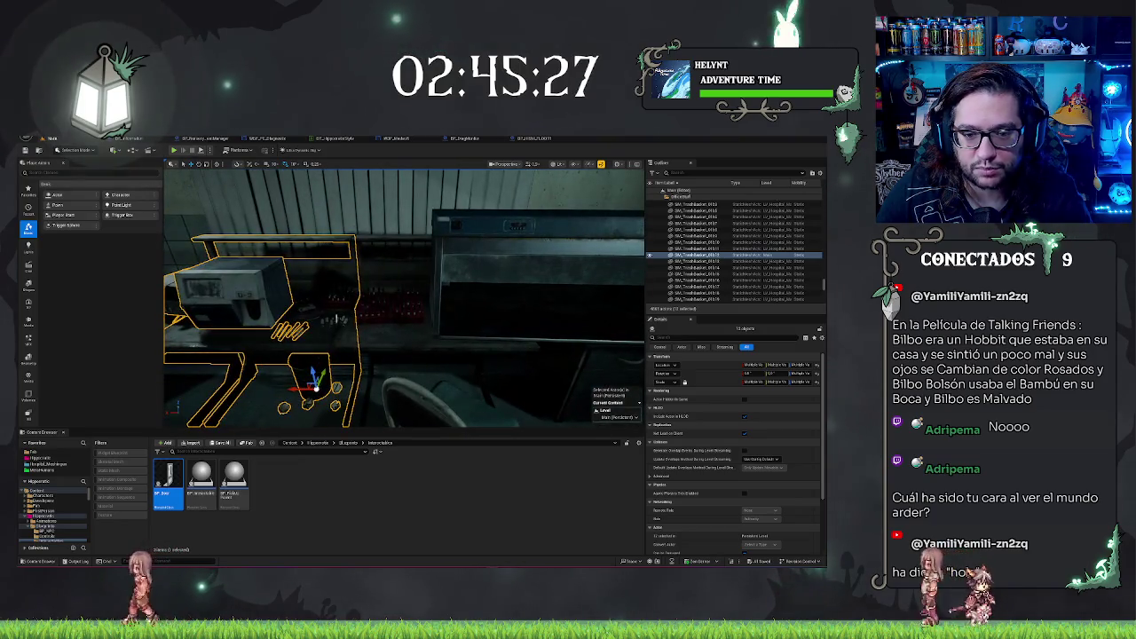
ctrl+click(330, 319)
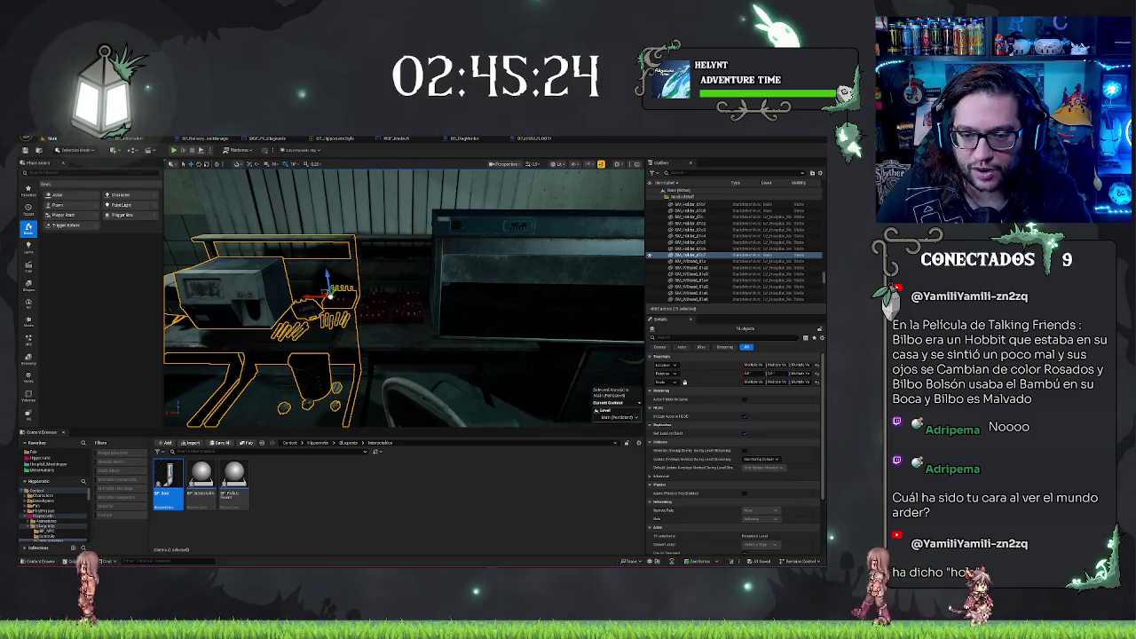
ctrl+click(395, 310)
ctrl+click(480, 364)
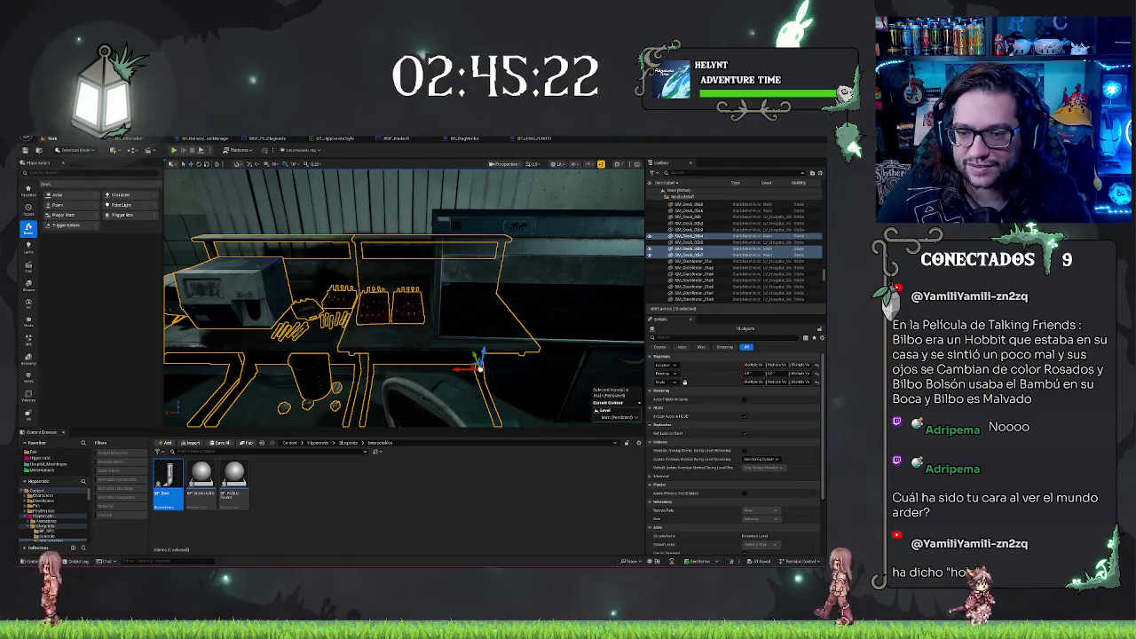
ctrl+click(533, 266)
ctrl+click(422, 332)
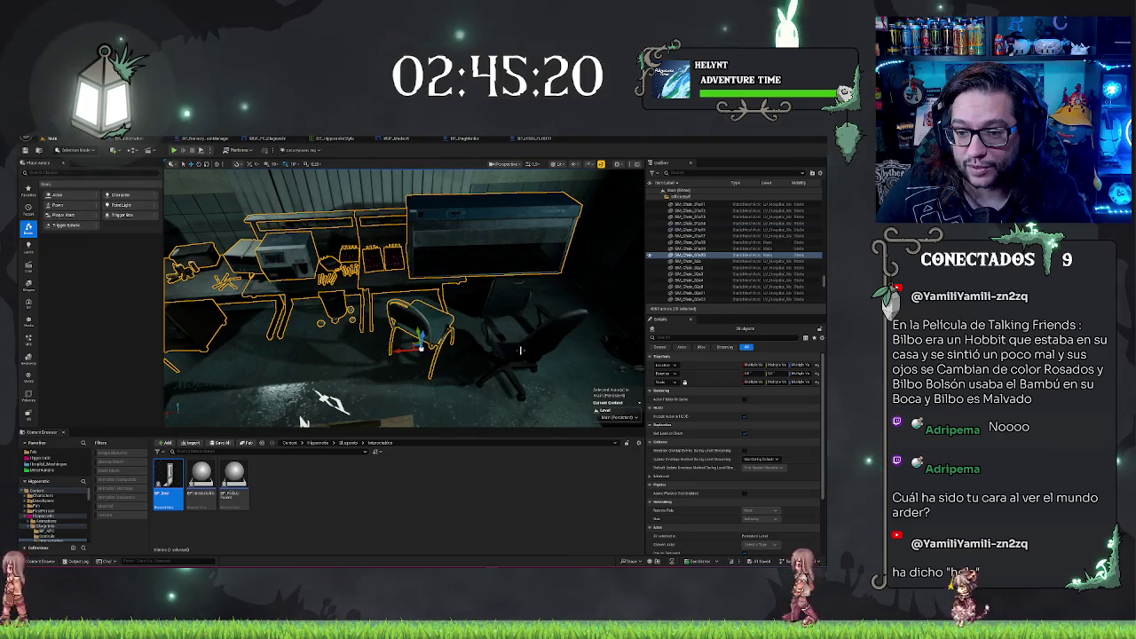
- Move the selected desk and chair group right and forward
scroll(522, 350, up, 5)
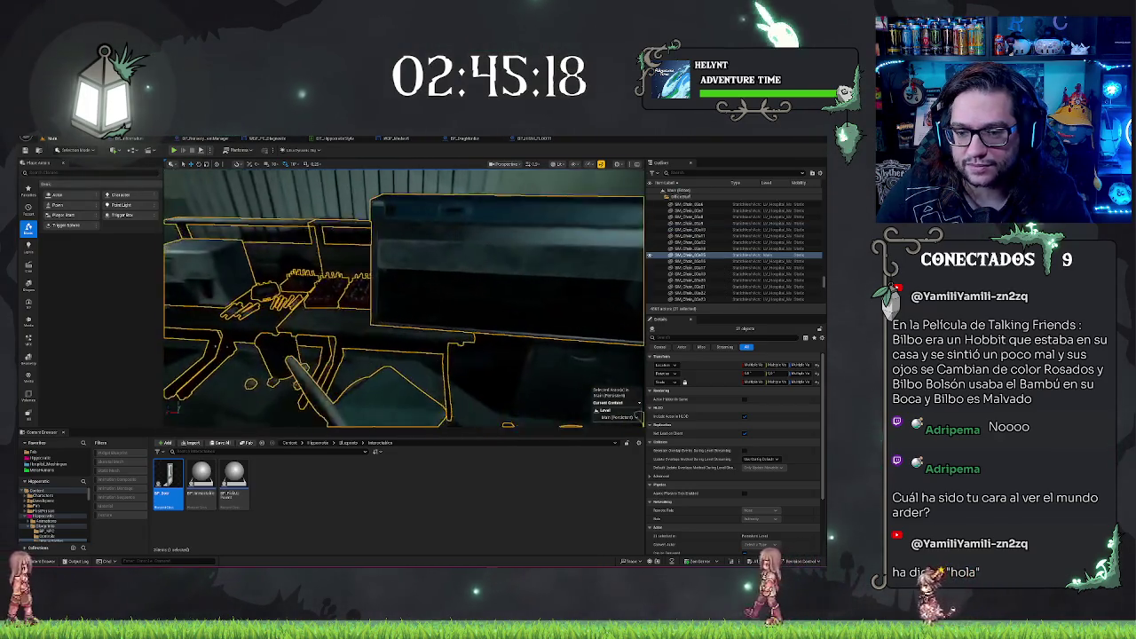
scroll(404, 298, up, 5)
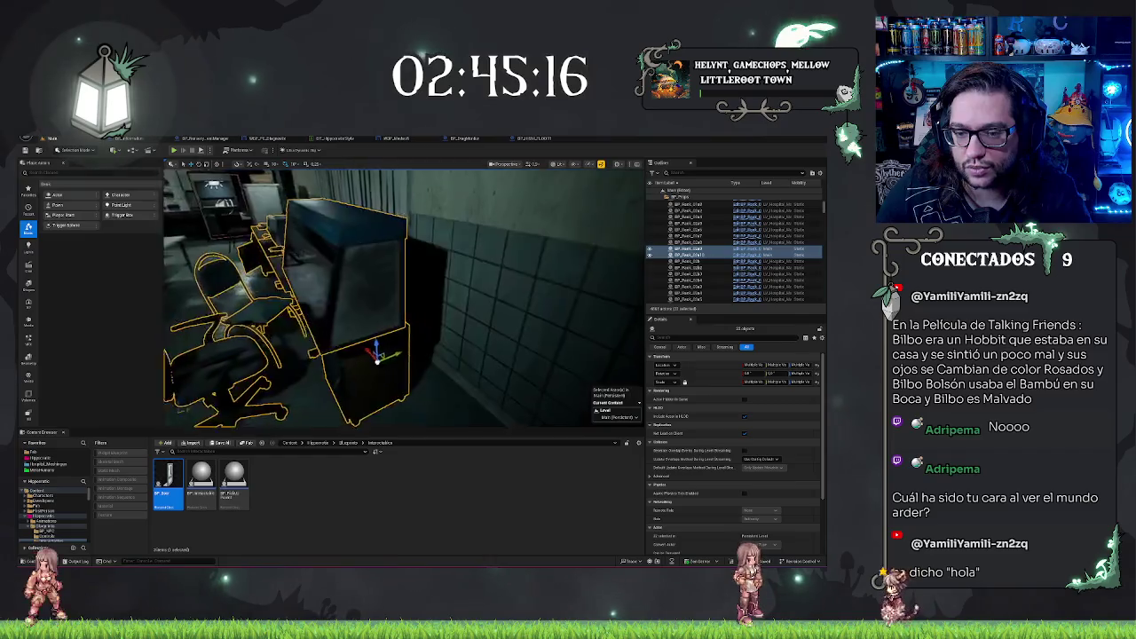
scroll(404, 299, down, 5)
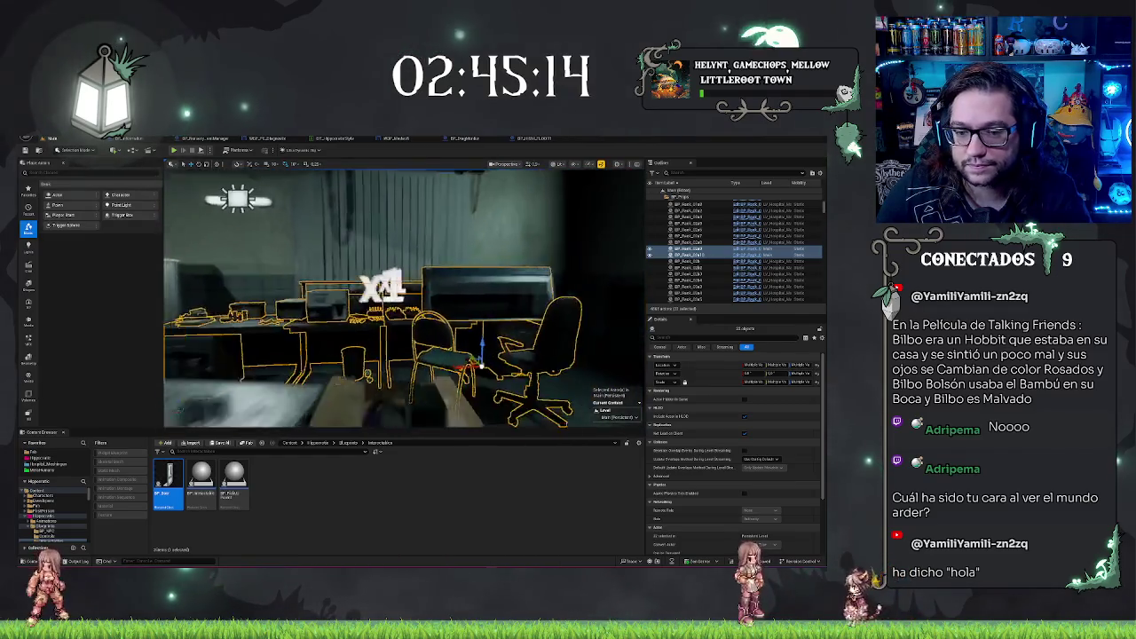
scroll(480, 360, up, 3)
scroll(480, 359, down, 5)
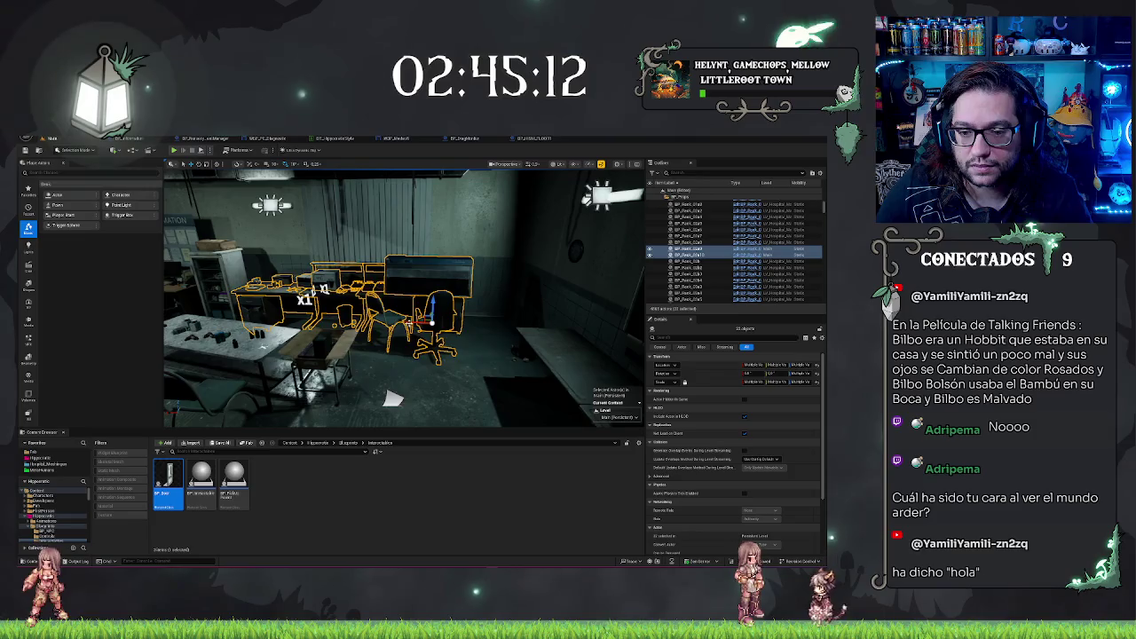
drag(450, 322, 479, 324)
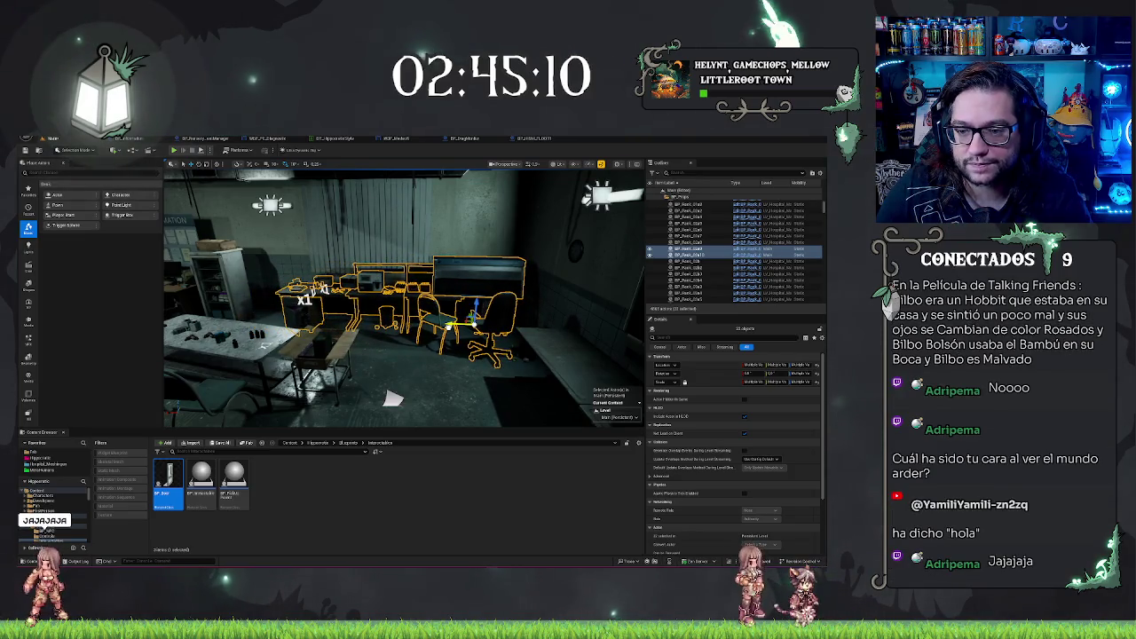
mouse_move(392, 399)
mouse_down()
mouse_move(429, 289)
mouse_move(399, 372)
mouse_up()
key(Escape)
- Move the desk under the information board and its chair together to the right
click(321, 333)
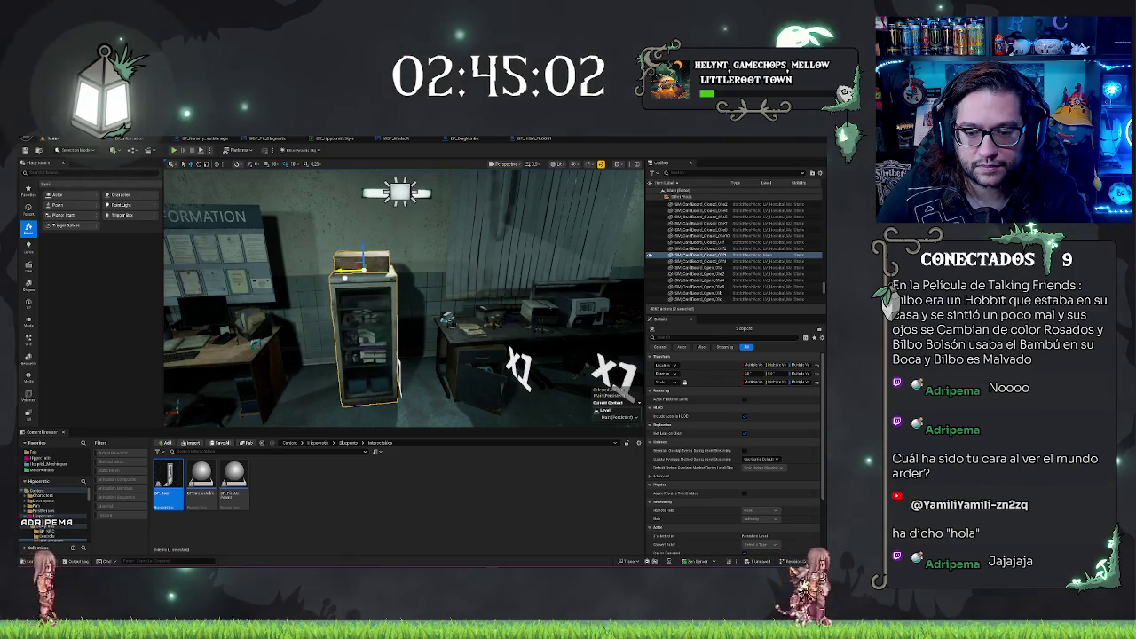
mouse_move(366, 296)
mouse_down()
mouse_move(316, 289)
mouse_move(355, 311)
mouse_up()
click(391, 335)
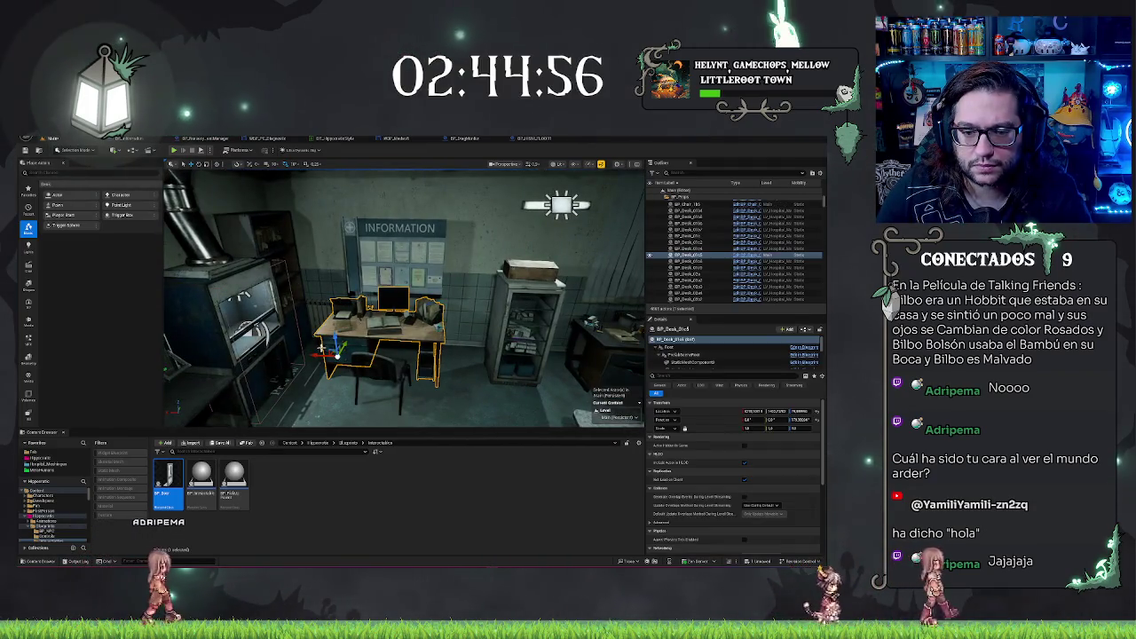
ctrl+click(384, 390)
mouse_move(384, 390)
mouse_down()
mouse_move(418, 395)
mouse_move(302, 395)
mouse_move(408, 390)
mouse_move(355, 362)
mouse_move(373, 355)
mouse_move(318, 422)
mouse_move(255, 267)
mouse_up()
- Fly through the lab to the office and delete the seated mannequin and its chair
key(Escape)
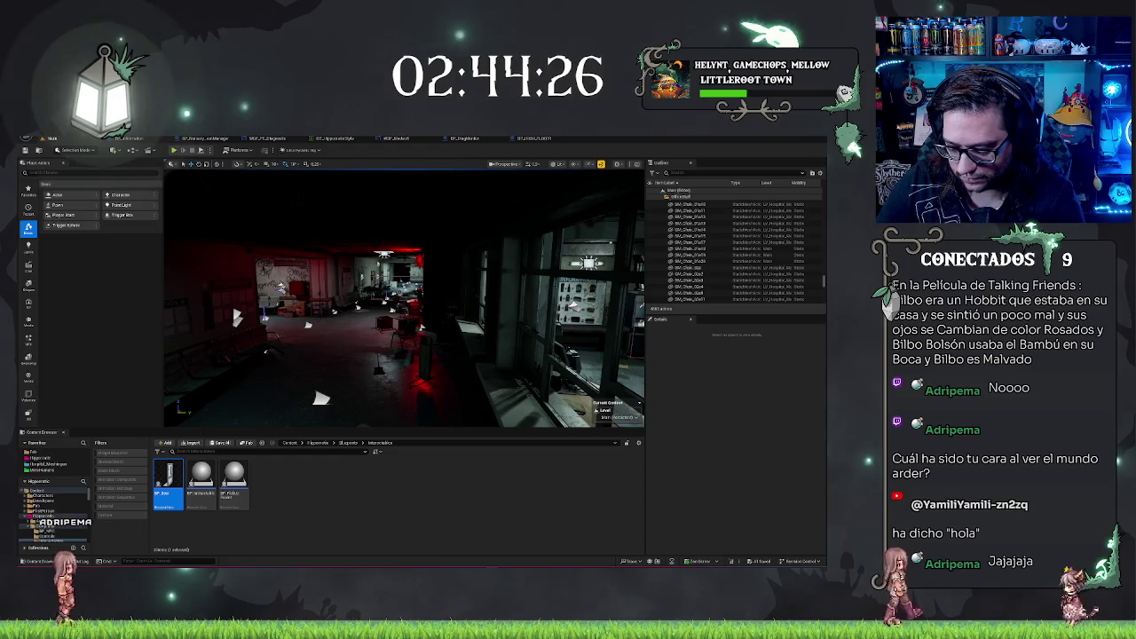
drag(194, 256, 213, 257)
click(400, 355)
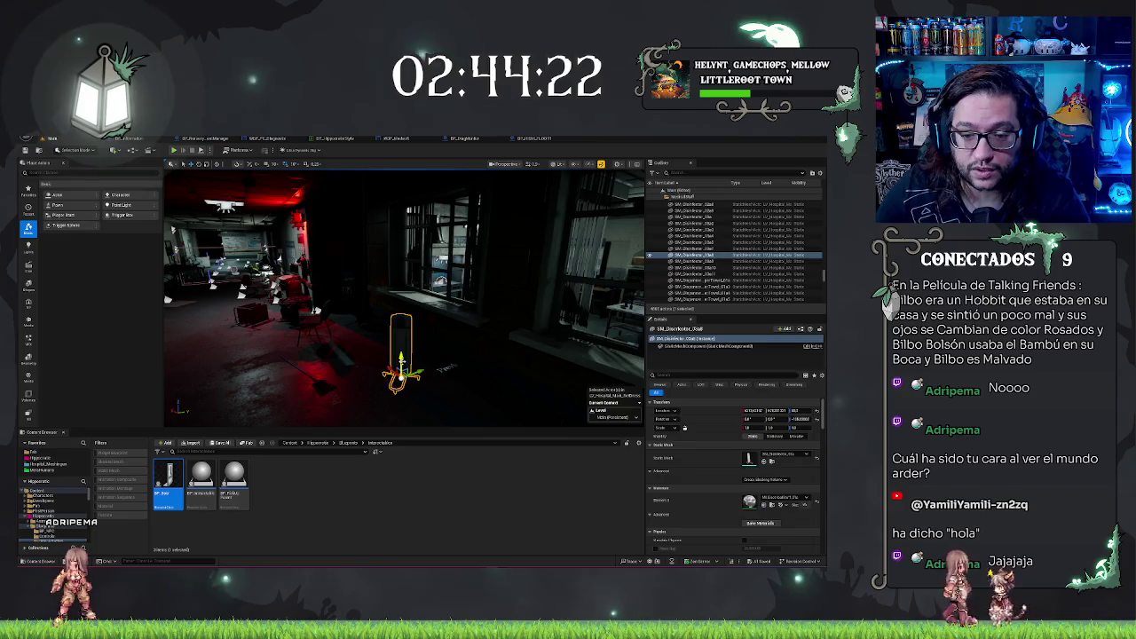
key(Escape)
mouse_move(400, 355)
mouse_down()
mouse_move(249, 362)
mouse_move(577, 303)
mouse_move(610, 342)
mouse_move(288, 393)
mouse_move(431, 414)
mouse_up()
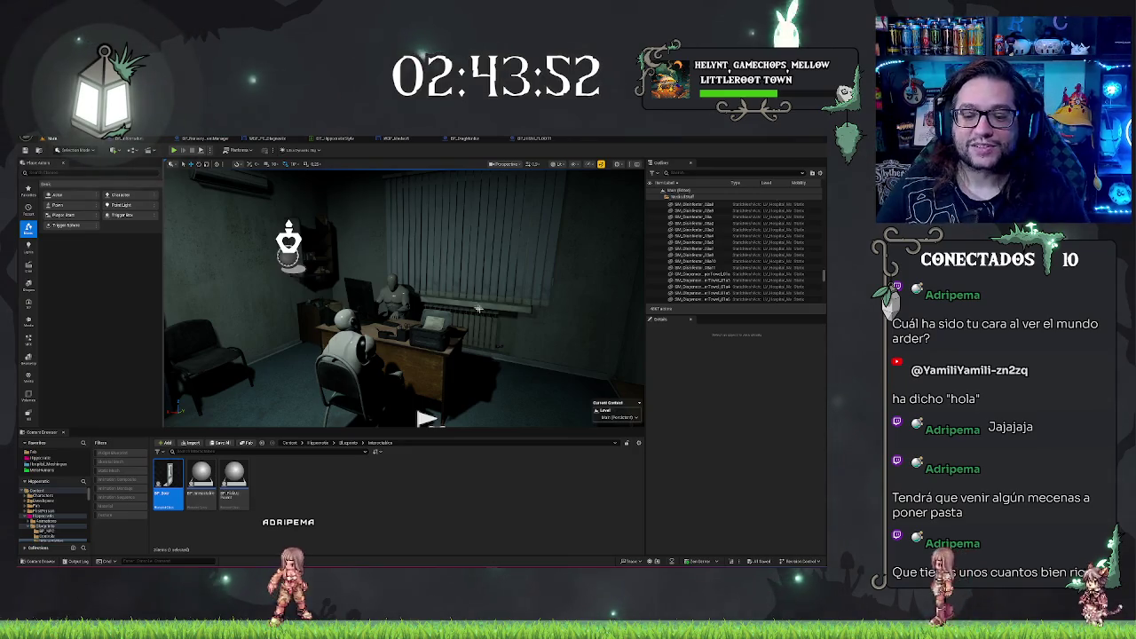
drag(426, 418, 373, 417)
drag(484, 293, 413, 229)
drag(403, 297, 364, 284)
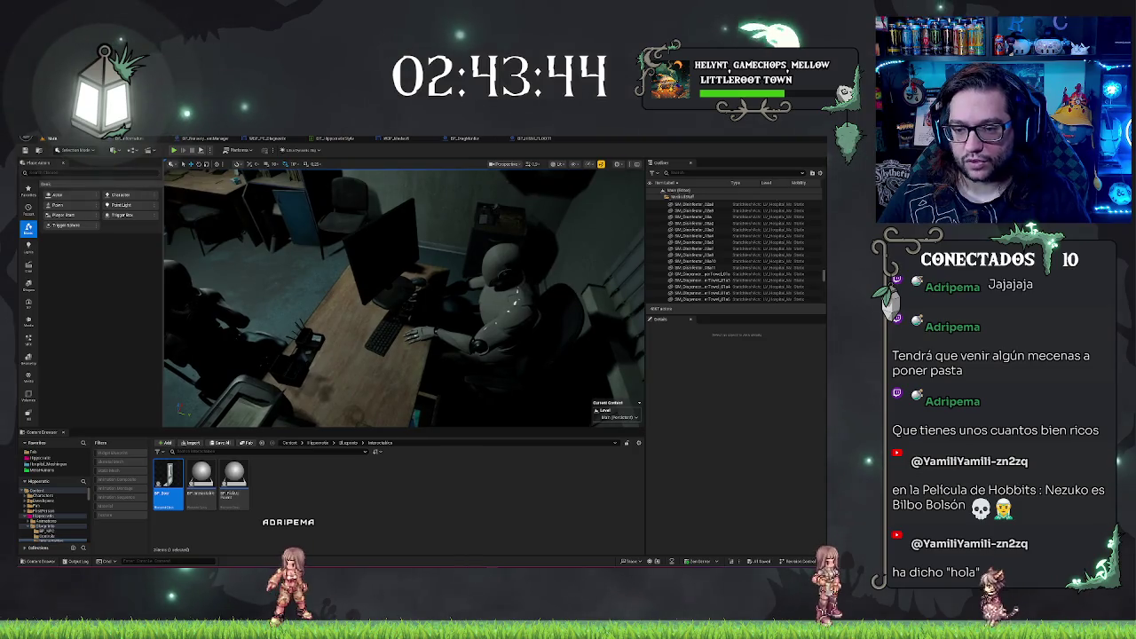
click(533, 307)
ctrl+click(566, 322)
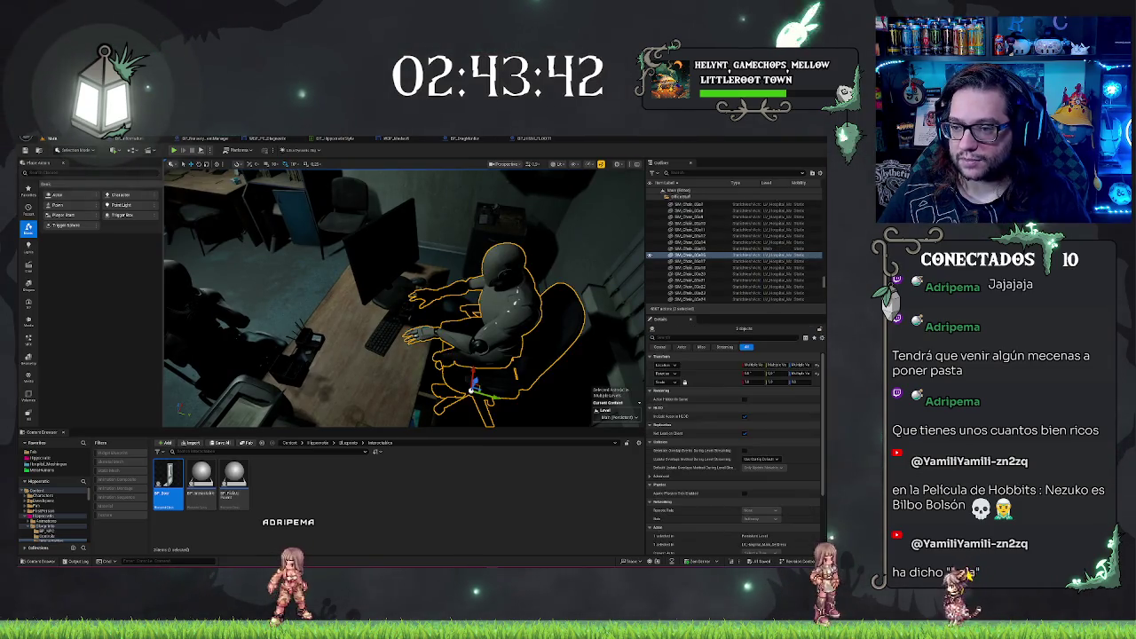
key(Delete)
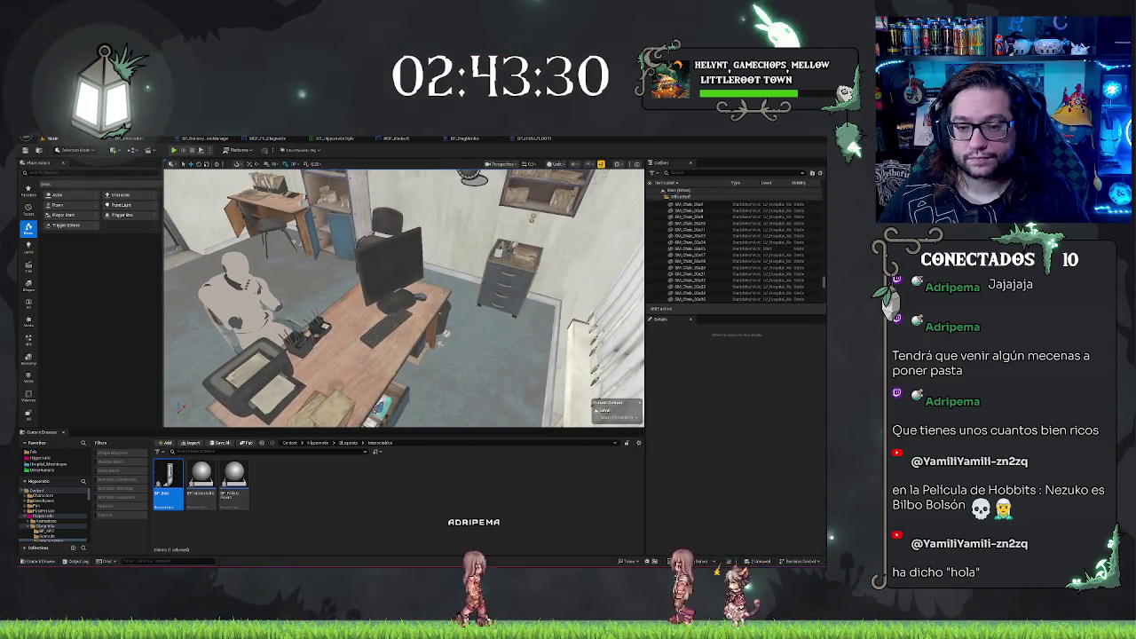
- Browse the project's blueprint folders to the Diagnostic folder in the Content Browser
click(388, 255)
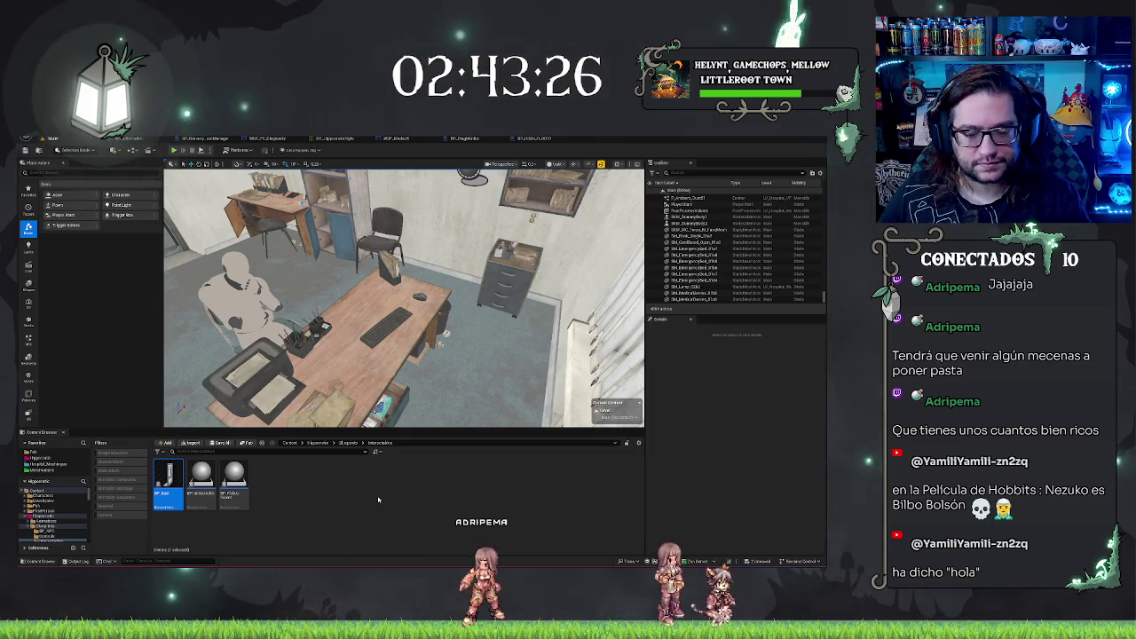
drag(404, 297, 444, 297)
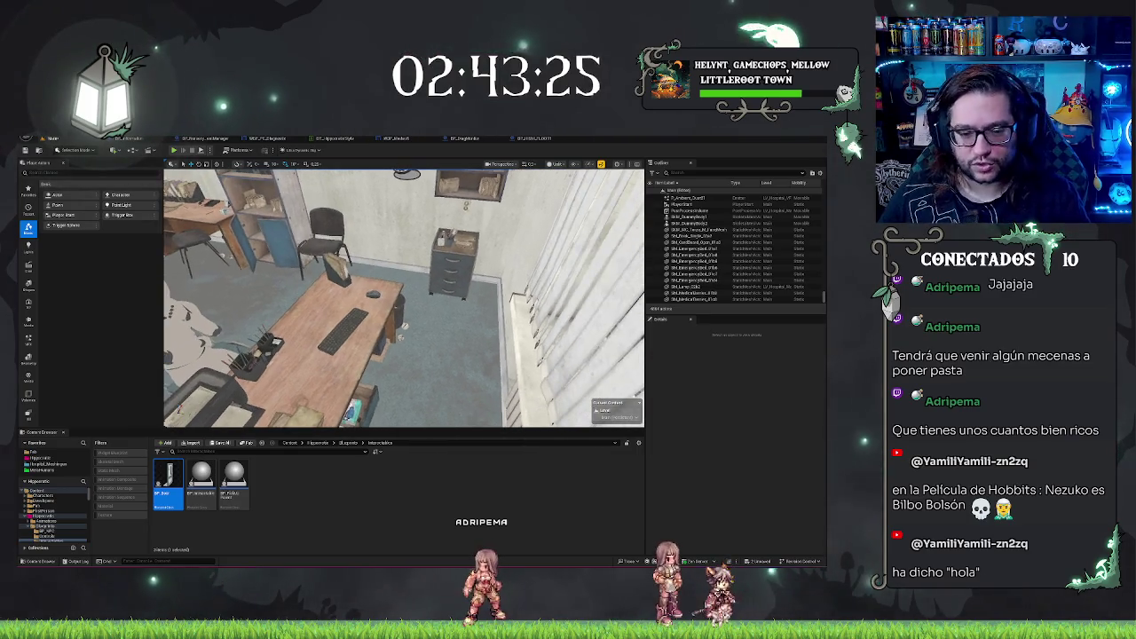
click(33, 453)
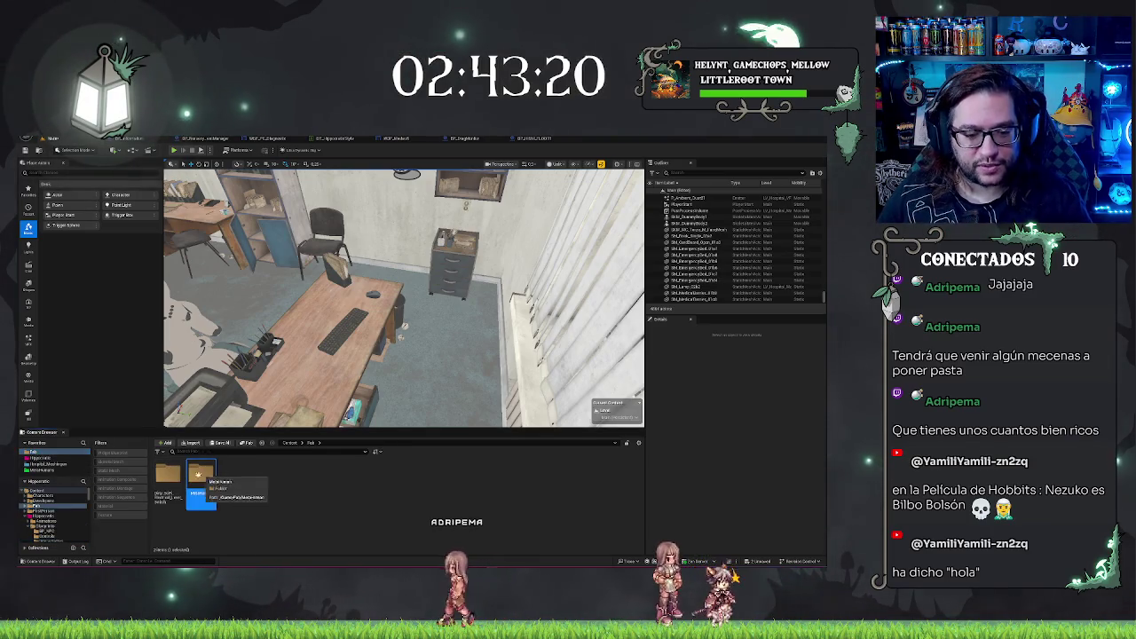
click(41, 458)
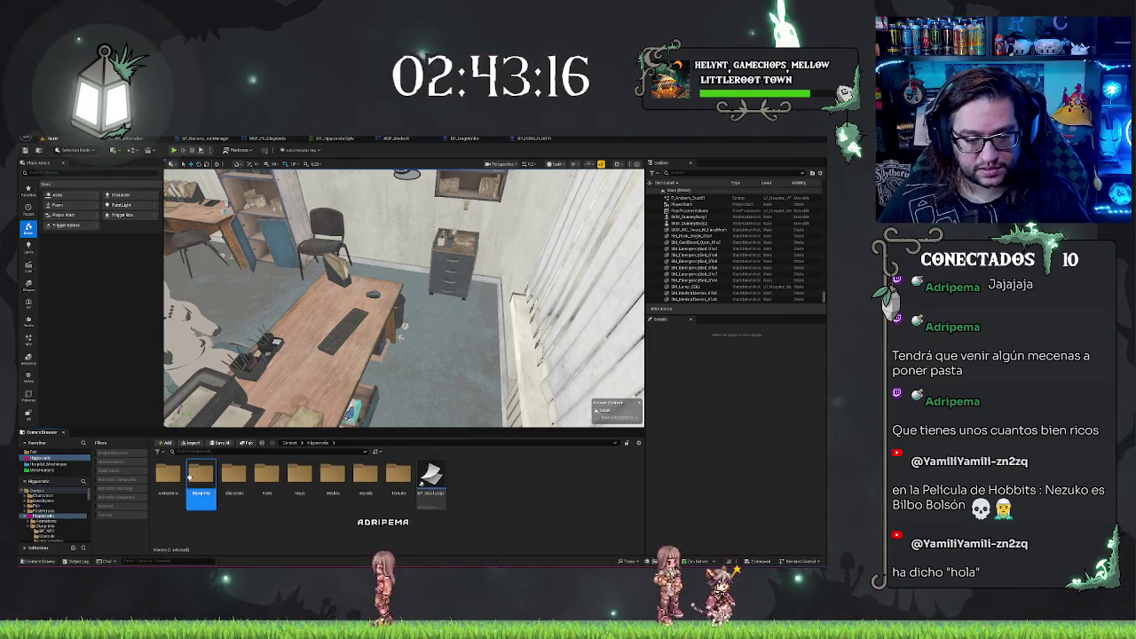
double_click(201, 476)
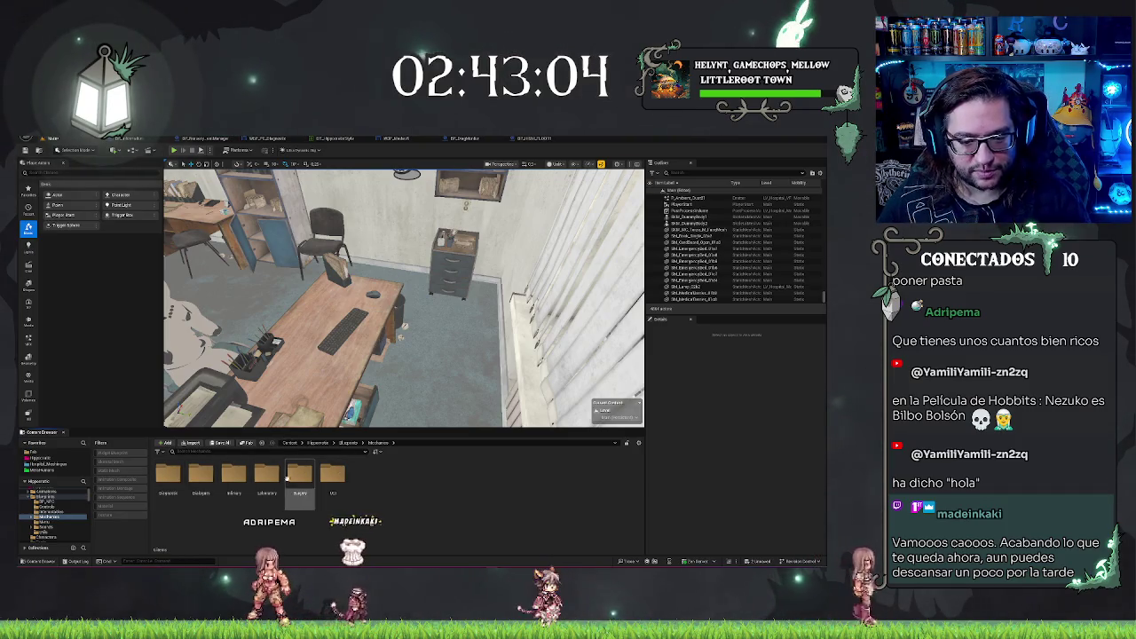
double_click(169, 475)
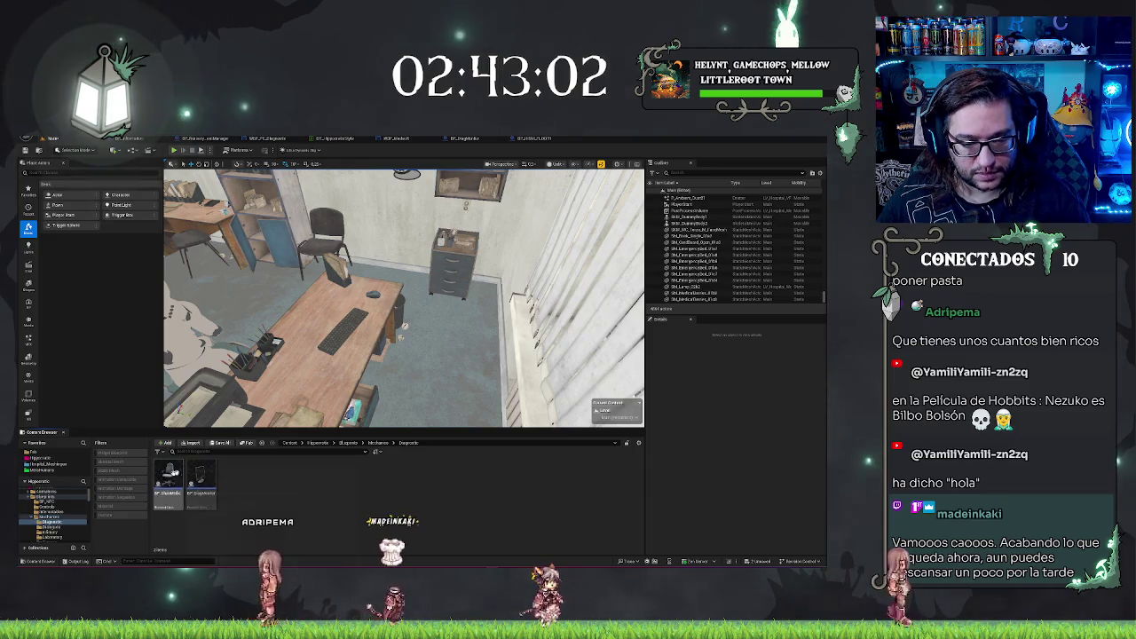
- Place BP_ChairMedic by the office desk and rotate it 100 degrees toward it
mouse_move(169, 478)
mouse_down()
mouse_move(417, 363)
mouse_move(442, 393)
mouse_up()
drag(404, 293, 378, 280)
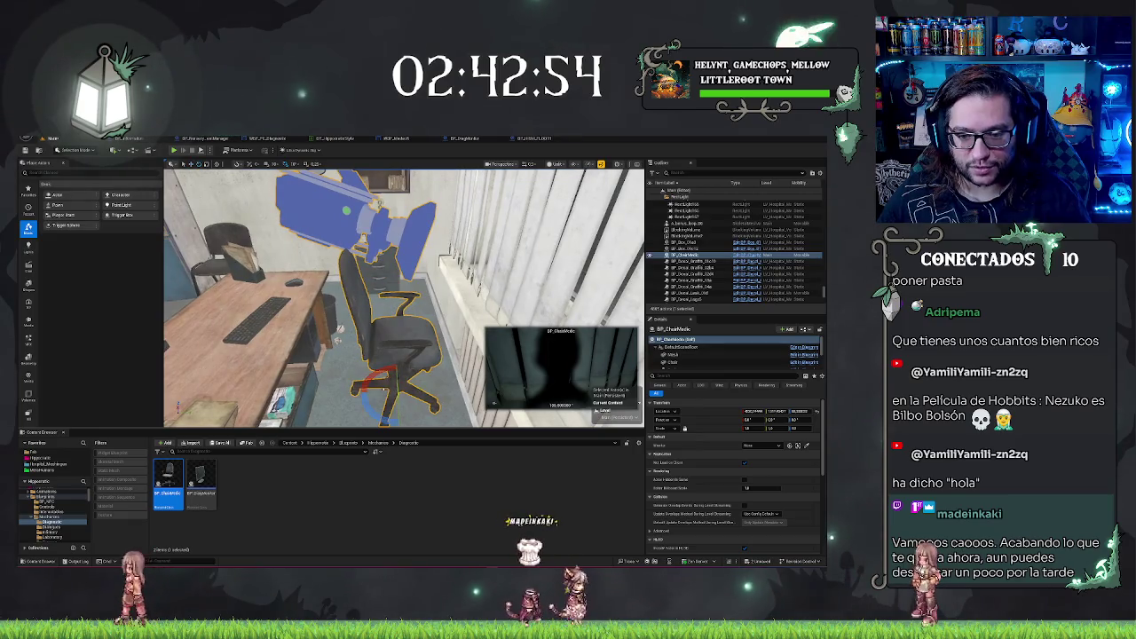
drag(395, 360, 349, 396)
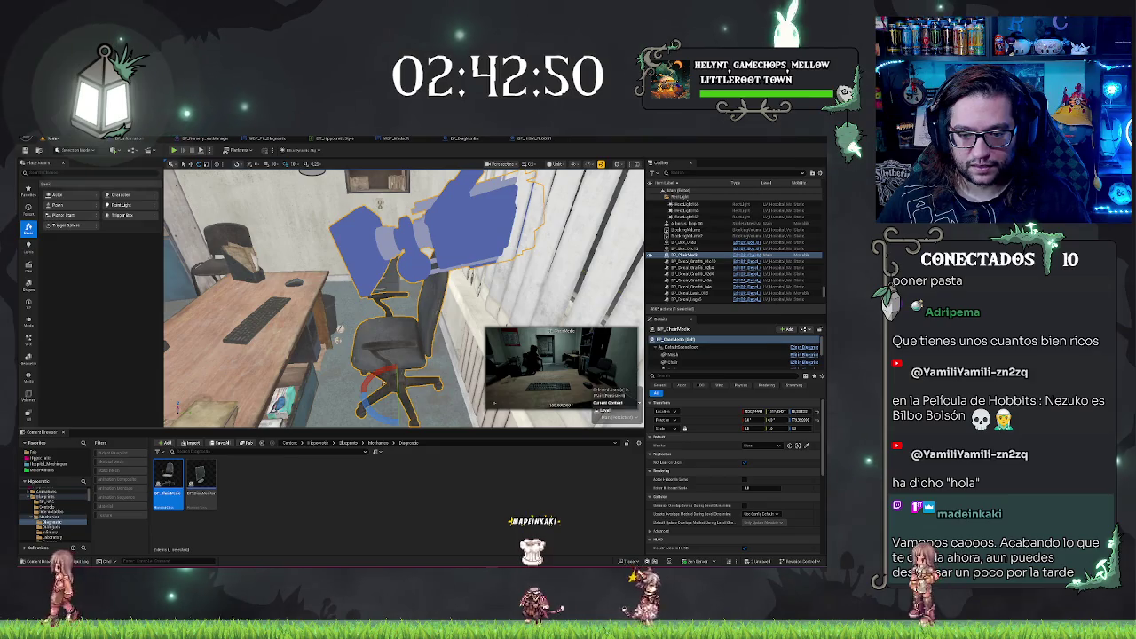
key(w)
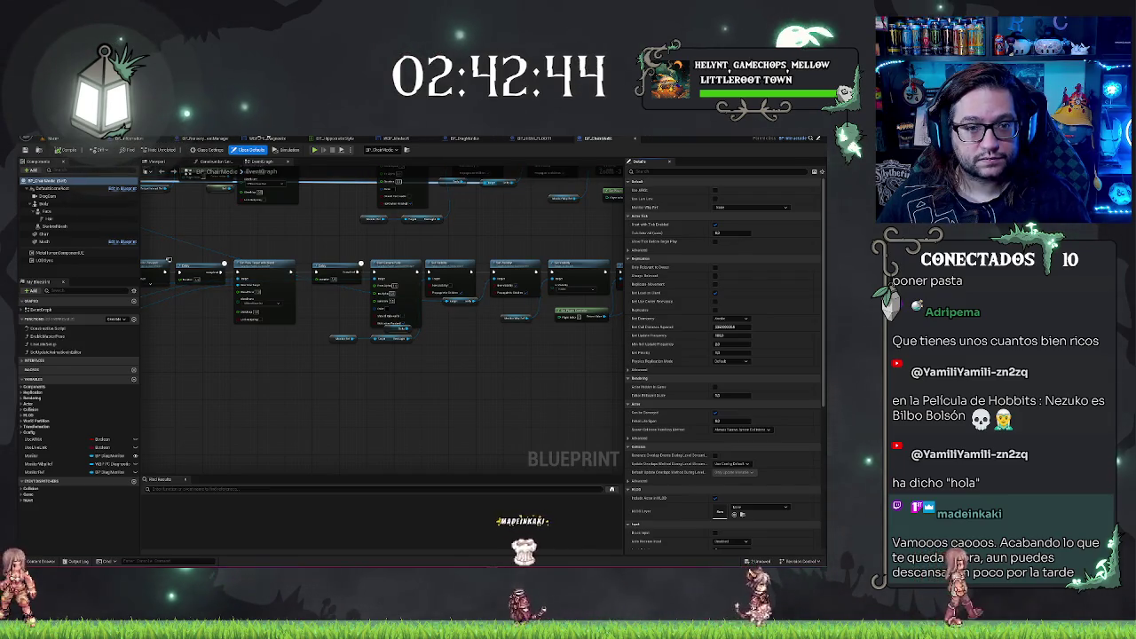
- Slide BP_Desk's keyboard and mouse components under the seated medic's hands
click(211, 161)
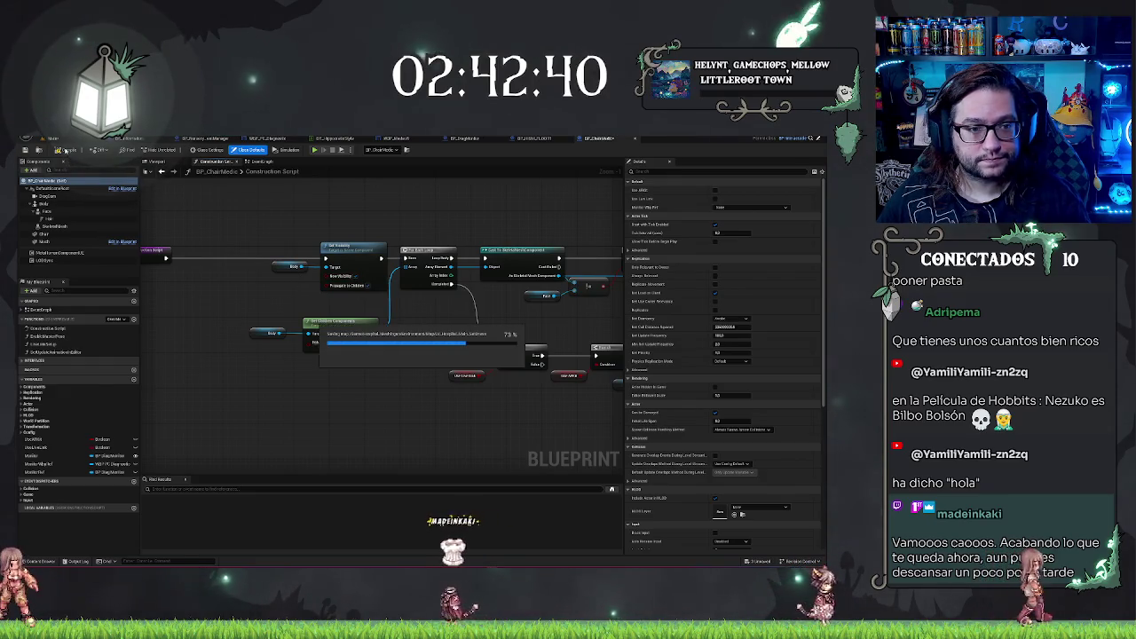
click(53, 139)
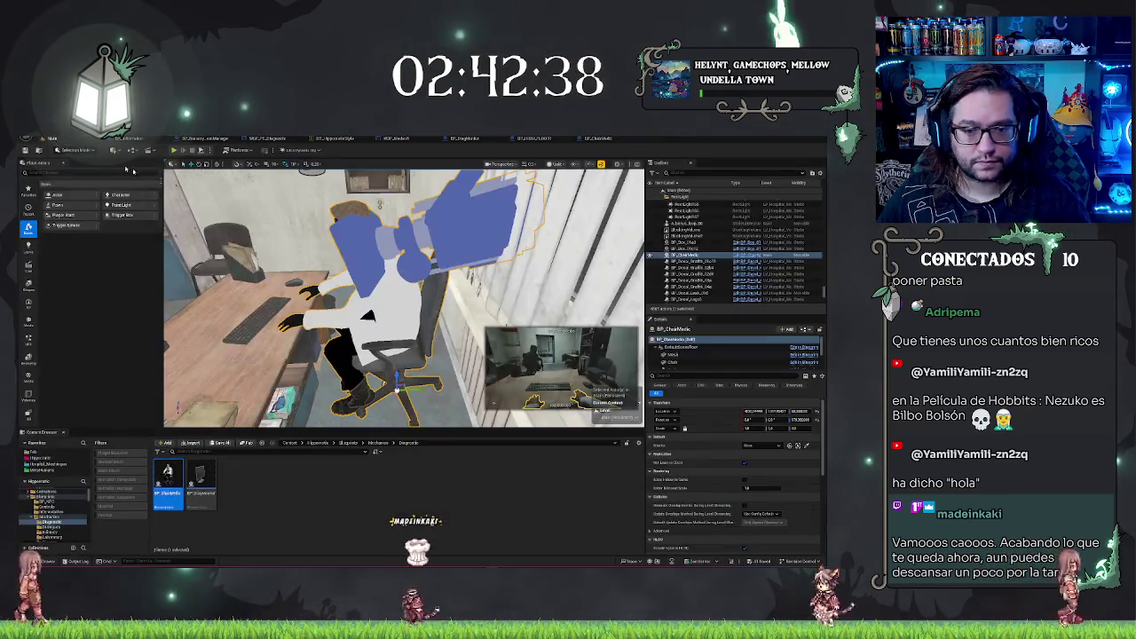
drag(450, 331, 417, 302)
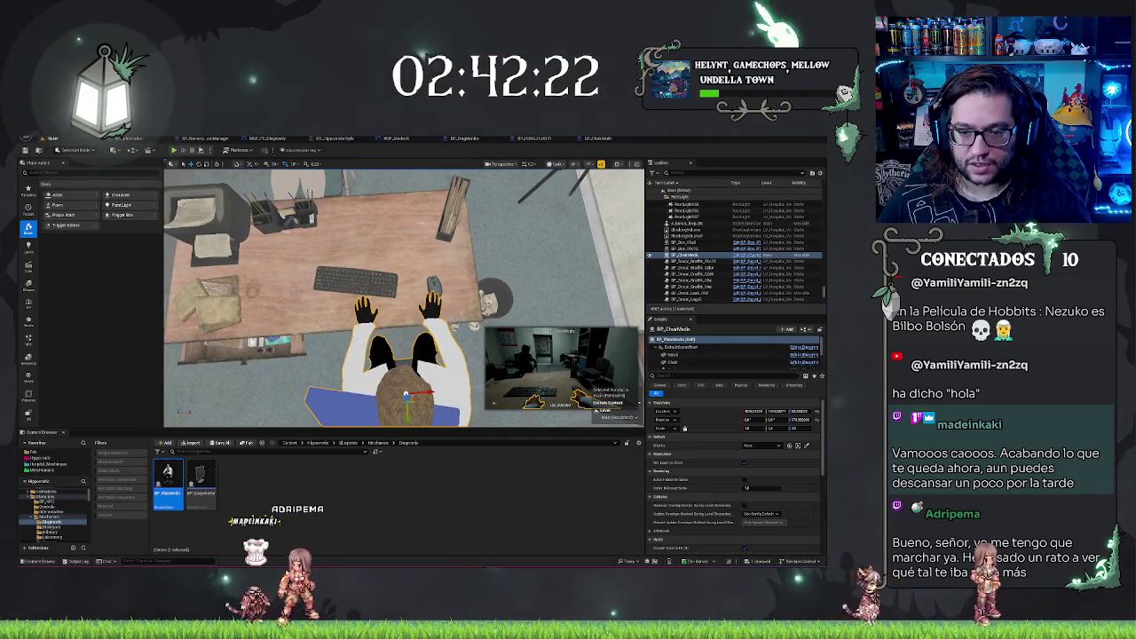
click(257, 277)
click(700, 362)
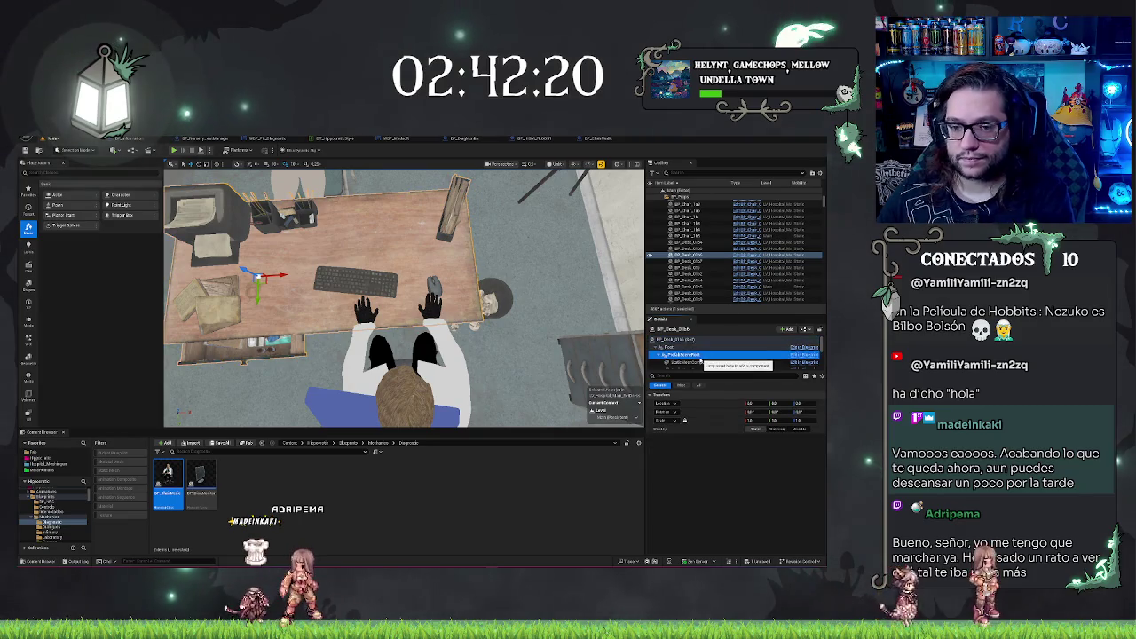
drag(361, 300, 358, 322)
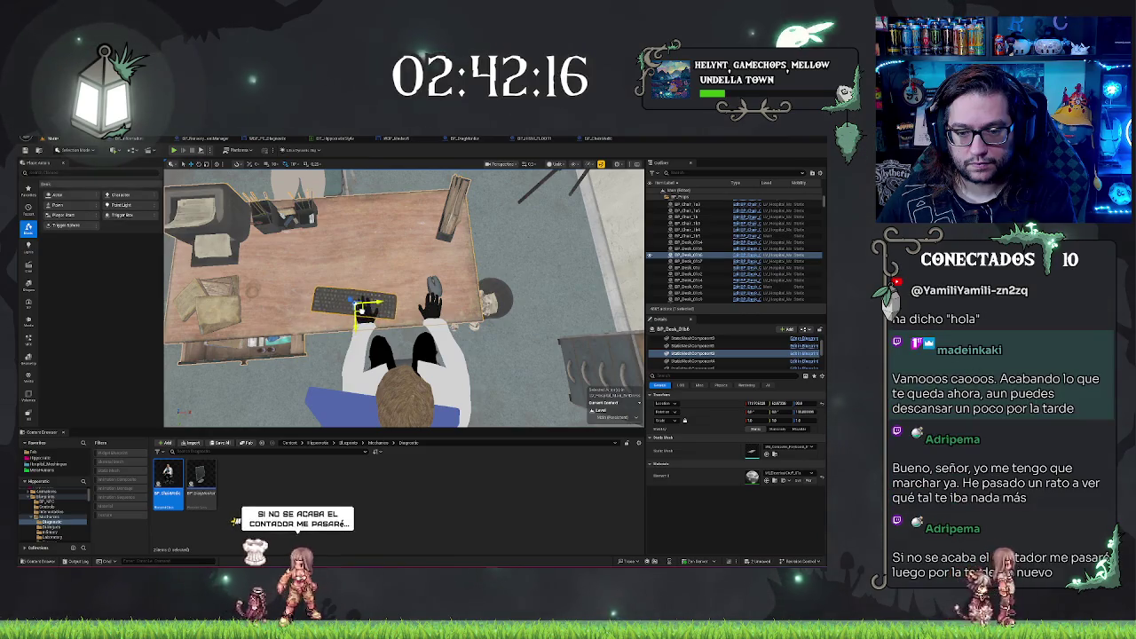
click(692, 361)
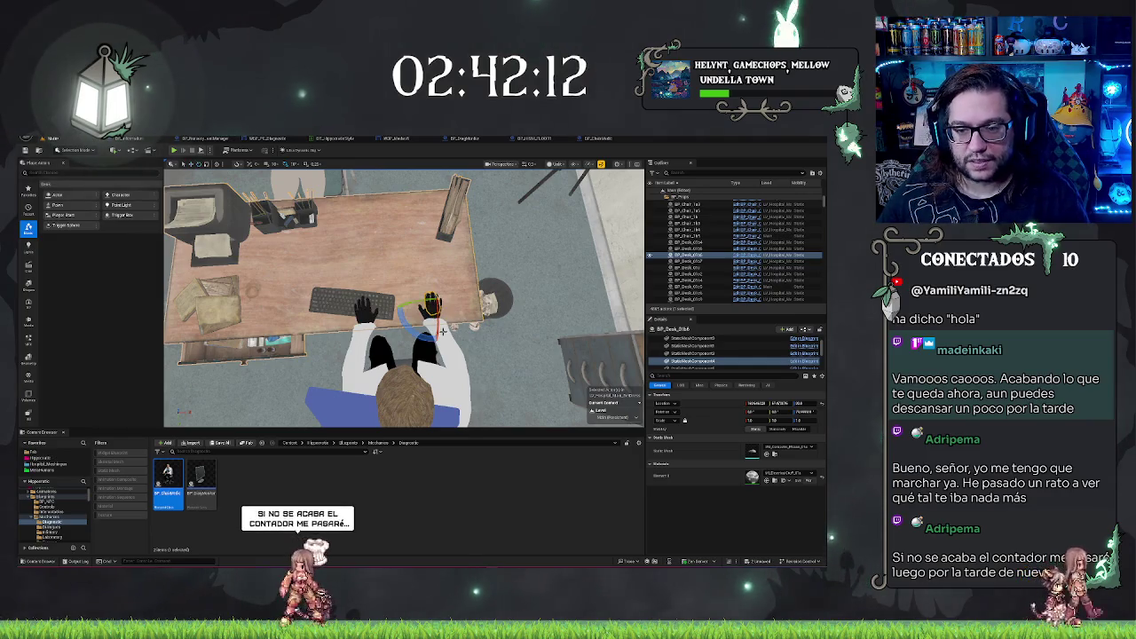
key(e)
key(w)
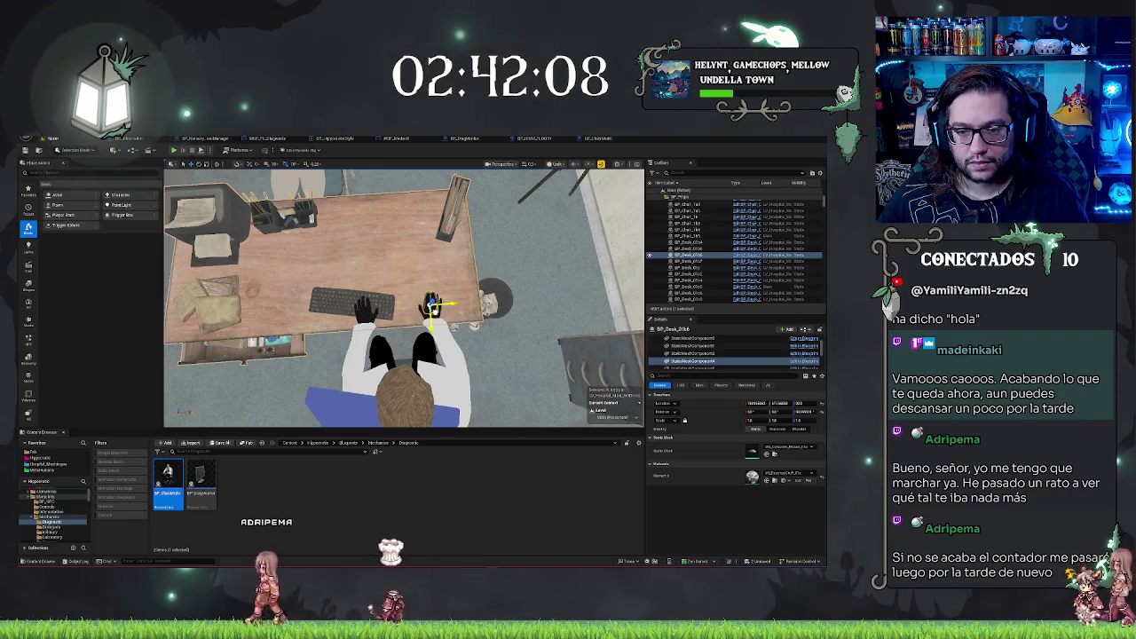
key(Escape)
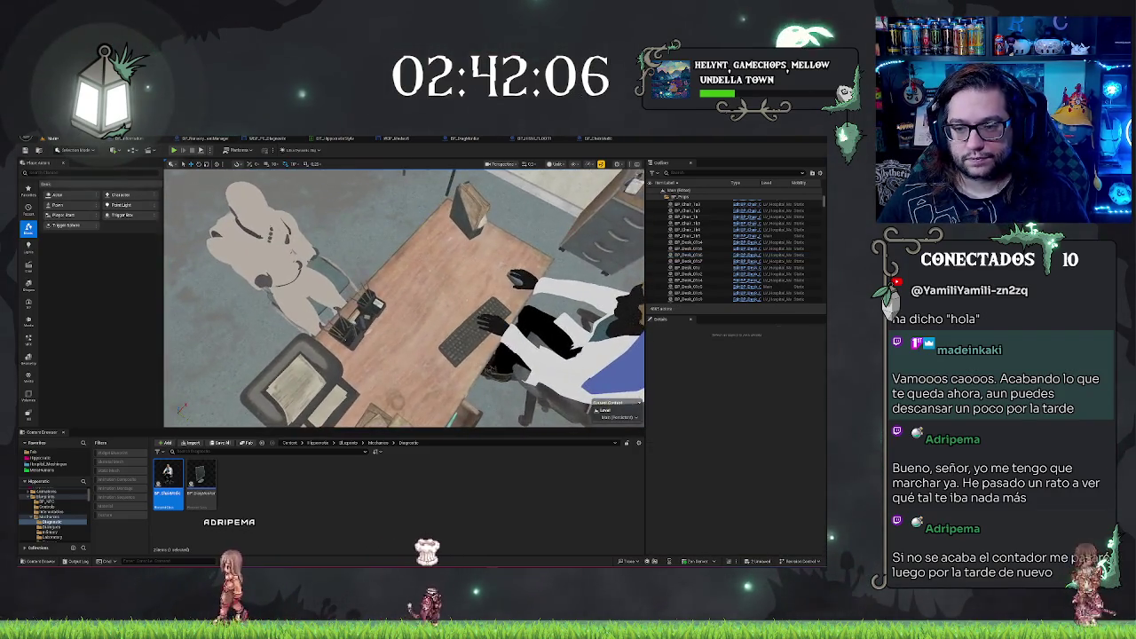
- Place the diagnosis monitor on the desk, turned to face the medic and moved closer
click(568, 288)
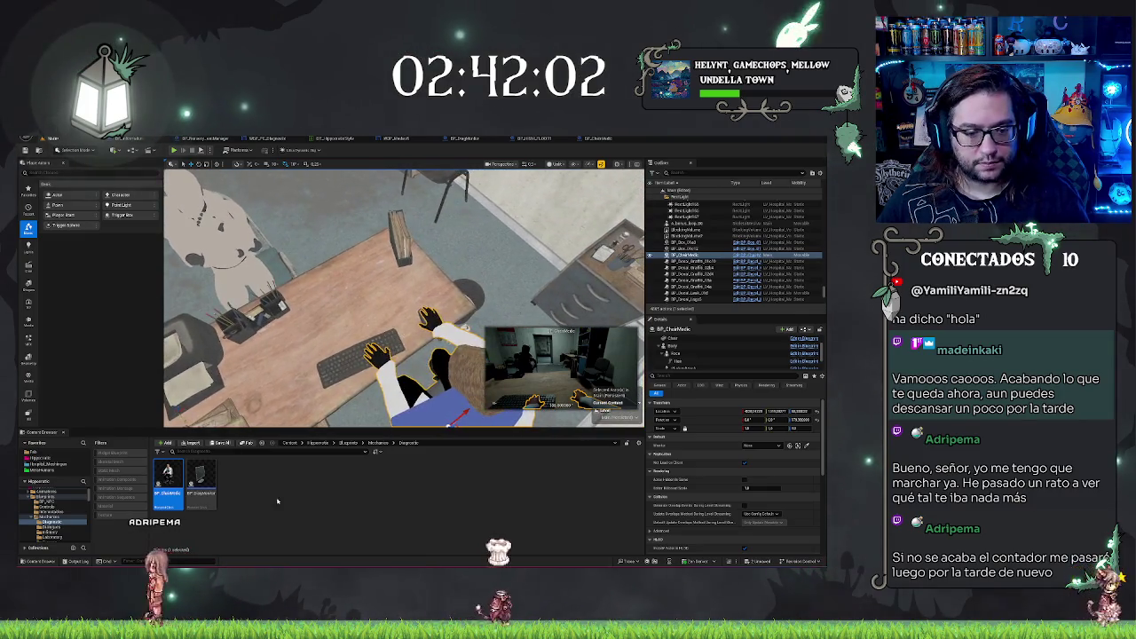
mouse_move(201, 479)
mouse_down()
mouse_move(368, 260)
mouse_move(372, 271)
mouse_up()
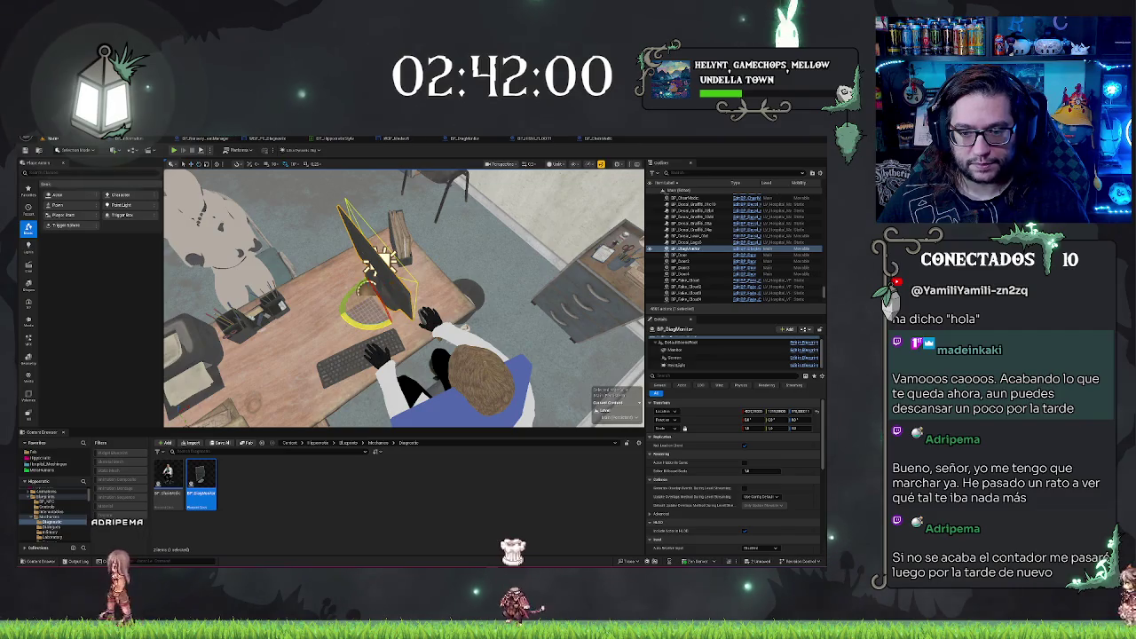
drag(402, 326, 368, 325)
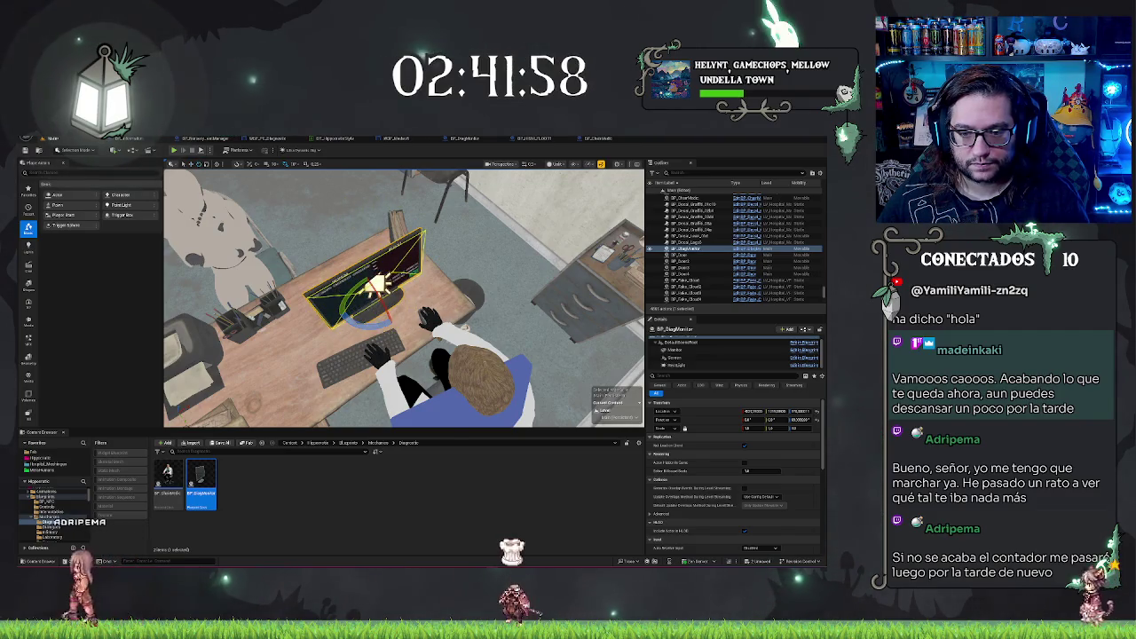
click(448, 409)
mouse_move(442, 355)
mouse_down()
mouse_move(417, 351)
mouse_move(399, 364)
mouse_move(355, 346)
mouse_move(441, 307)
mouse_up()
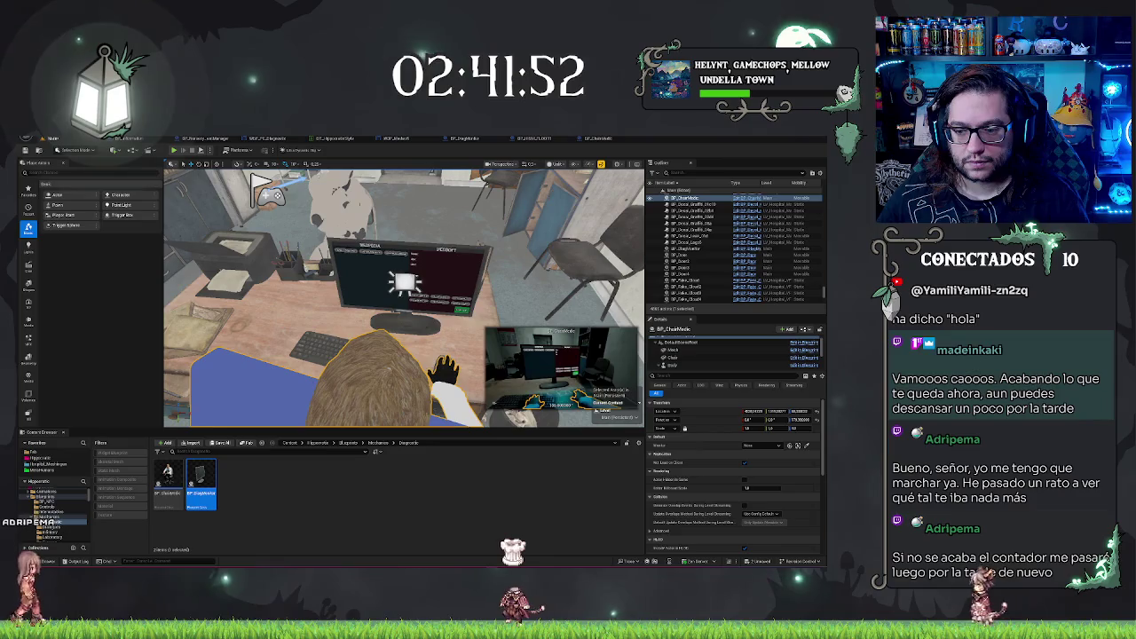
click(441, 307)
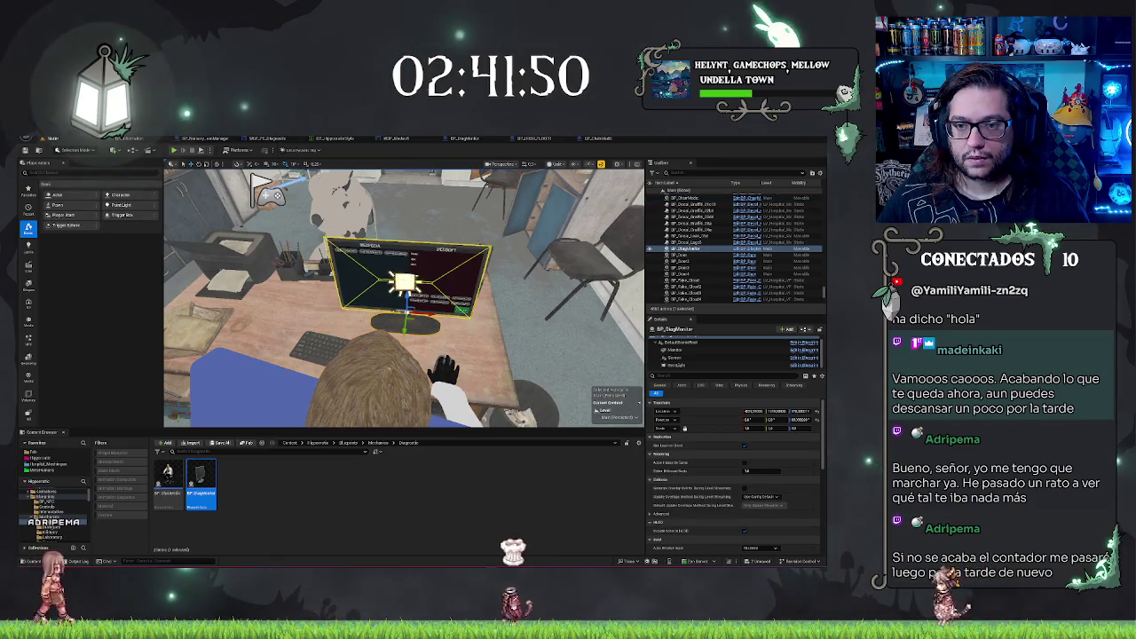
drag(752, 411, 788, 411)
- Reselect the monitor and undo a stray downward move
click(688, 197)
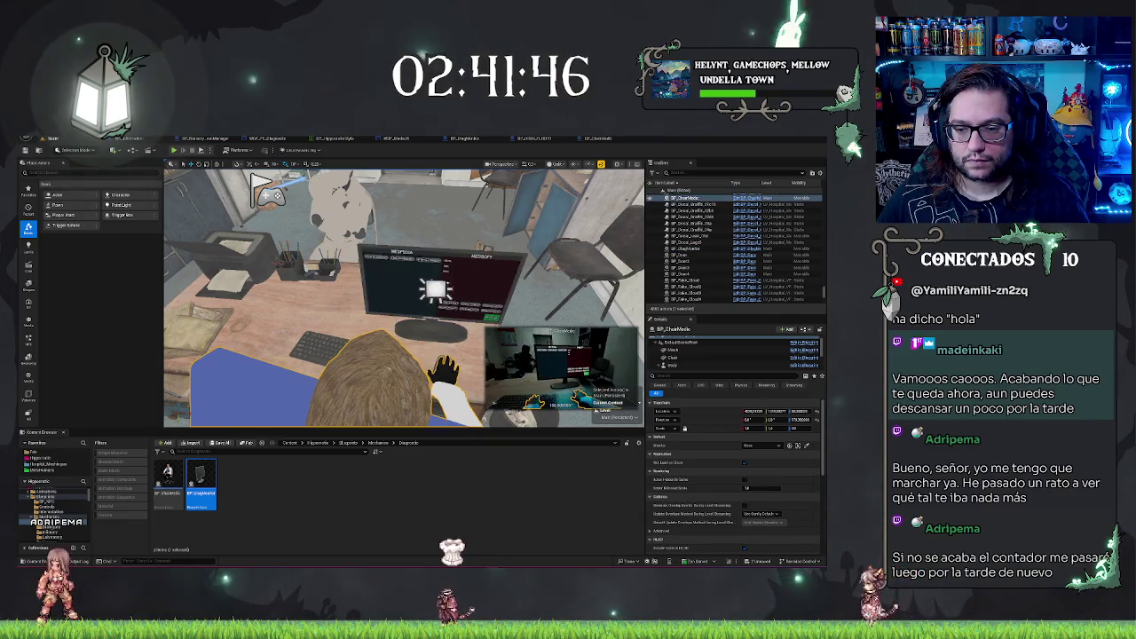
click(688, 249)
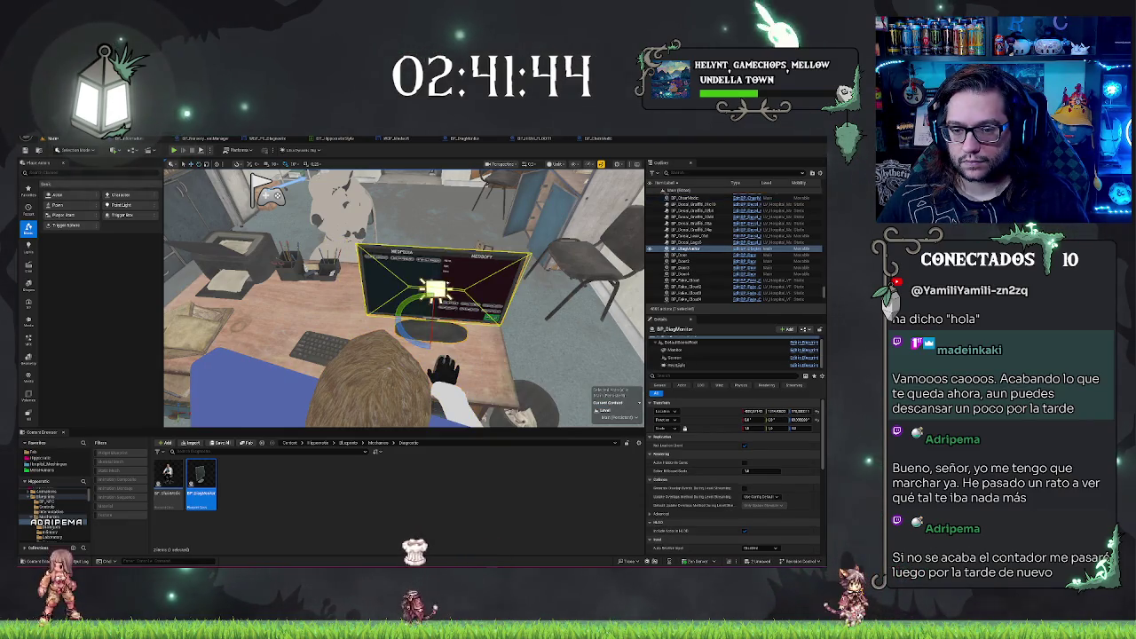
click(409, 339)
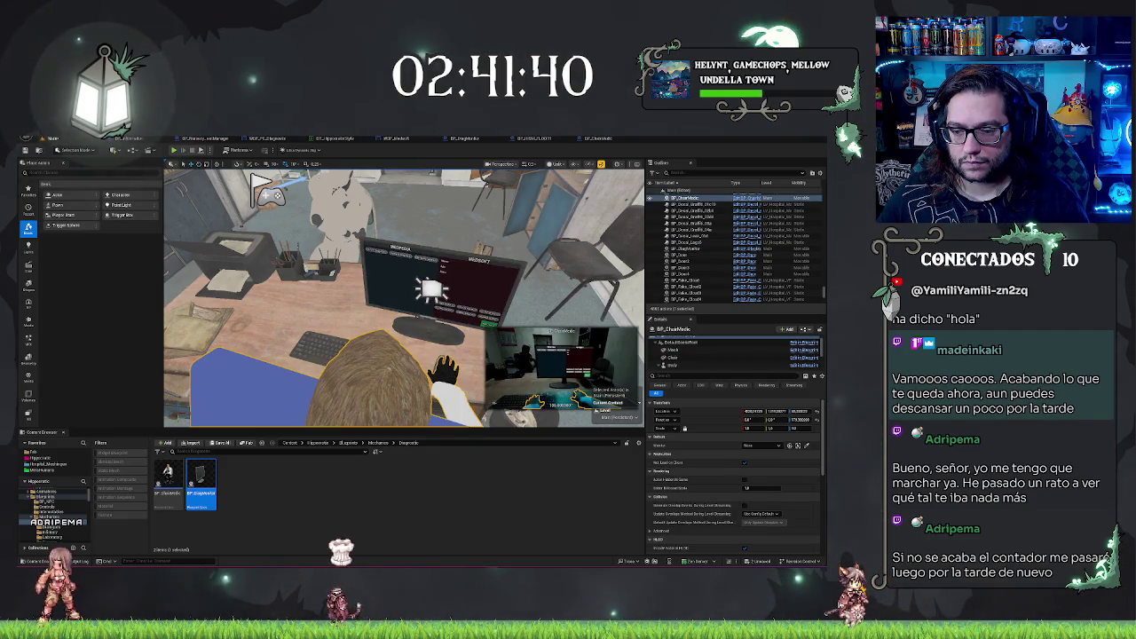
click(427, 335)
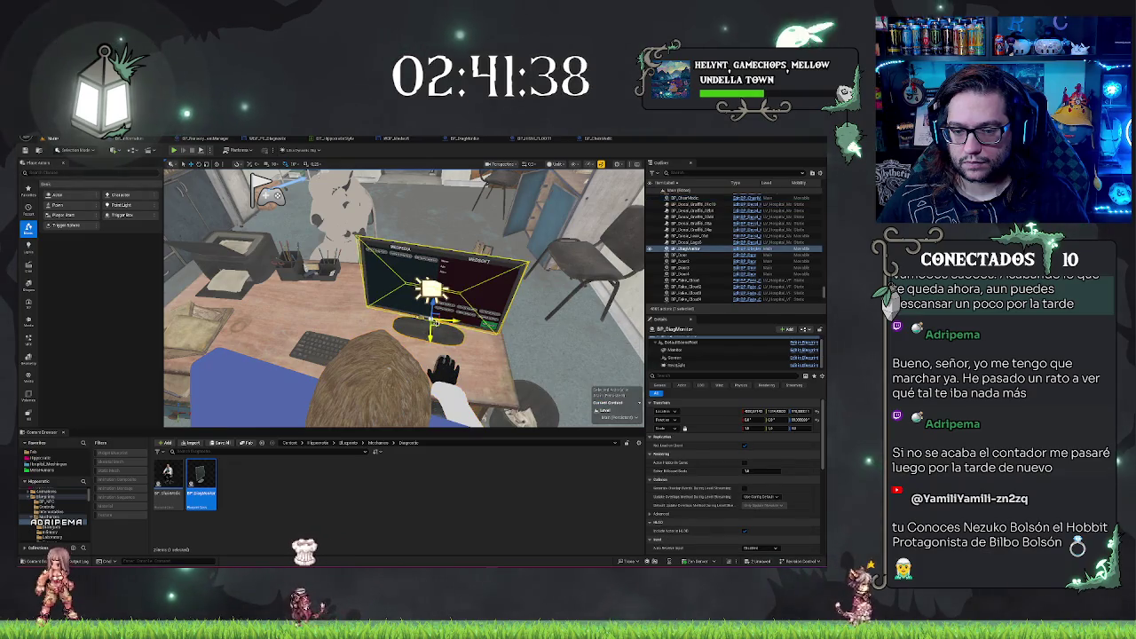
drag(433, 322, 424, 346)
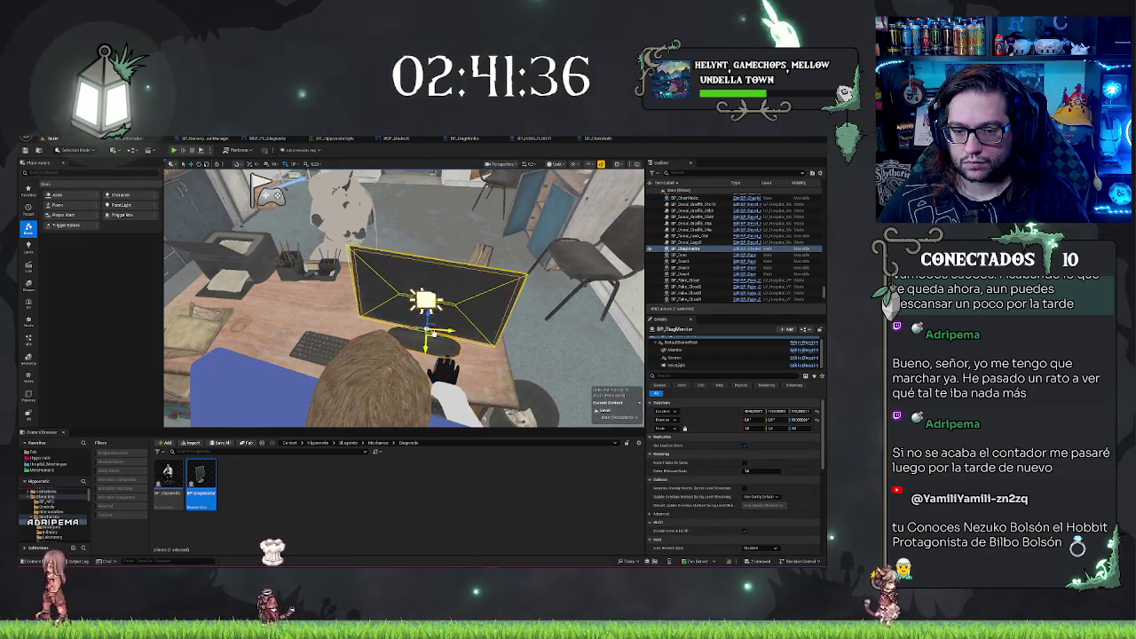
key(ctrl+z)
key(ctrl+z)
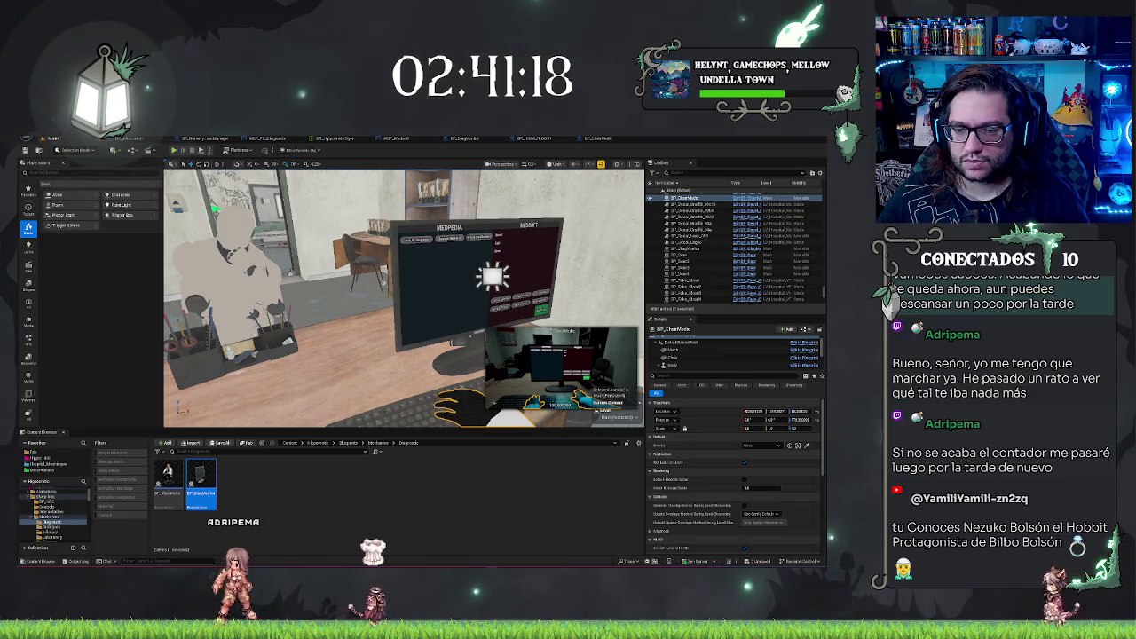
- Scale up the diagnosis monitor and check it from the medic chair
click(683, 248)
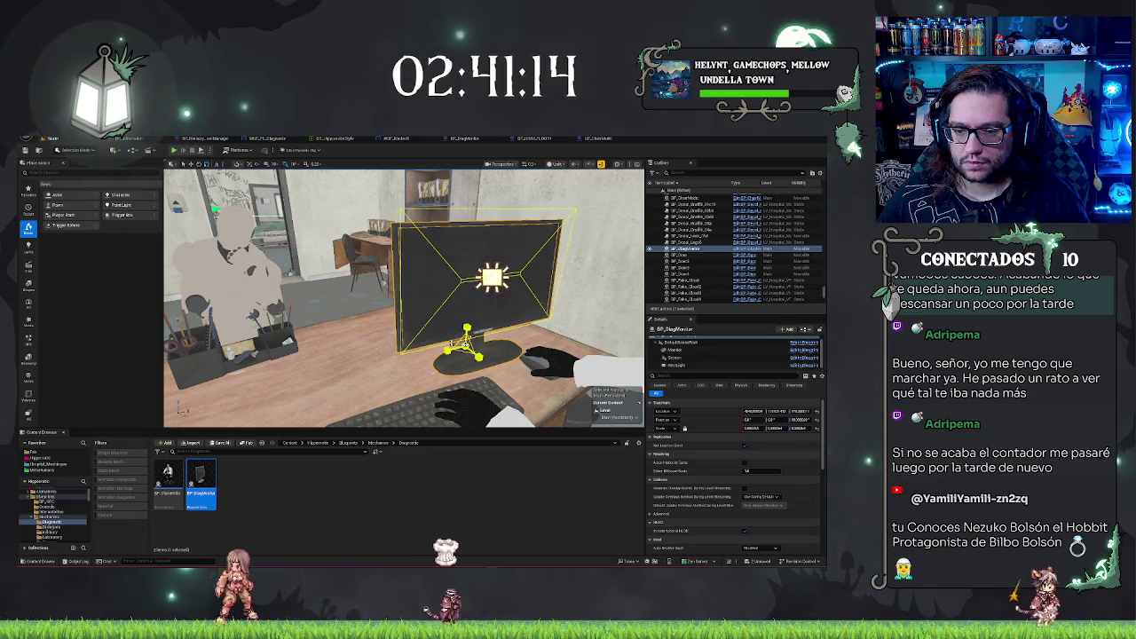
drag(754, 428, 803, 427)
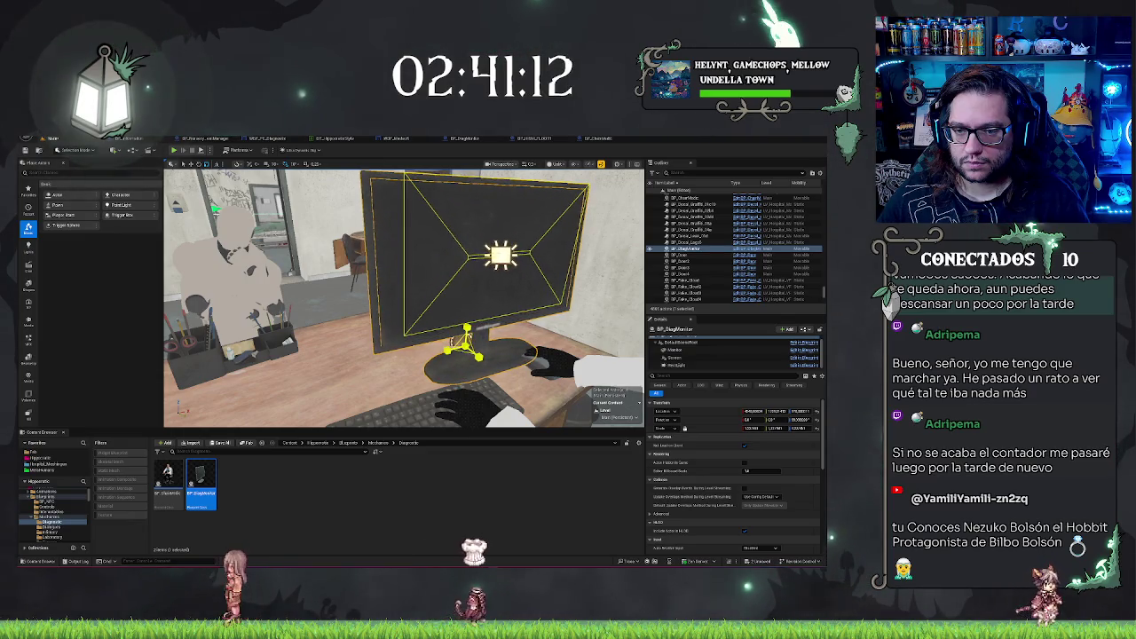
click(683, 197)
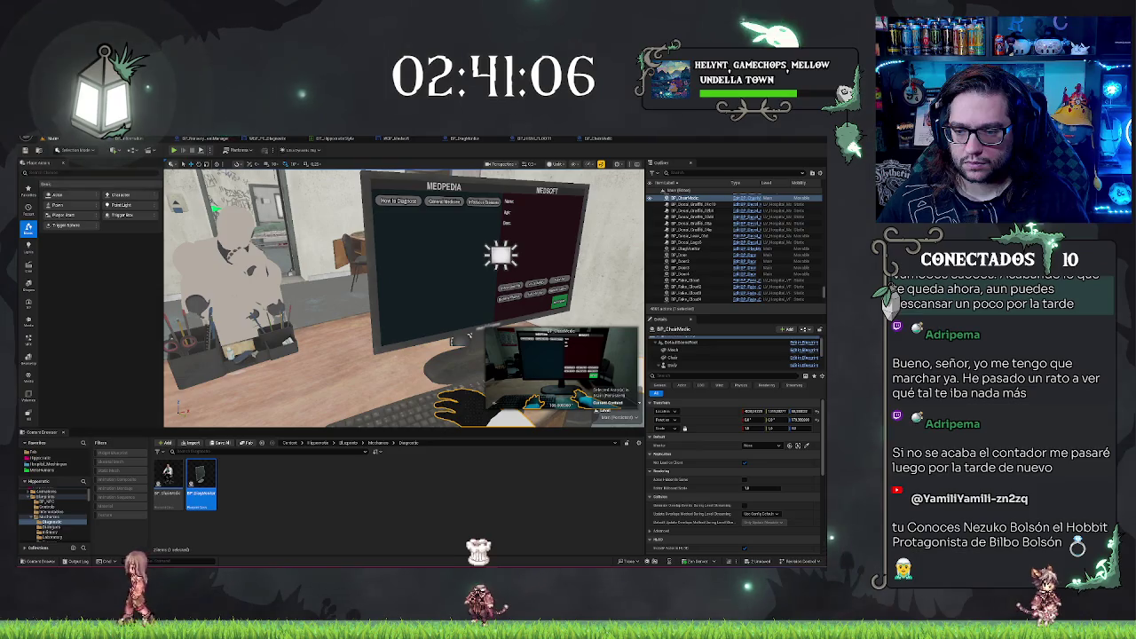
click(687, 249)
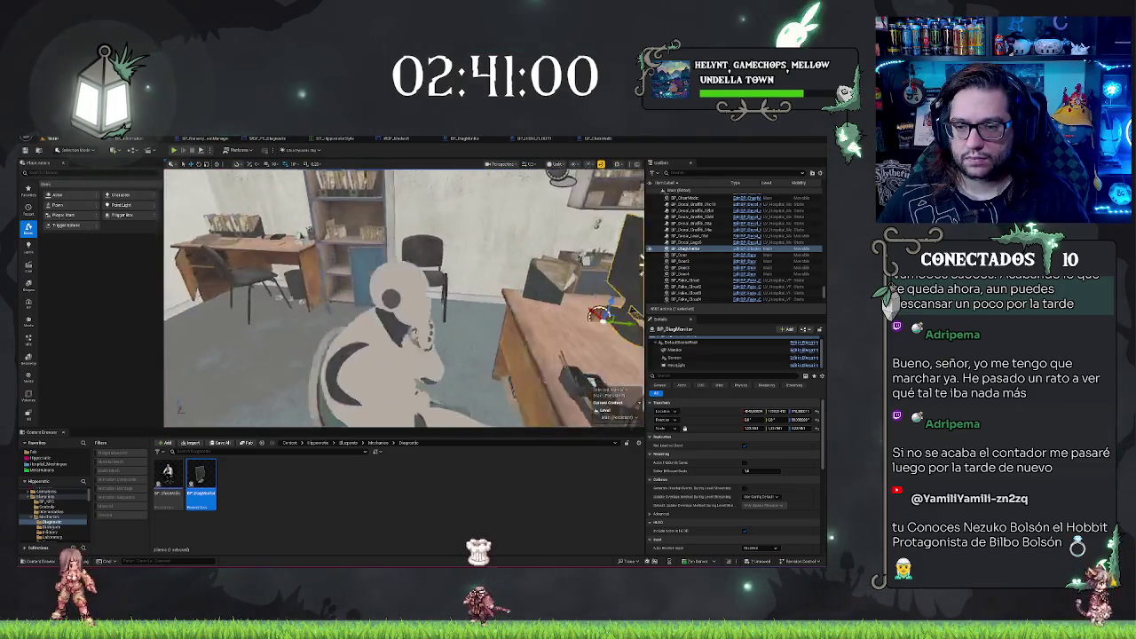
- Frame the diagnosis monitor and undo its rotation so it angles back toward the viewer
key(f)
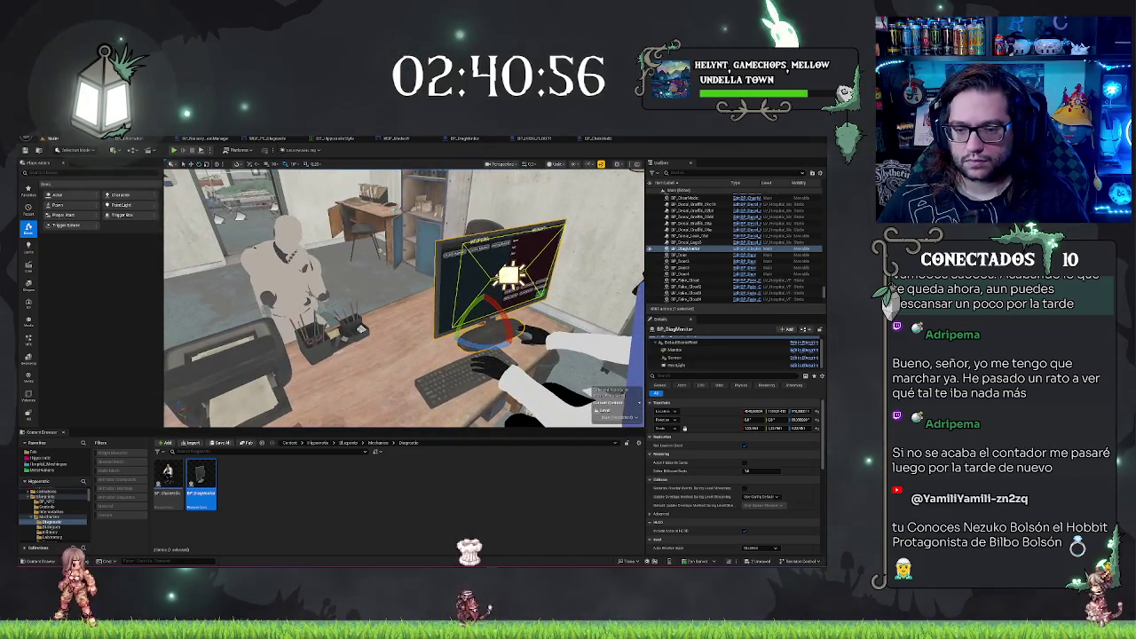
key(ctrl+z)
key(w)
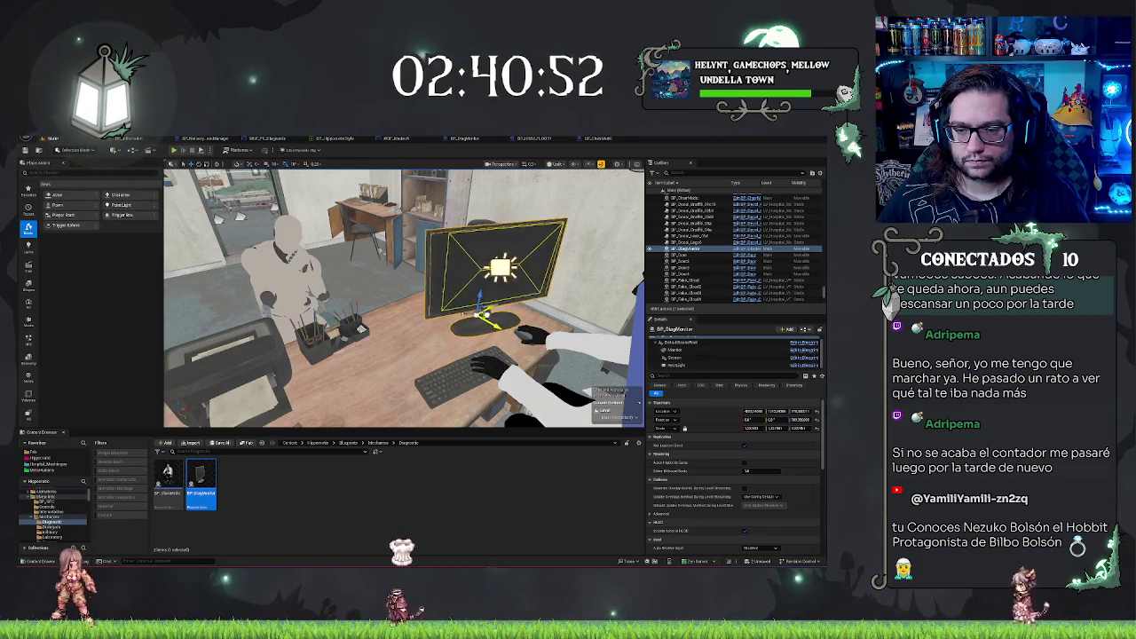
key(ctrl+z)
key(ctrl+z)
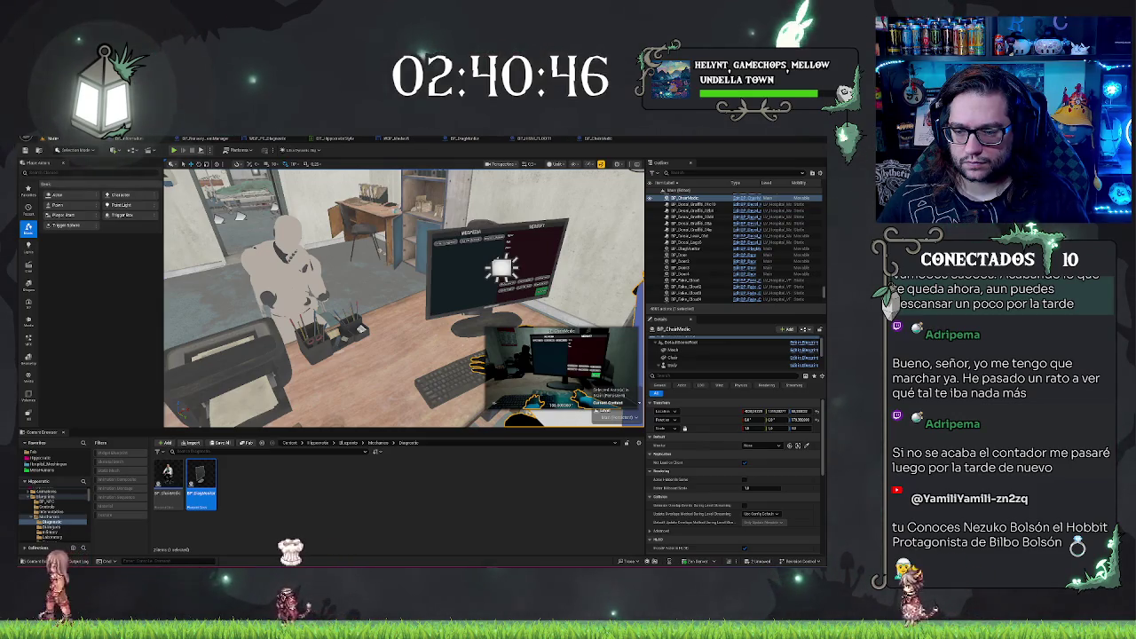
- View the desk from the medic's chair, inspect BP_Desk's mesh components, and save the Main map
key(f)
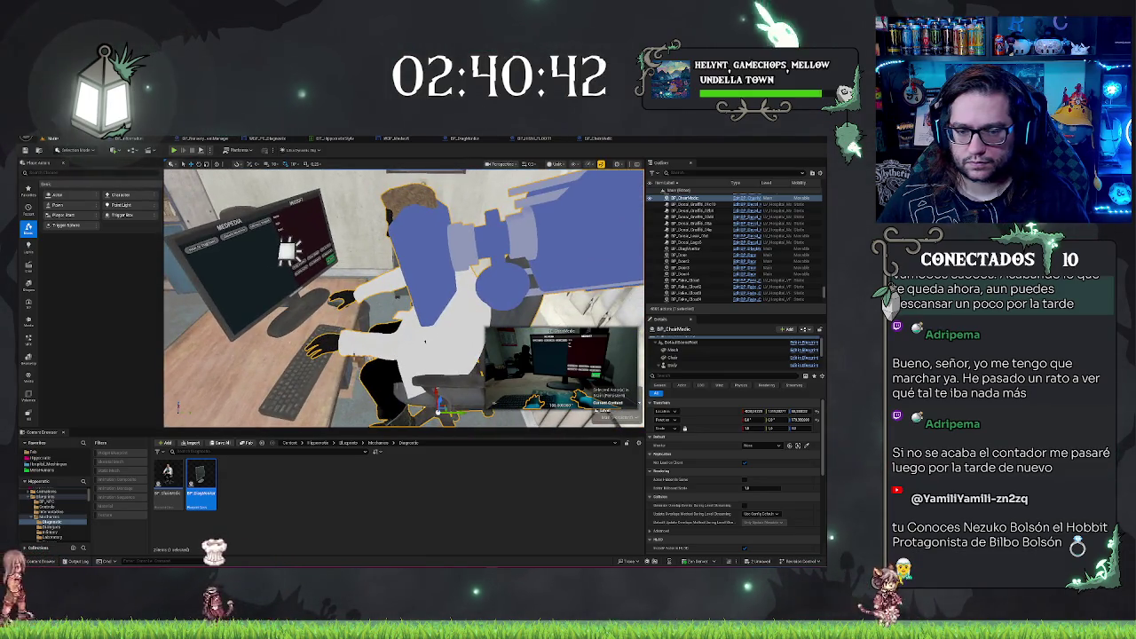
ctrl+click(286, 251)
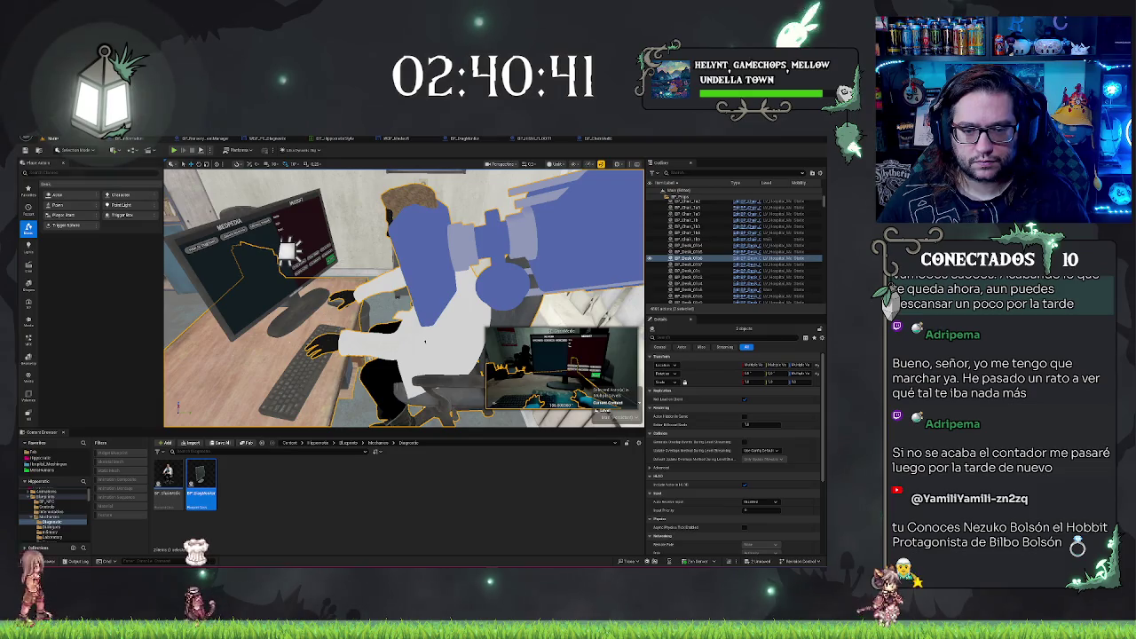
ctrl+click(286, 251)
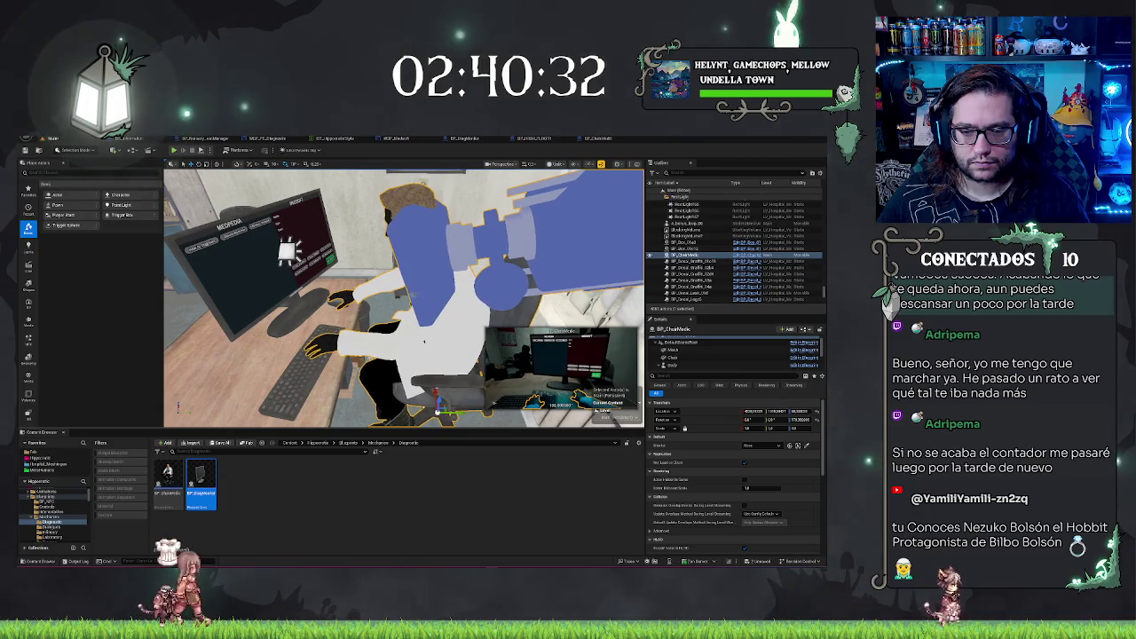
key(alt+p)
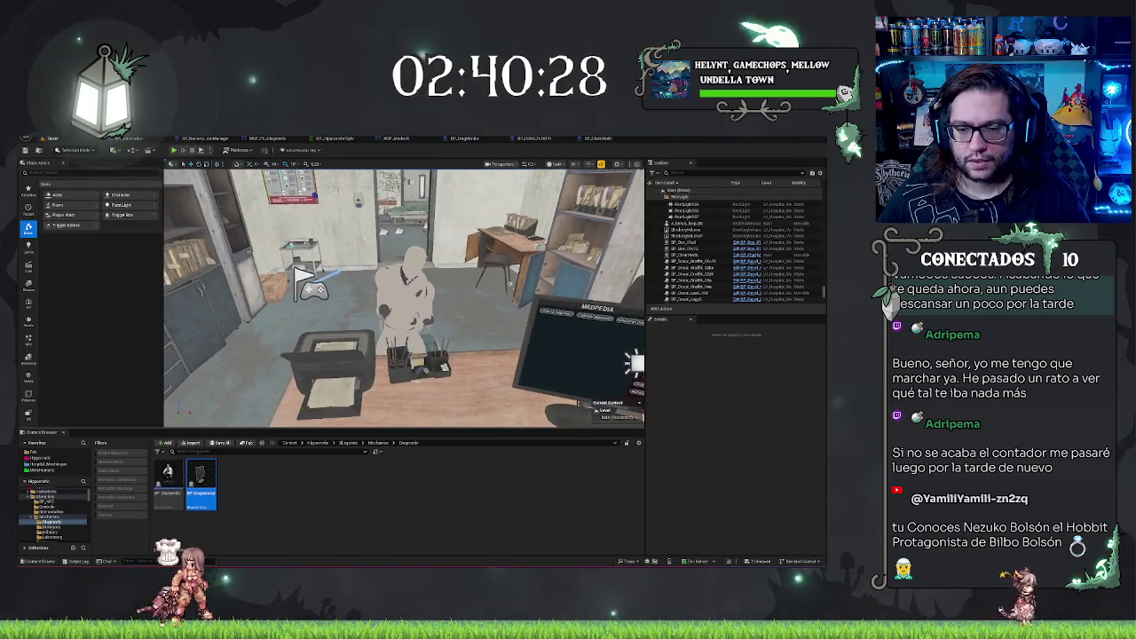
click(499, 388)
click(691, 359)
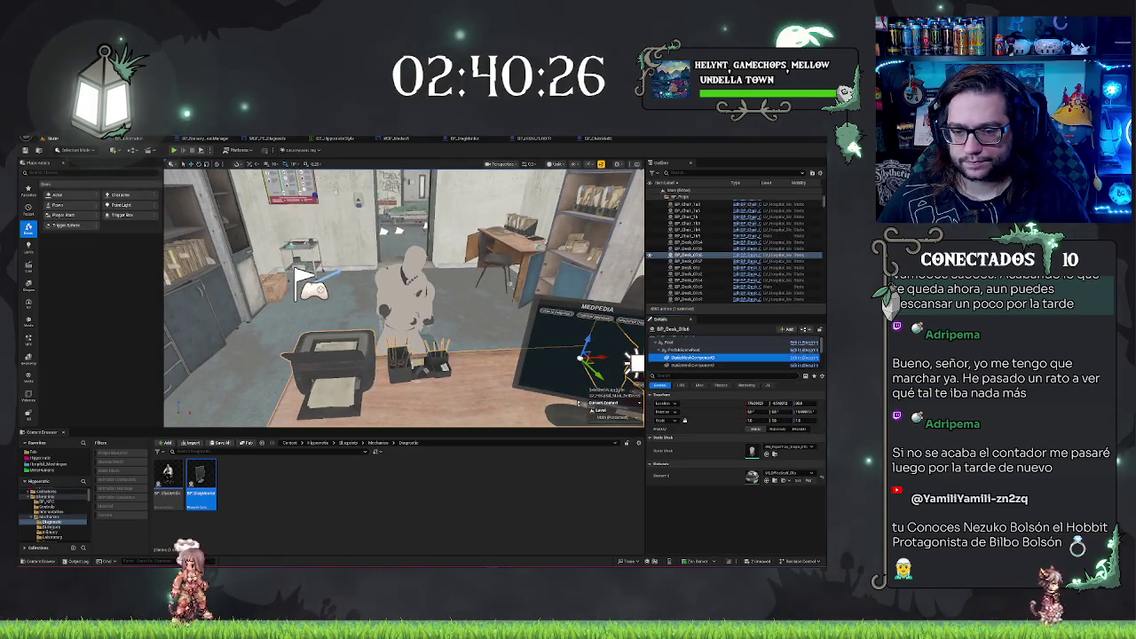
click(690, 356)
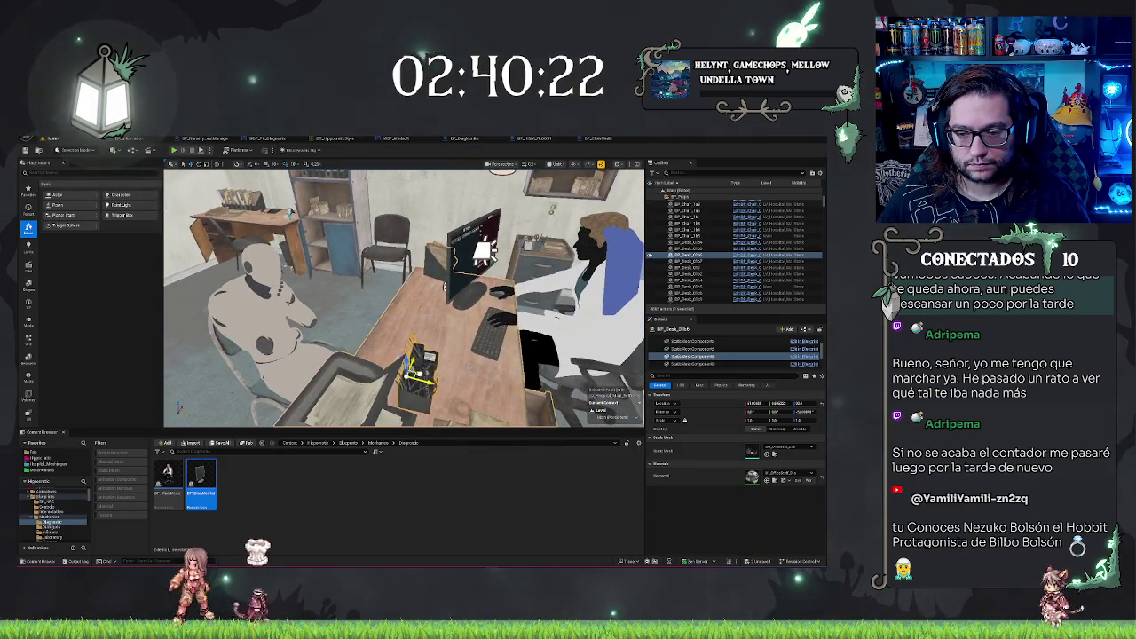
click(690, 349)
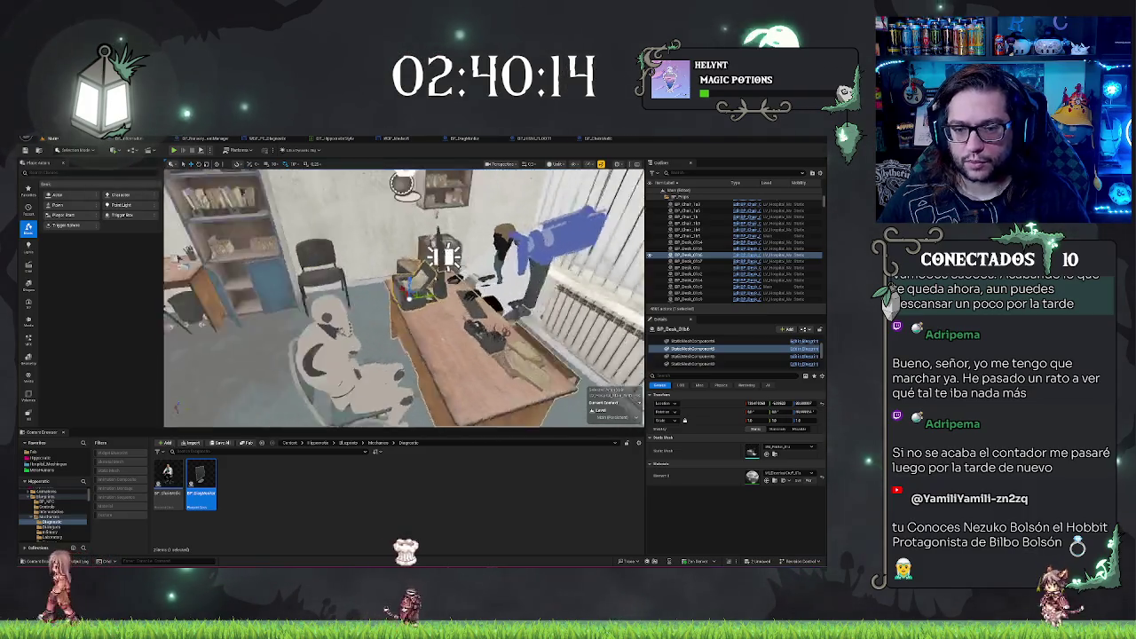
key(ctrl+s)
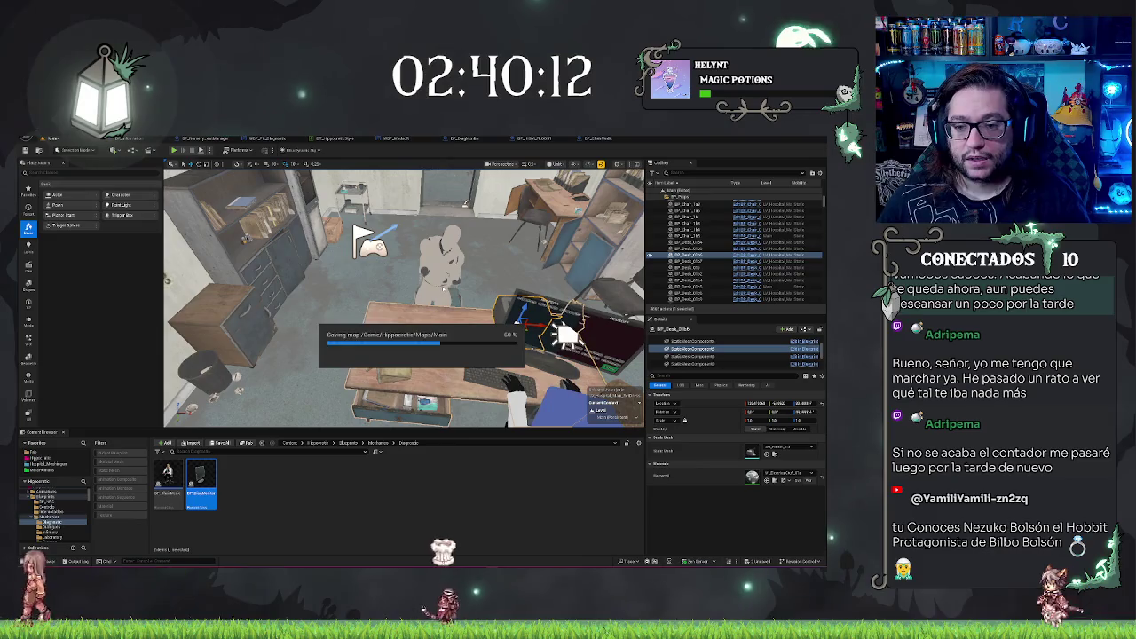
- Nudge the standing mannequin slightly along X, then undo the nudge
click(439, 266)
drag(452, 339, 458, 340)
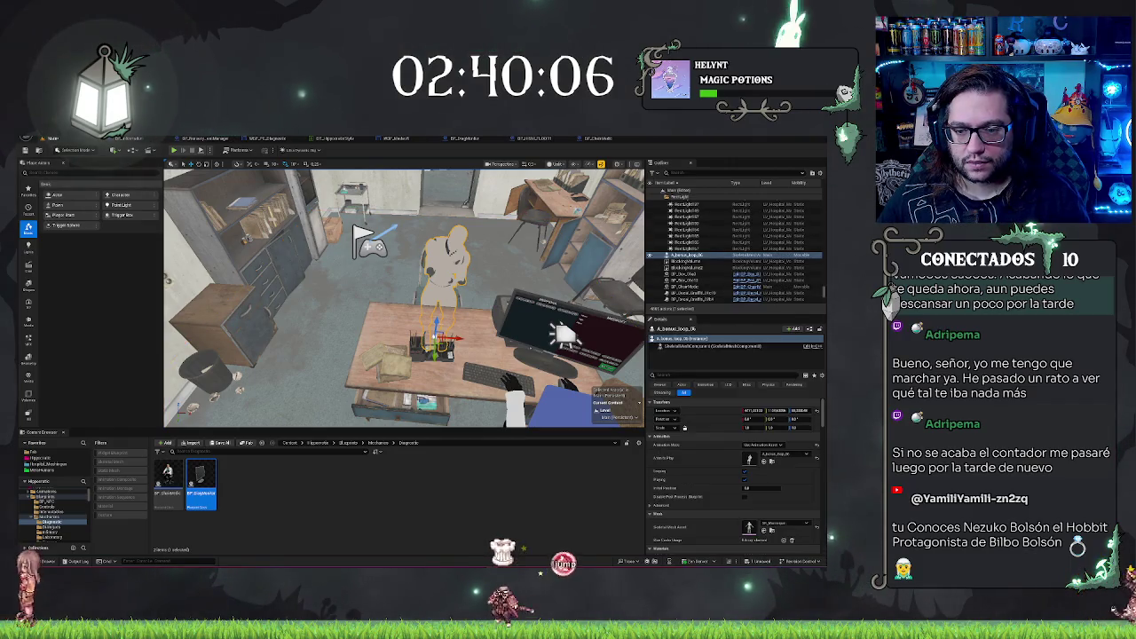
key(ctrl+z)
key(ctrl+z)
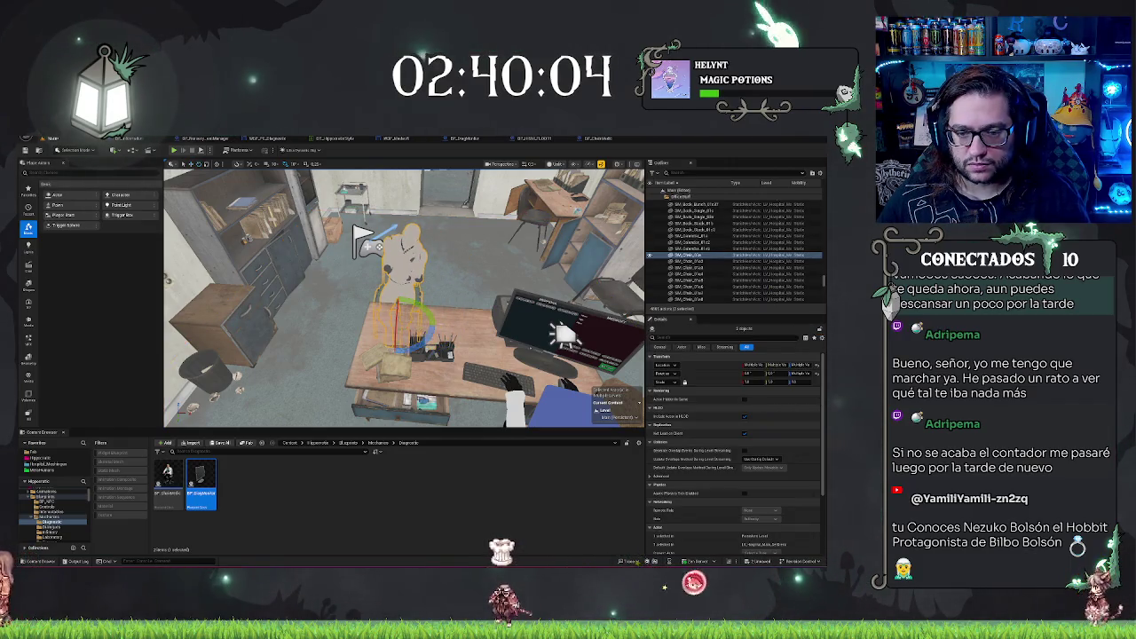
- Undo edits back to the medic chair state and start a Play-In-Editor test
key(e)
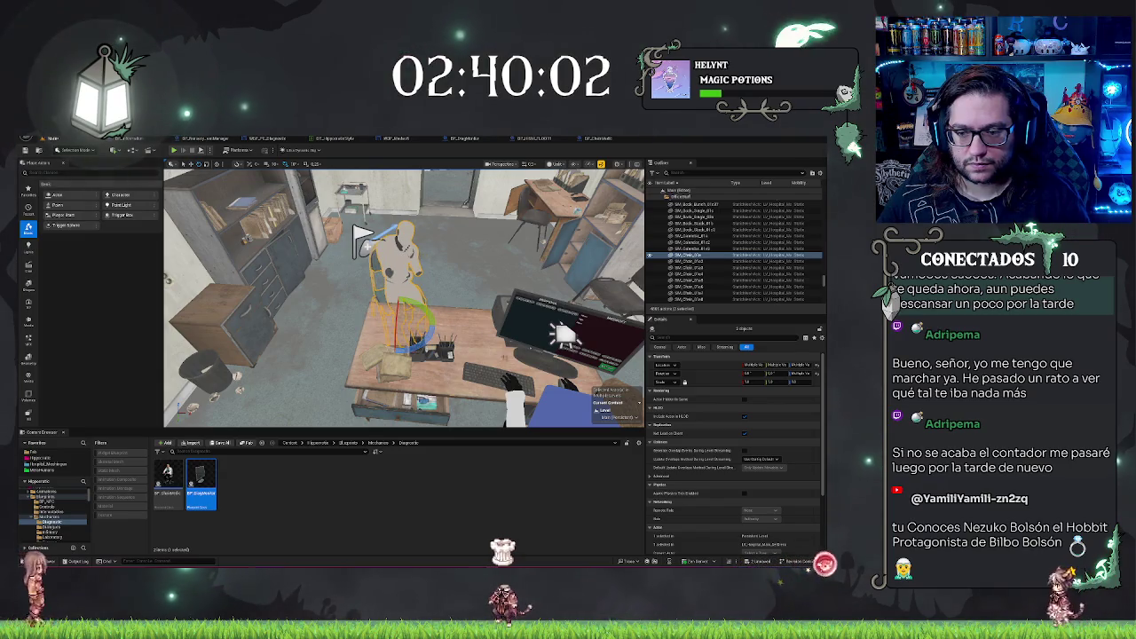
key(ctrl+z)
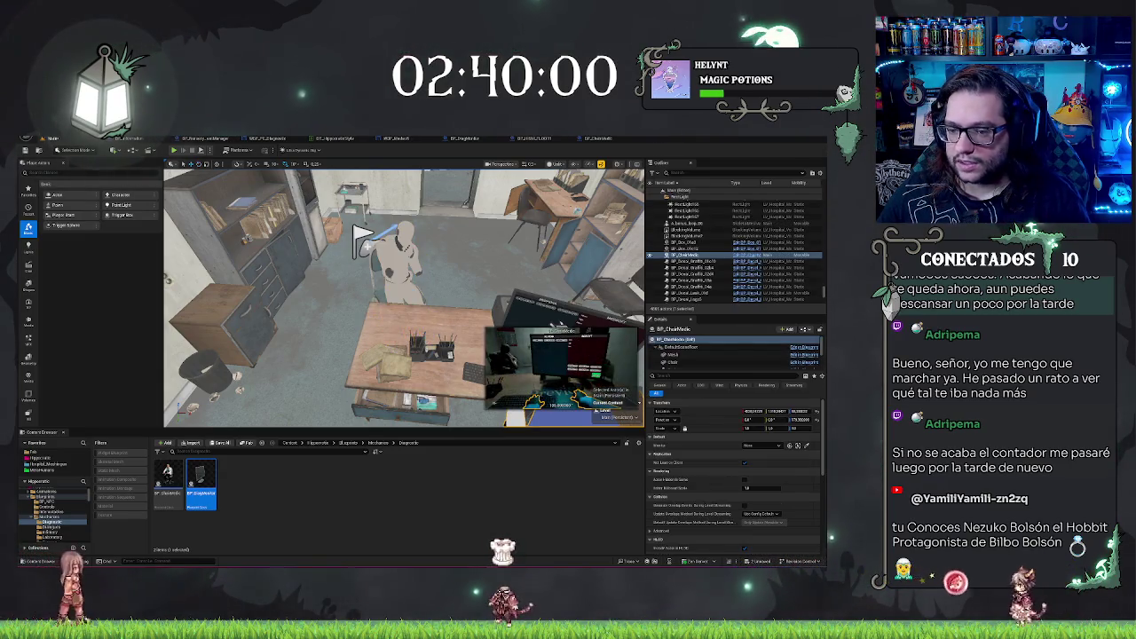
key(ctrl+z)
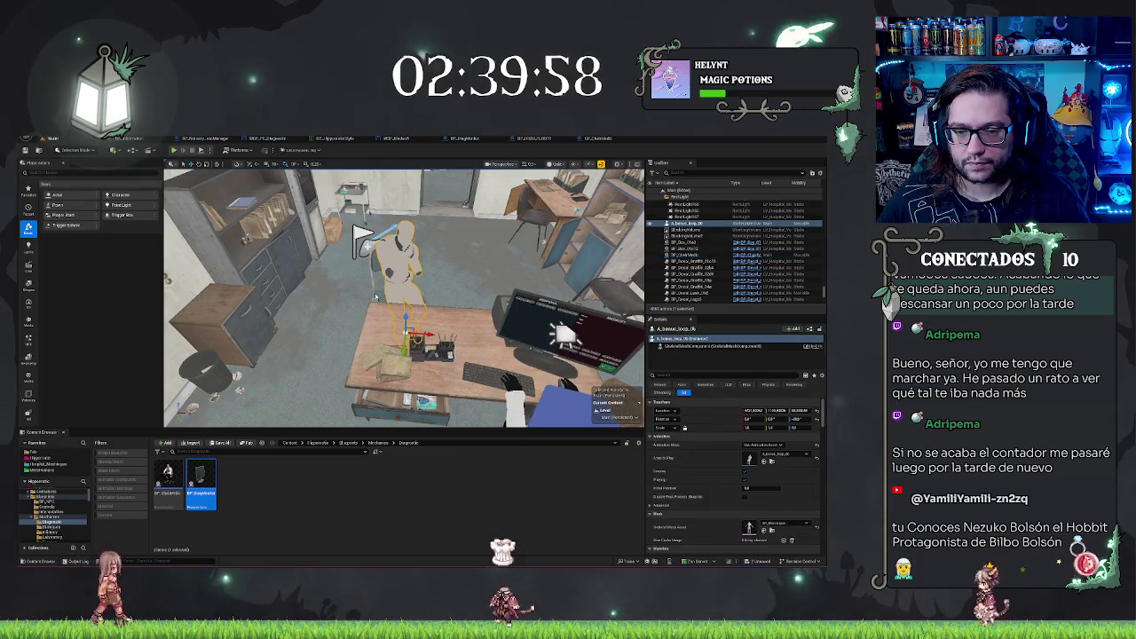
key(ctrl+z)
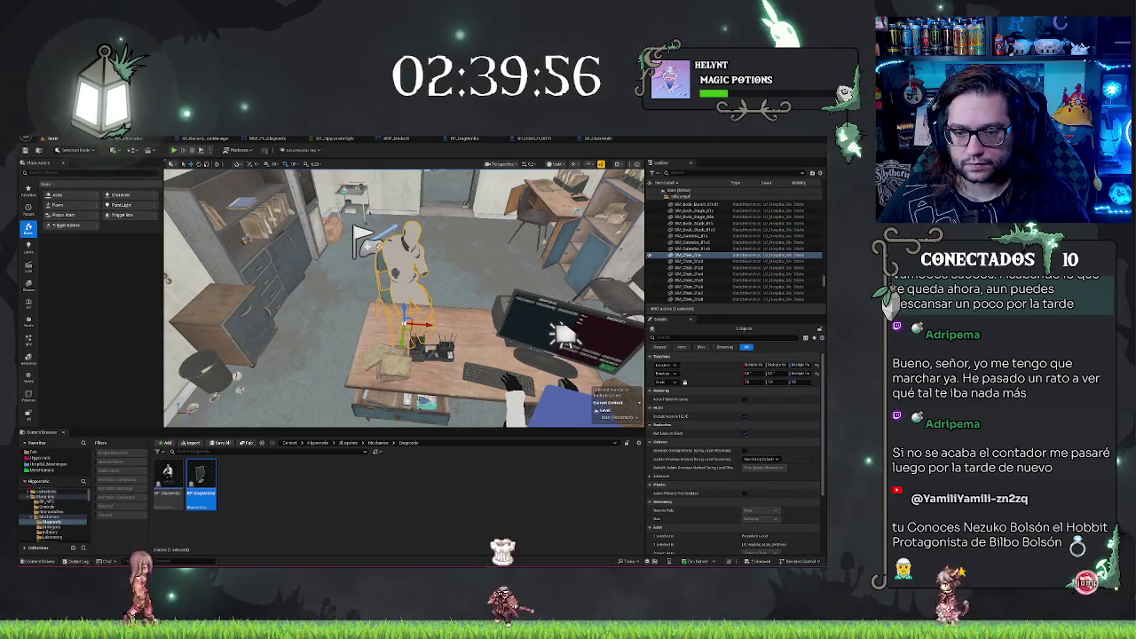
key(ctrl+z)
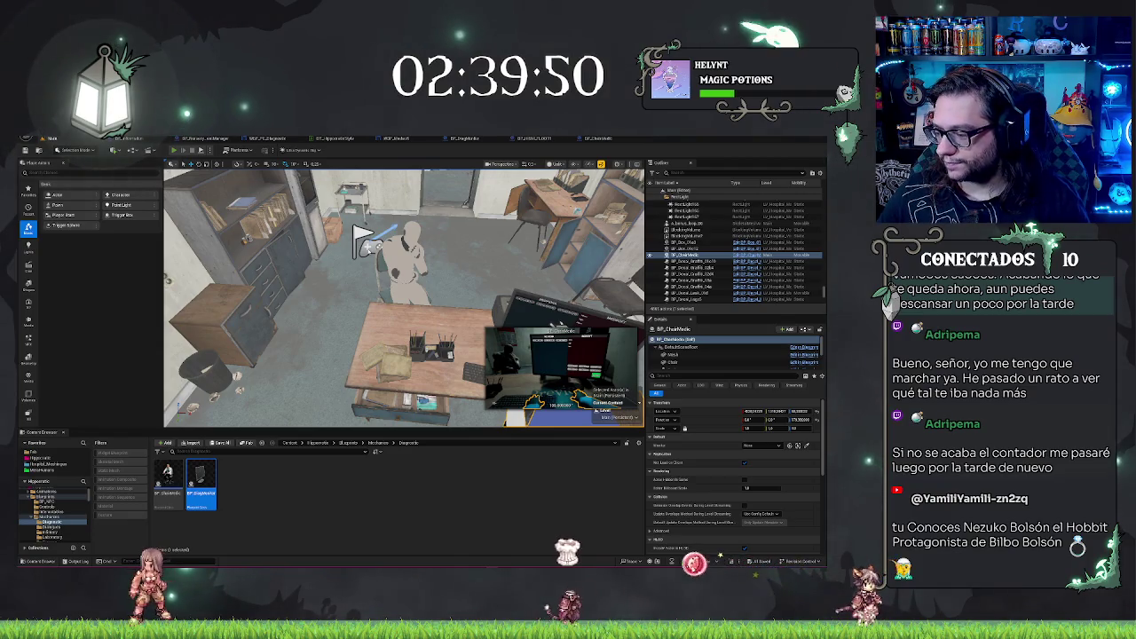
click(174, 151)
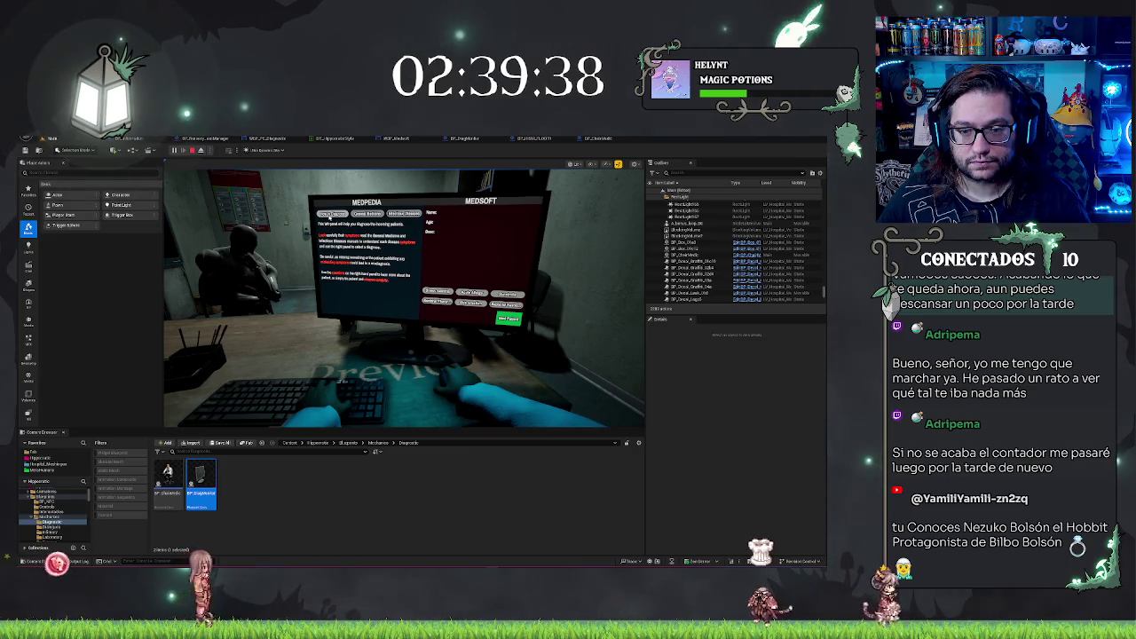
- Browse MedPedia's Infectious Diseases page in the running game, then stop the play test
click(465, 323)
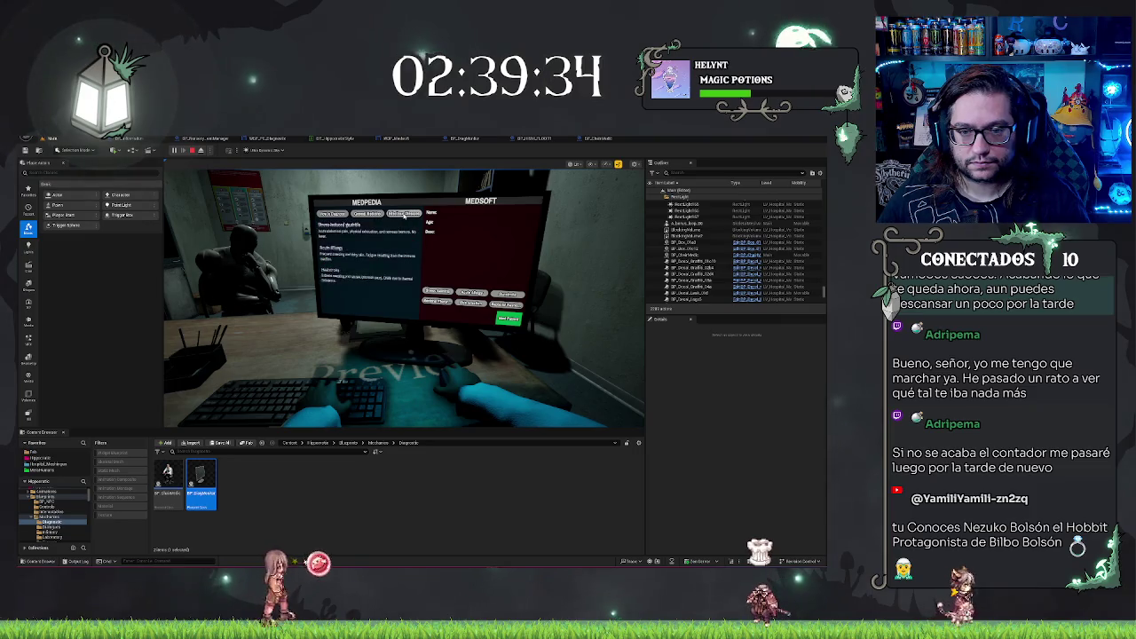
click(404, 214)
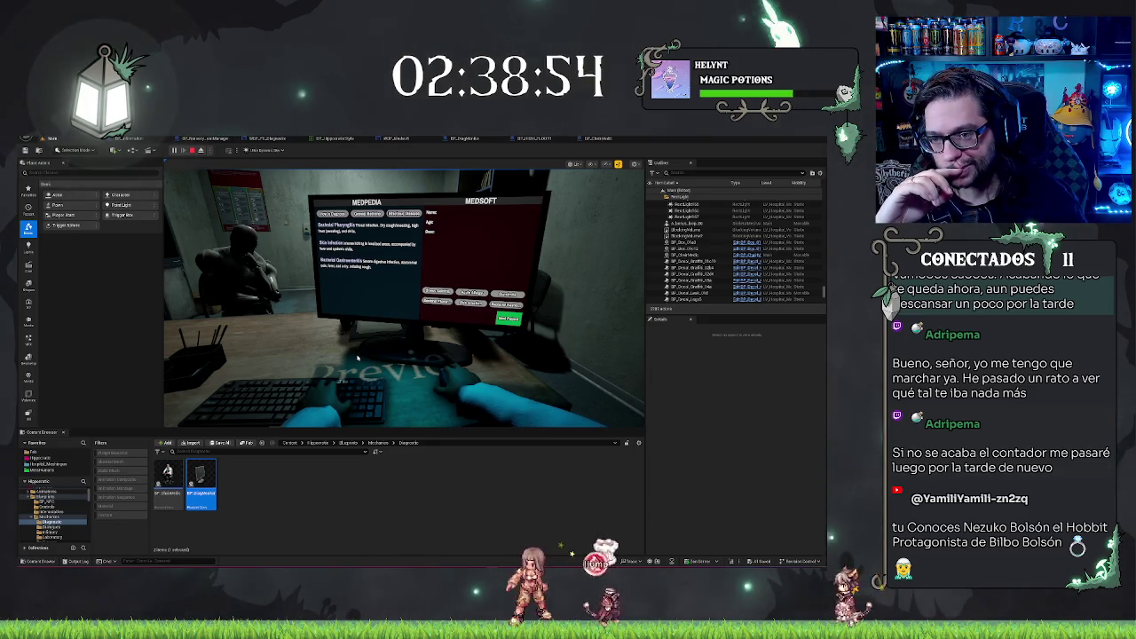
key(Escape)
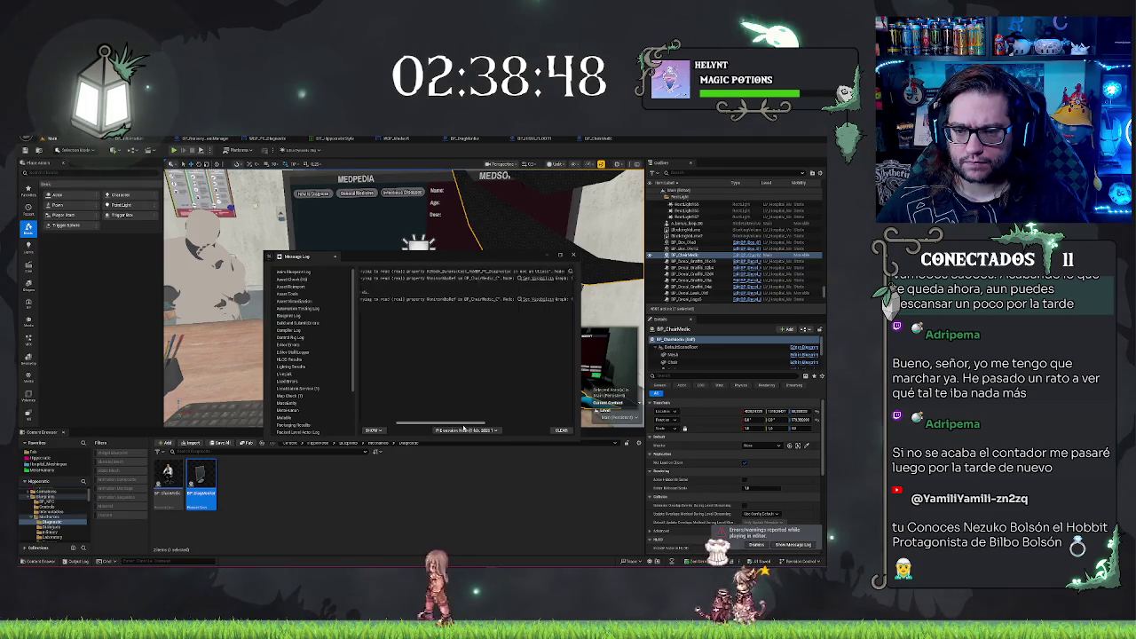
- Open the logged error in BP_ChairMedic's graph, close the Message Log, and select BP_DiagMonitor
drag(426, 426, 511, 430)
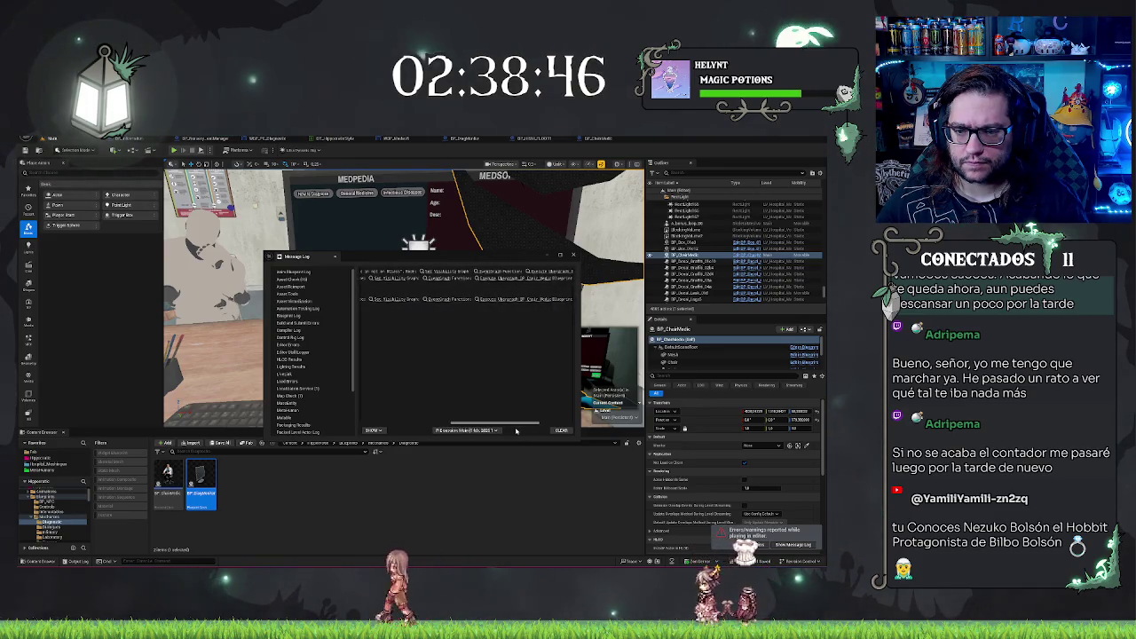
click(448, 271)
mouse_move(419, 251)
mouse_down()
mouse_move(392, 394)
mouse_move(624, 346)
mouse_up()
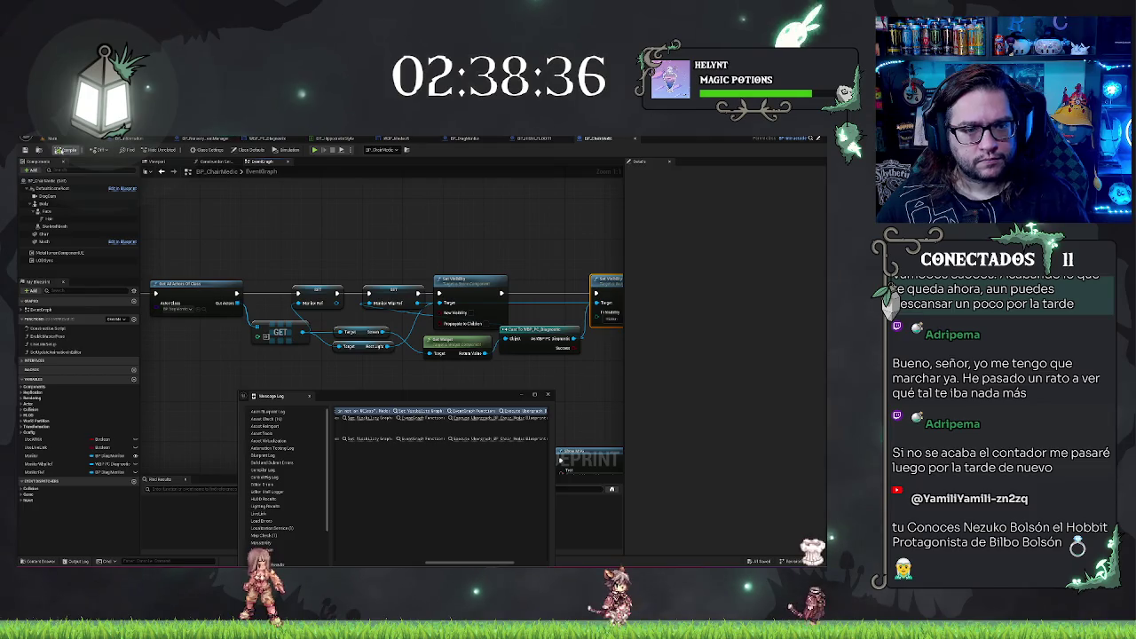
click(547, 394)
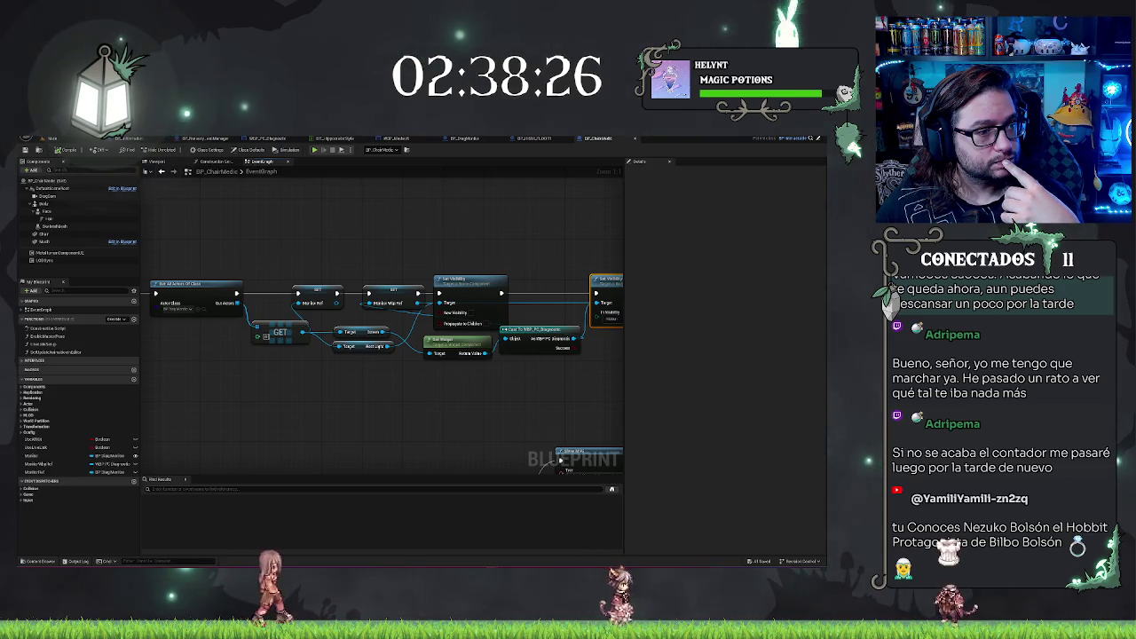
drag(570, 377, 430, 411)
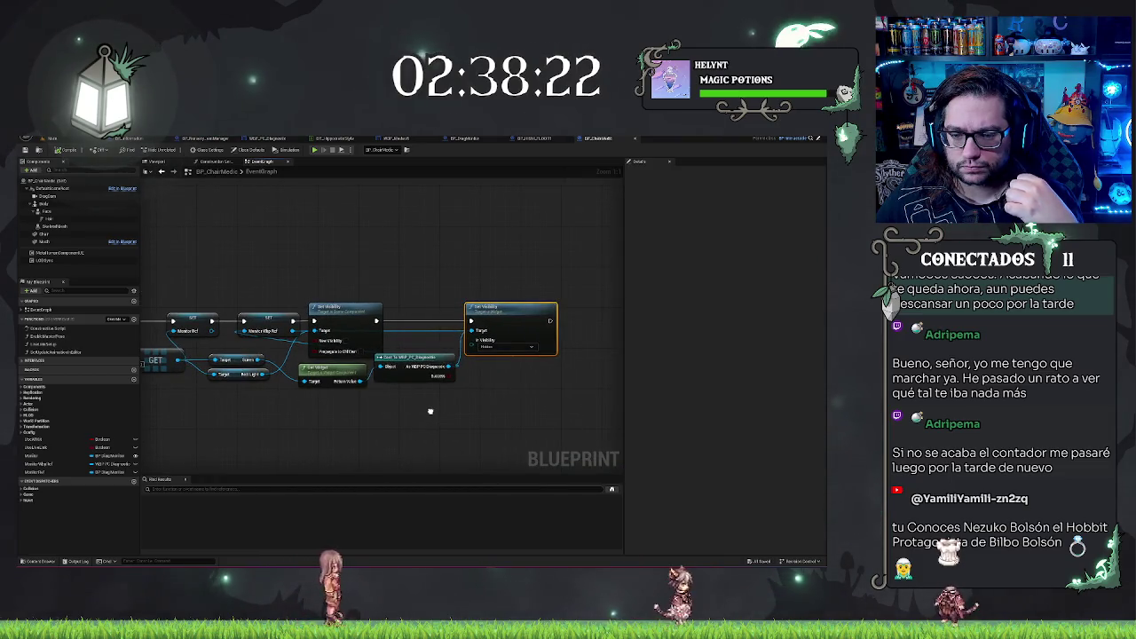
drag(430, 411, 548, 392)
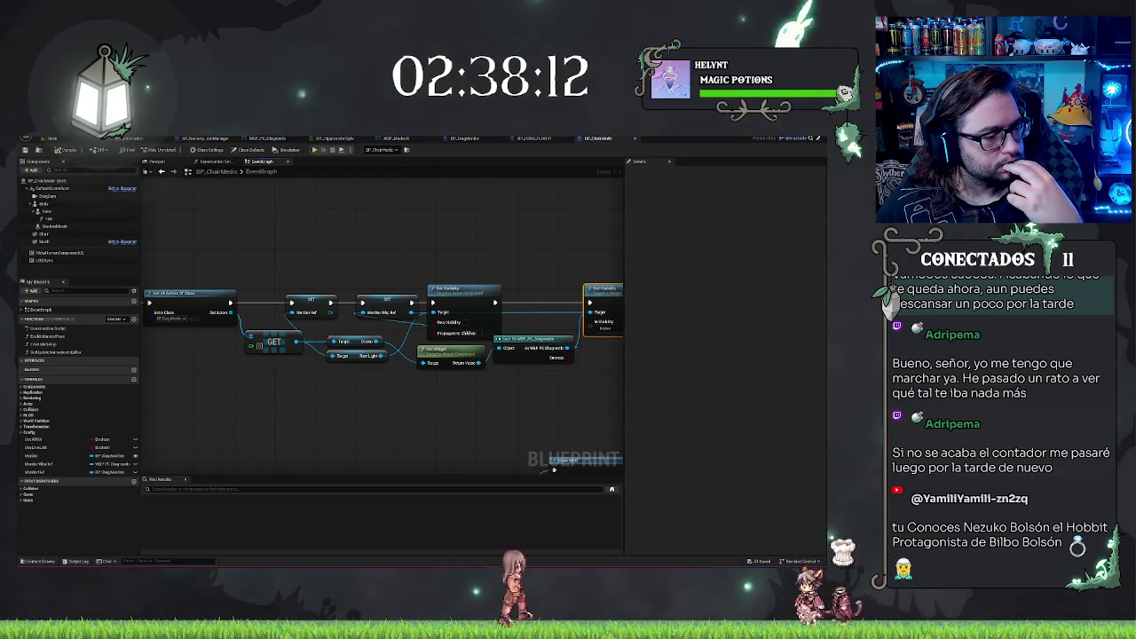
click(78, 142)
click(381, 267)
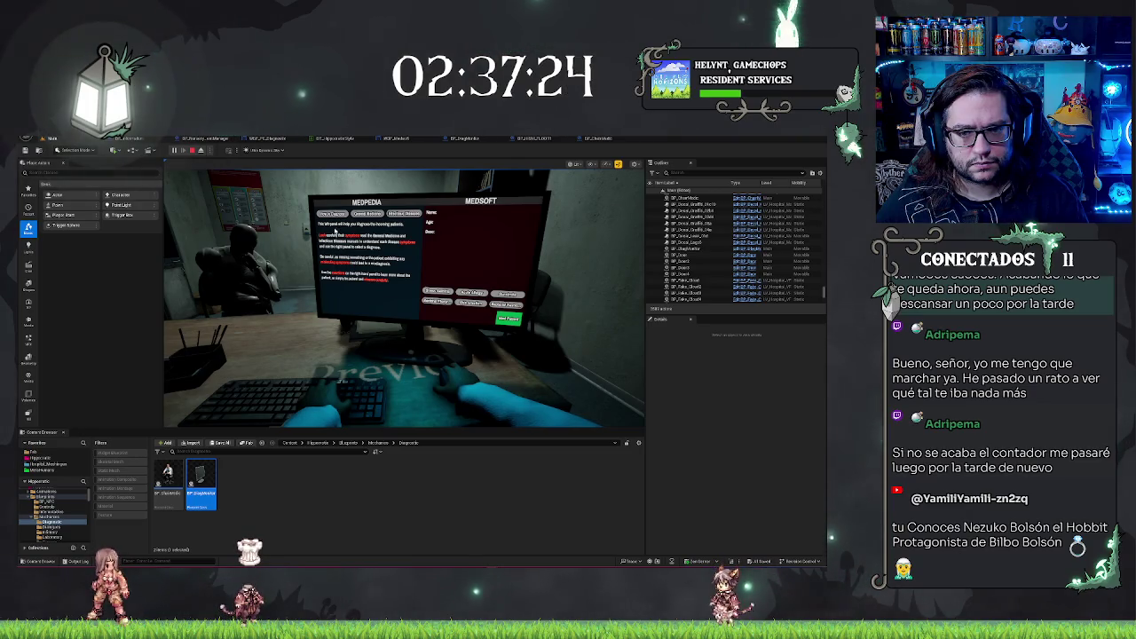
click(388, 216)
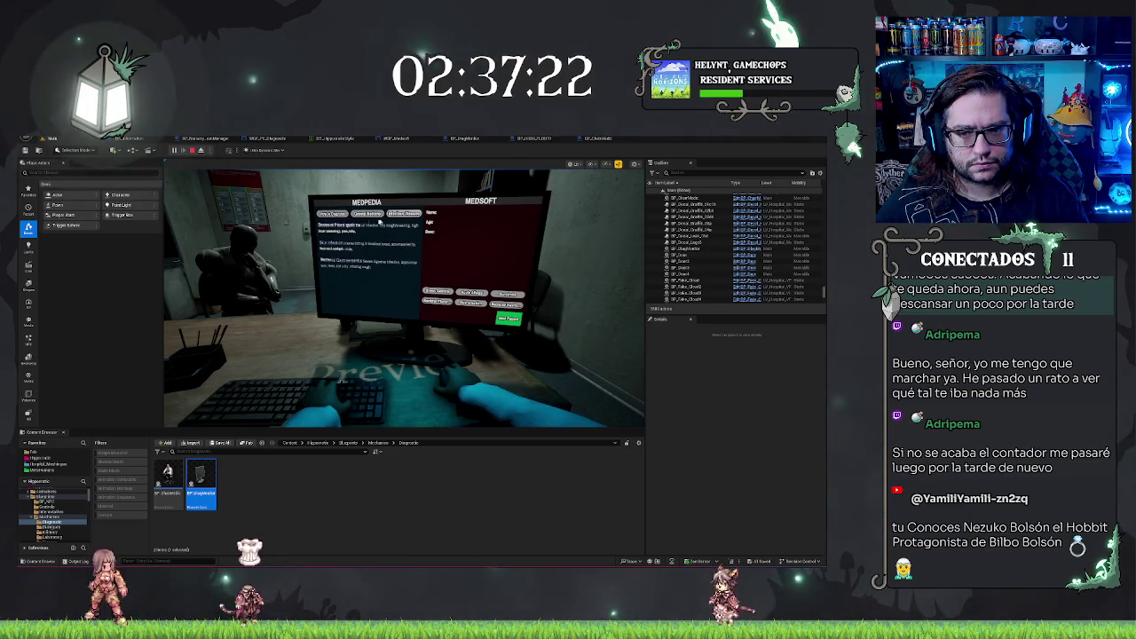
click(391, 215)
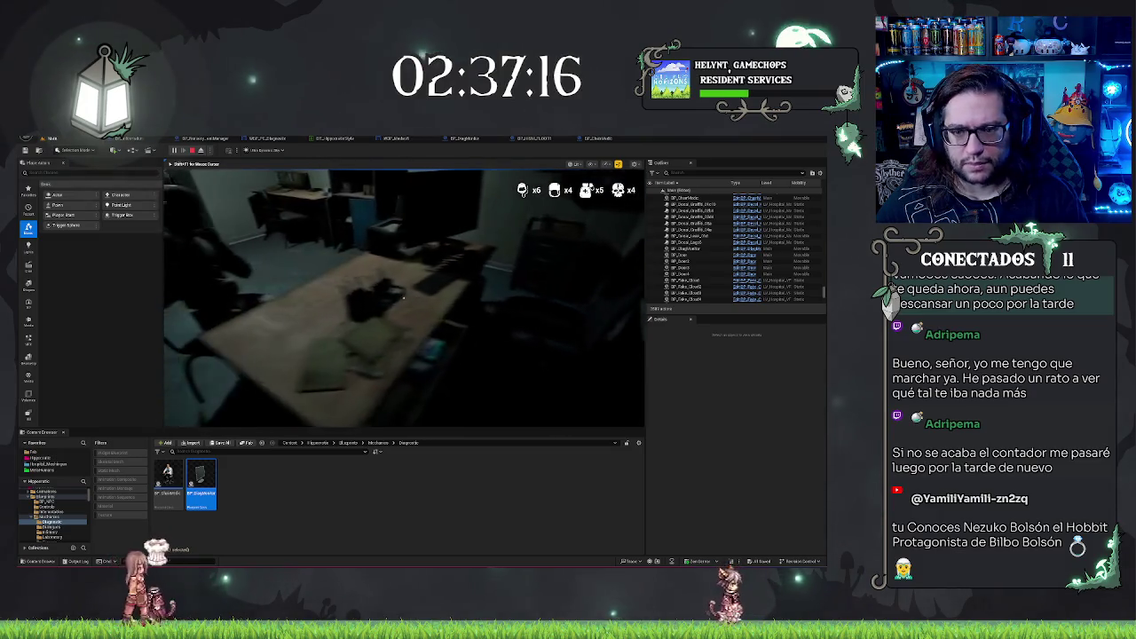
key(Escape)
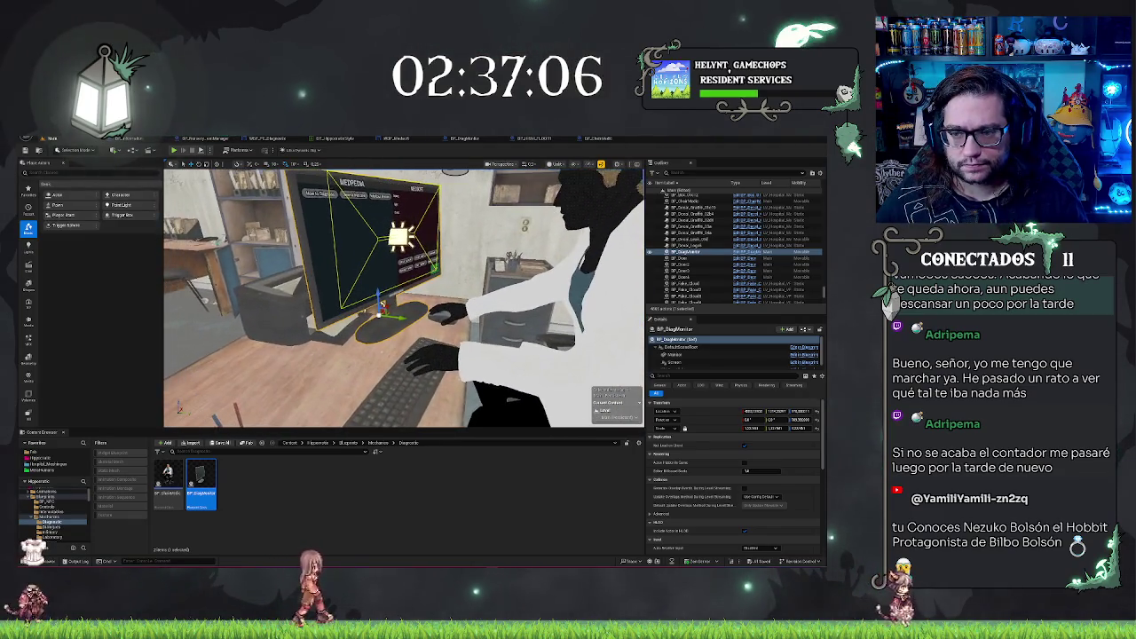
- Select the seated medic and open BP_ChairMedic's Event Graph at the BeginPlay node
click(532, 293)
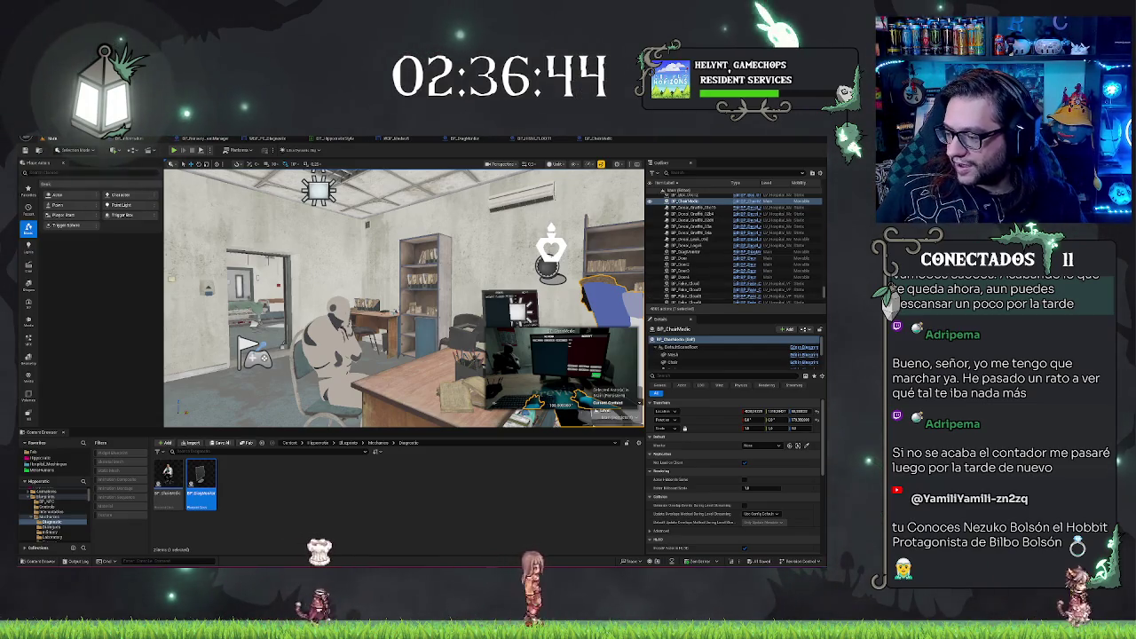
mouse_move(404, 355)
mouse_down()
mouse_move(395, 391)
mouse_move(440, 377)
mouse_move(462, 388)
mouse_move(435, 390)
mouse_up()
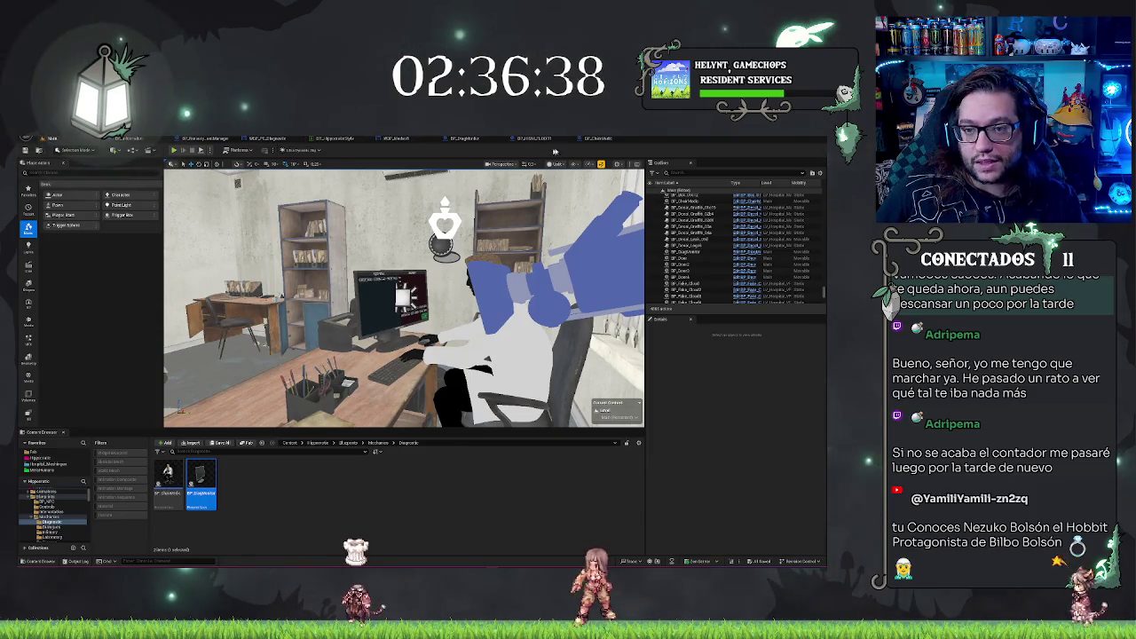
click(598, 138)
mouse_move(258, 219)
mouse_down()
mouse_move(479, 247)
mouse_move(405, 228)
mouse_move(372, 246)
mouse_move(349, 211)
mouse_move(380, 212)
mouse_up()
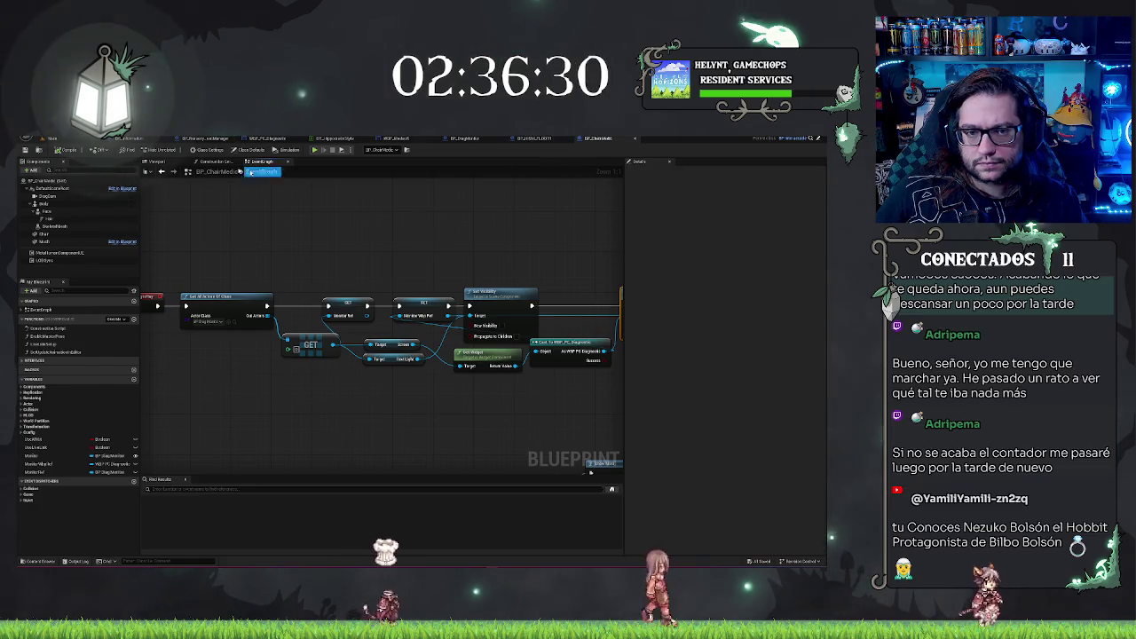
- Compile BP_ChairMedic from its Construction Script and return to the level editor
click(213, 162)
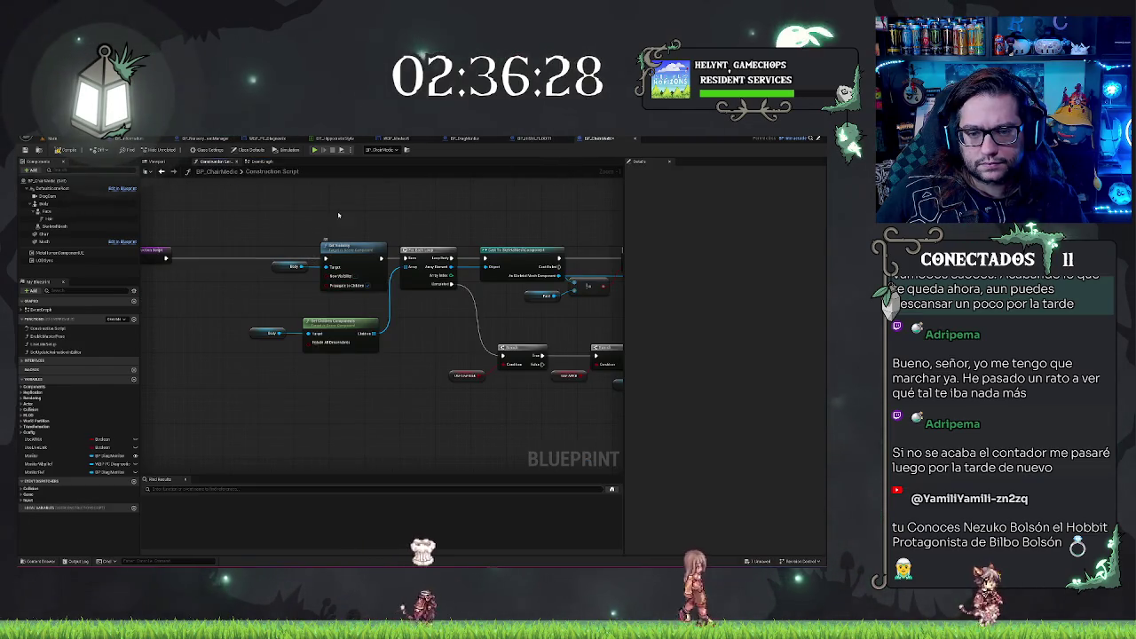
click(62, 148)
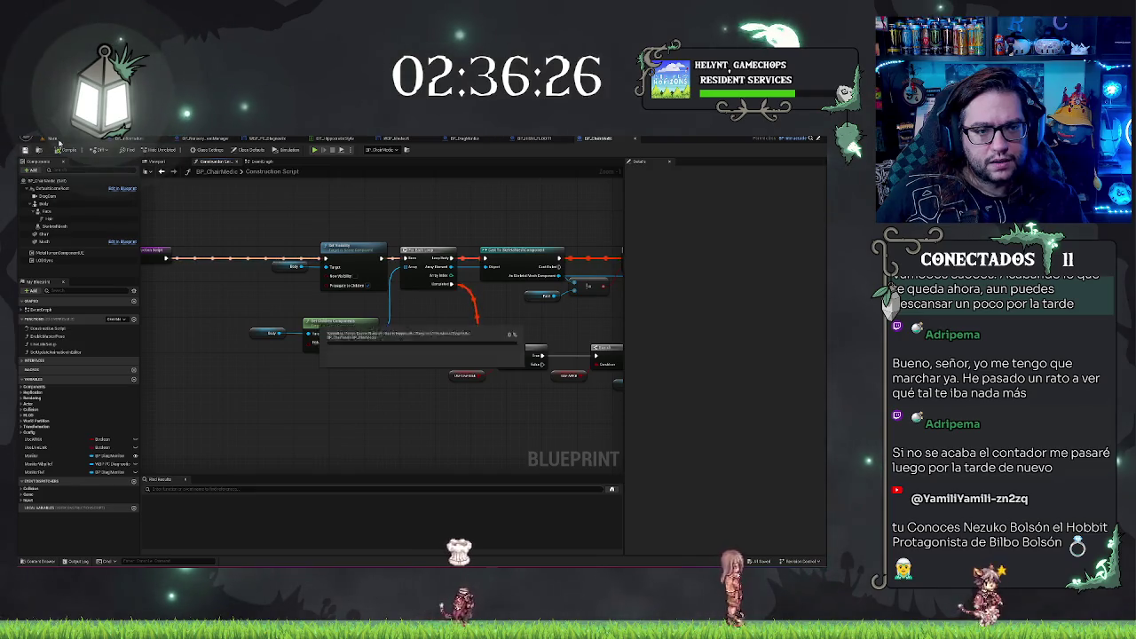
click(53, 138)
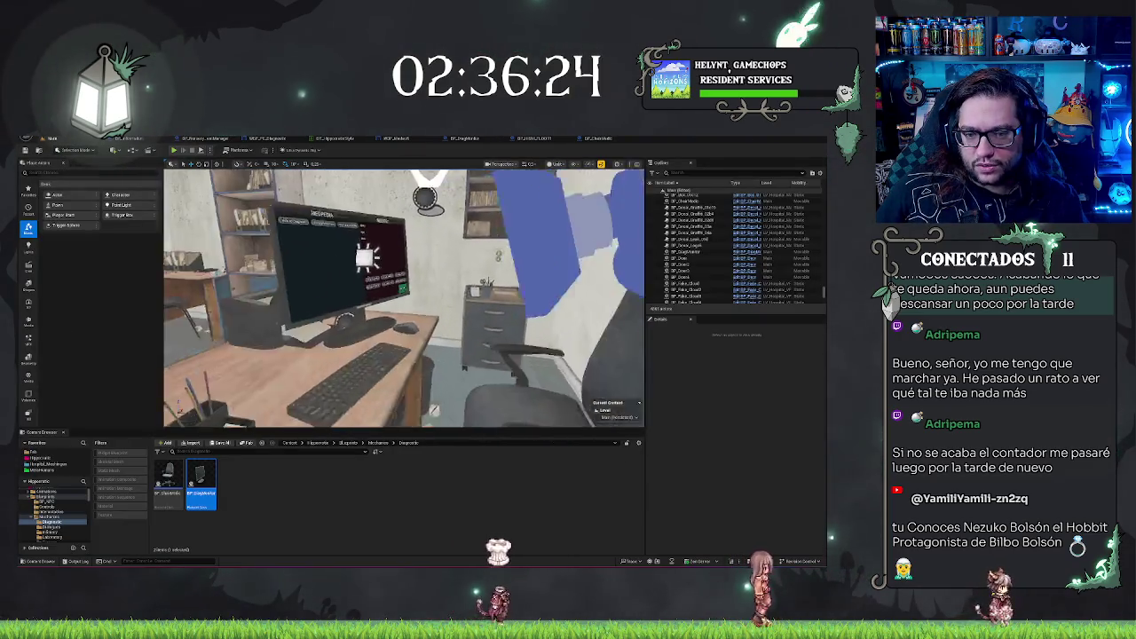
- Fly the camera around the office and go up to the parent assets folder
key(s)
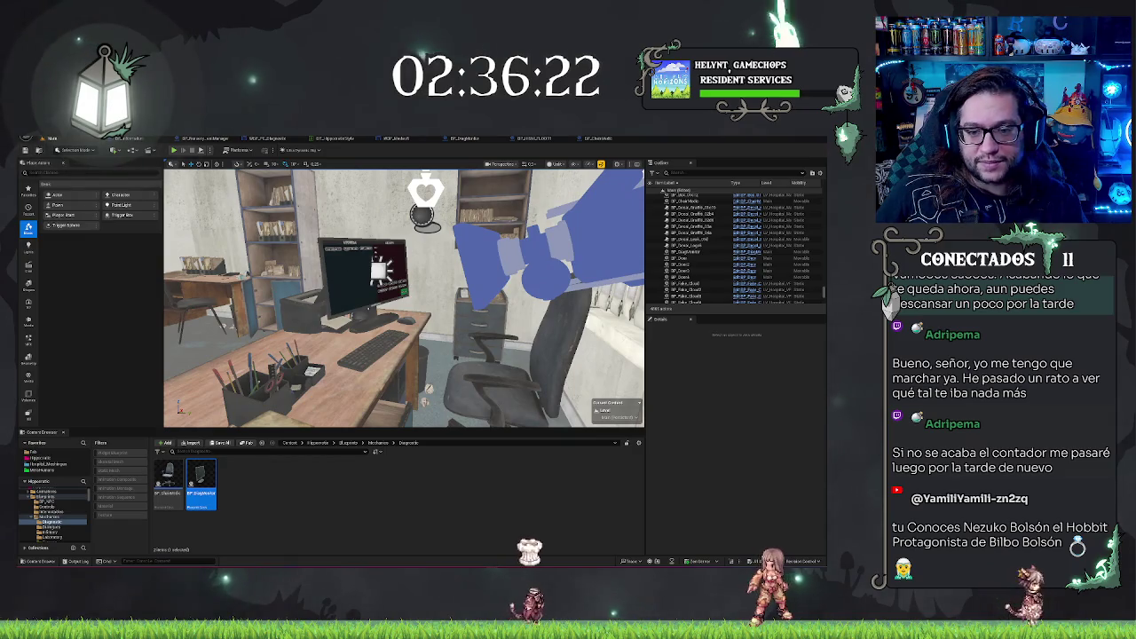
key(s)
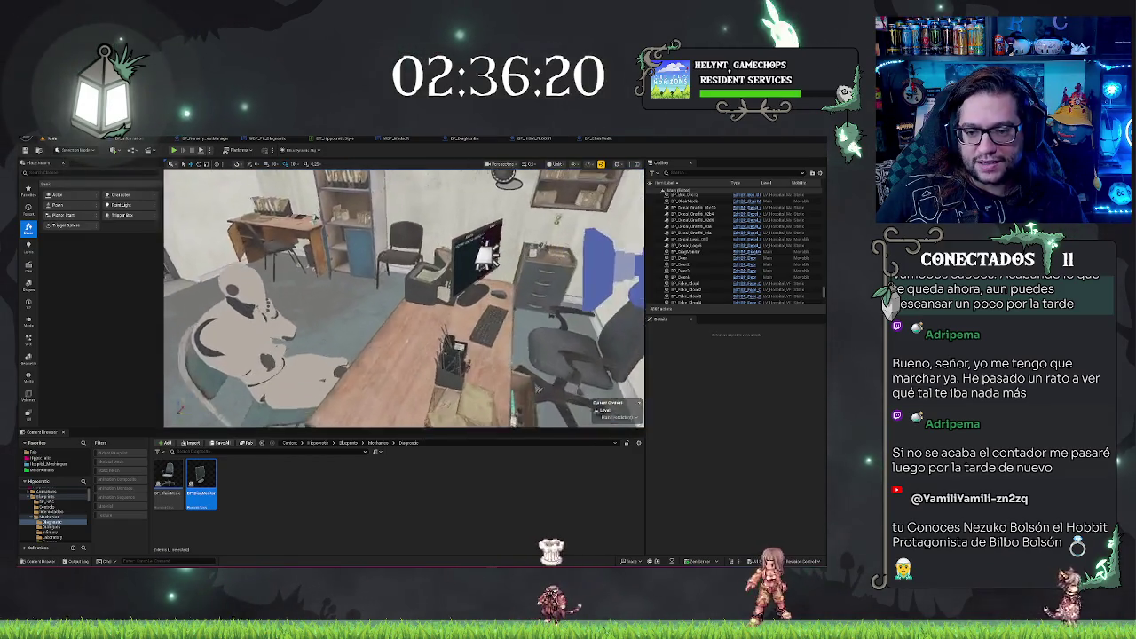
key(w)
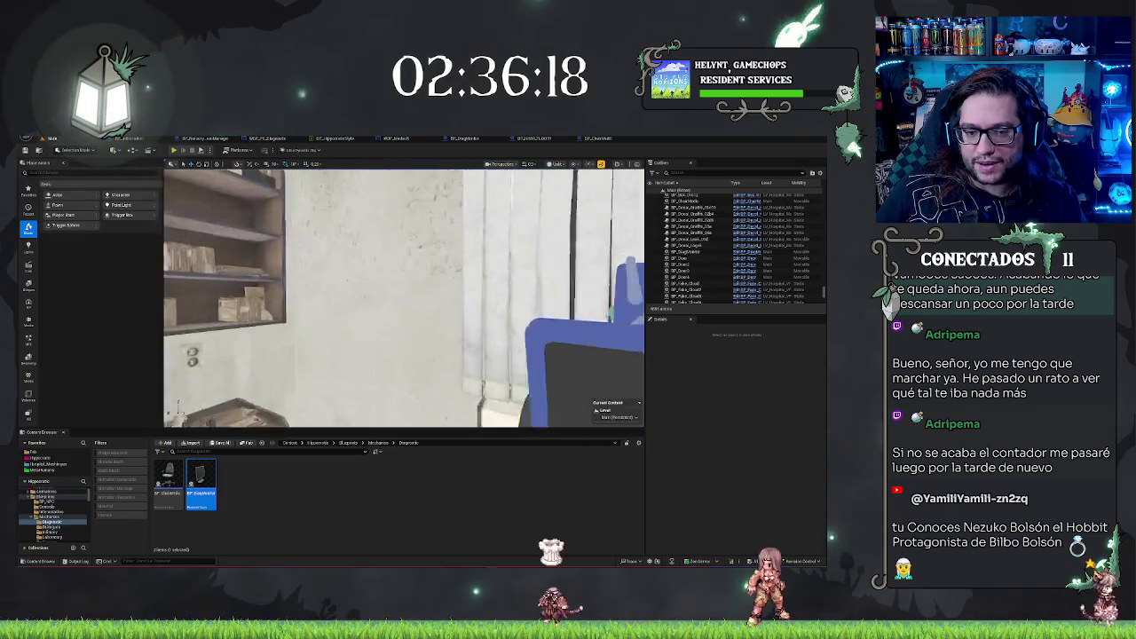
key(s)
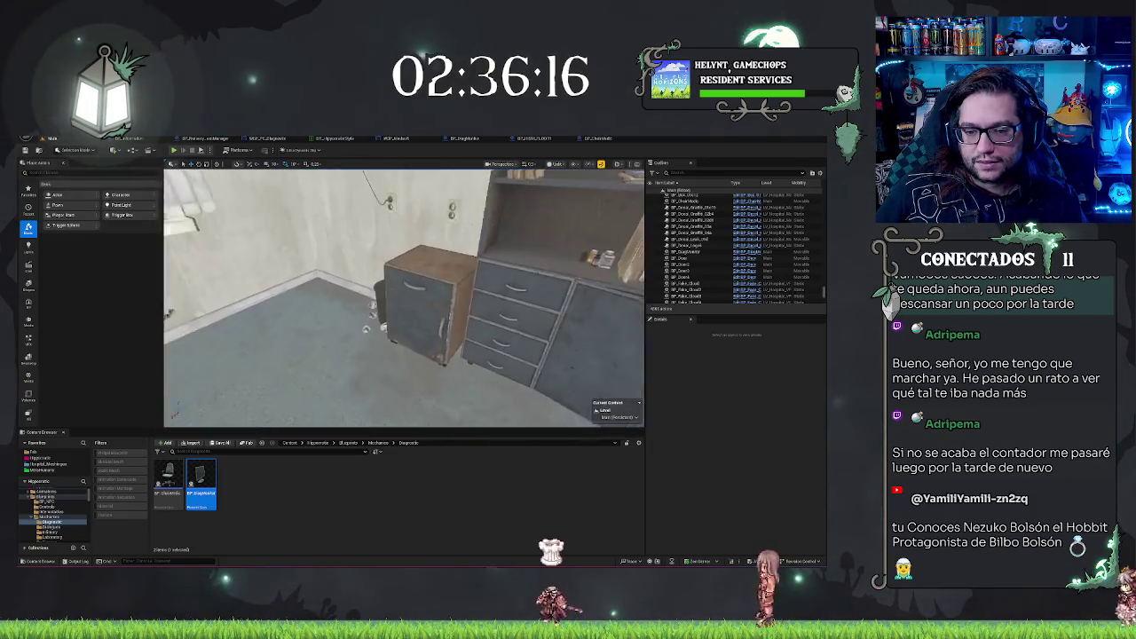
key(s)
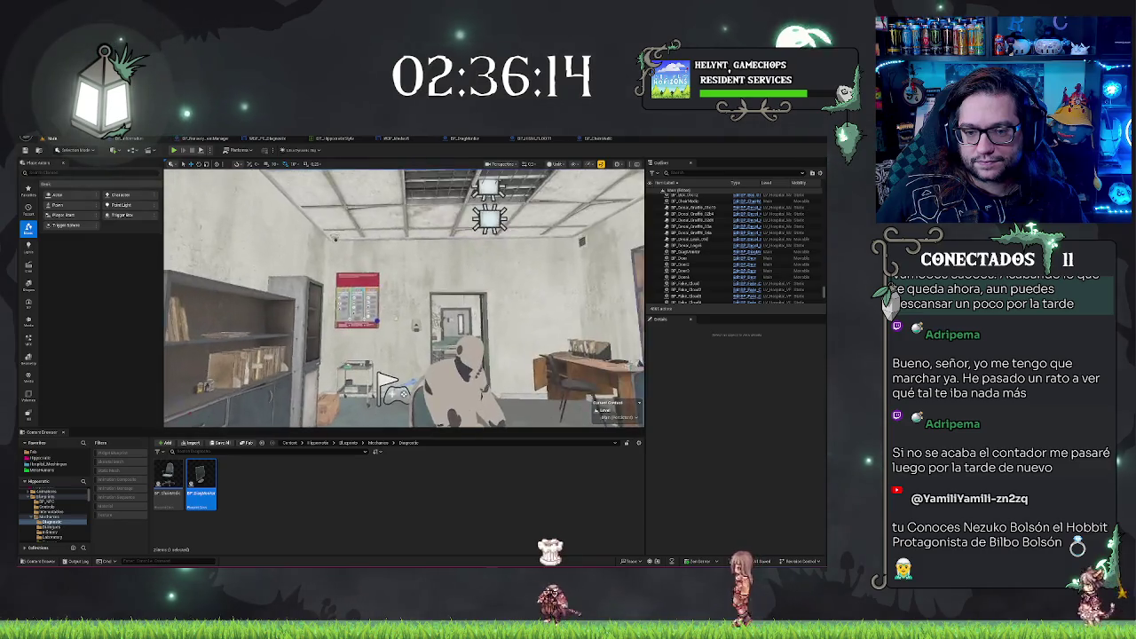
key(w)
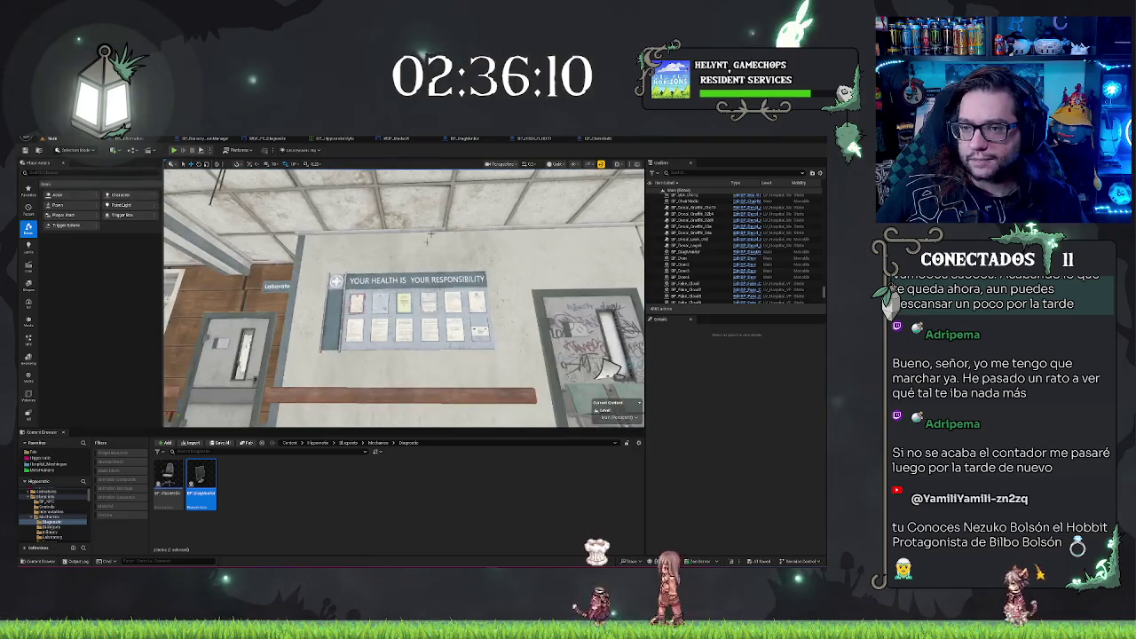
key(s)
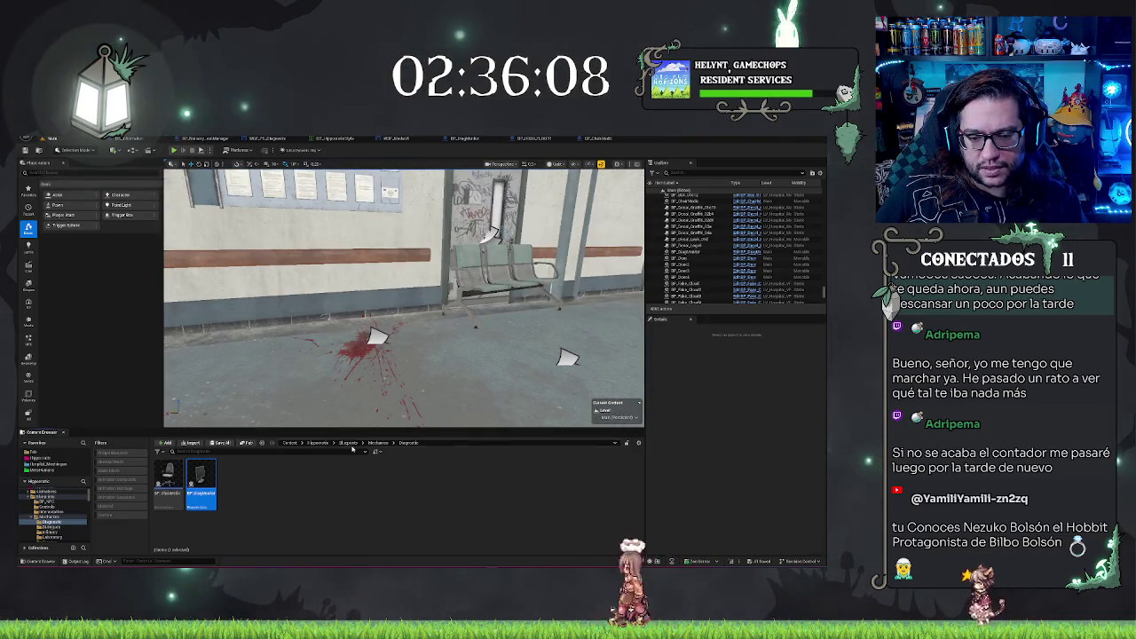
click(348, 443)
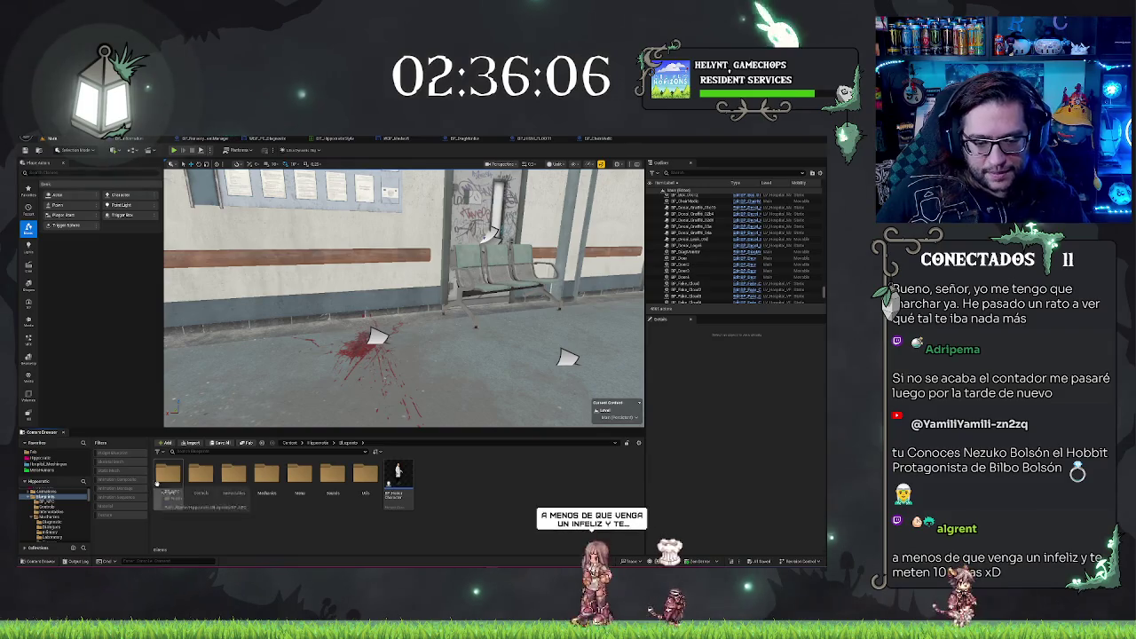
- Fly down the hospital hallway and open the Blueprints folder holding the UI assets
key(a)
key(w)
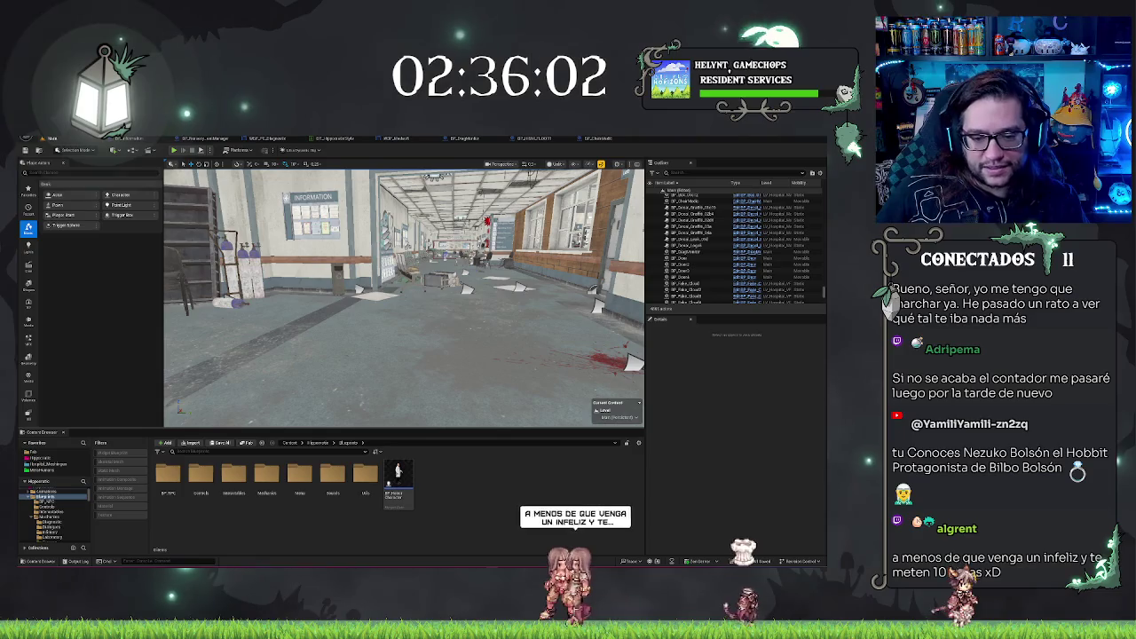
key(w)
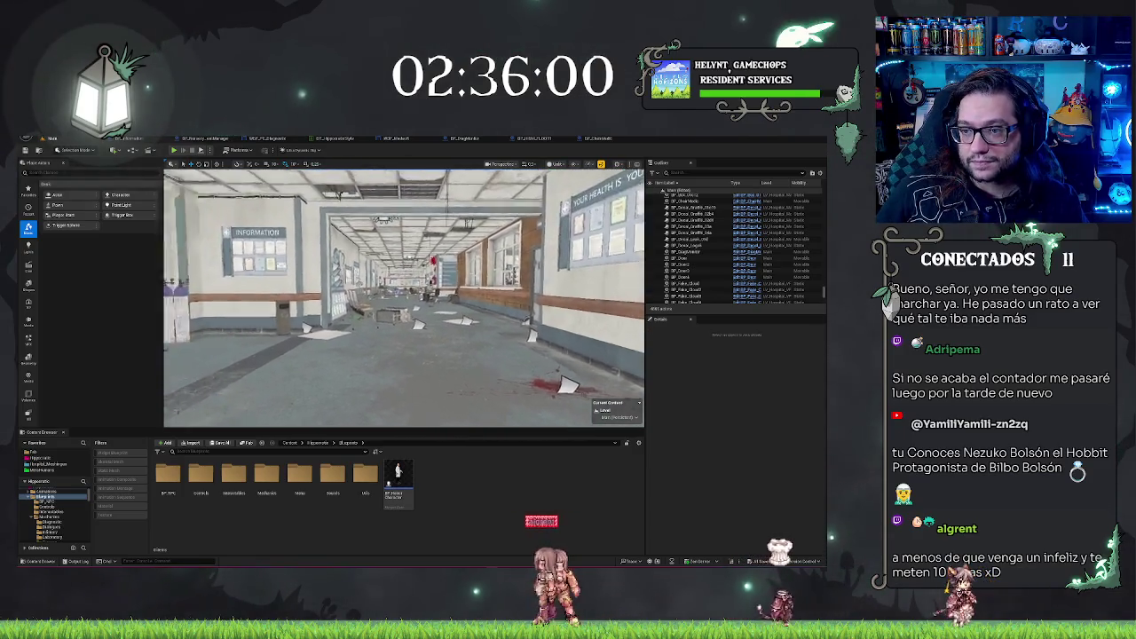
key(a)
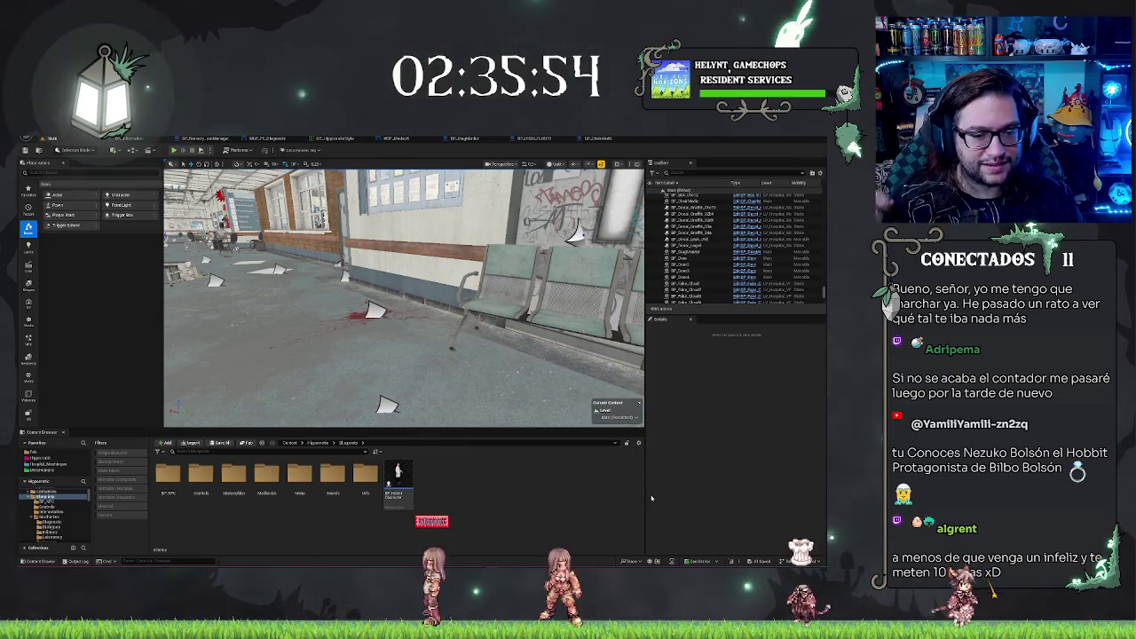
key(a)
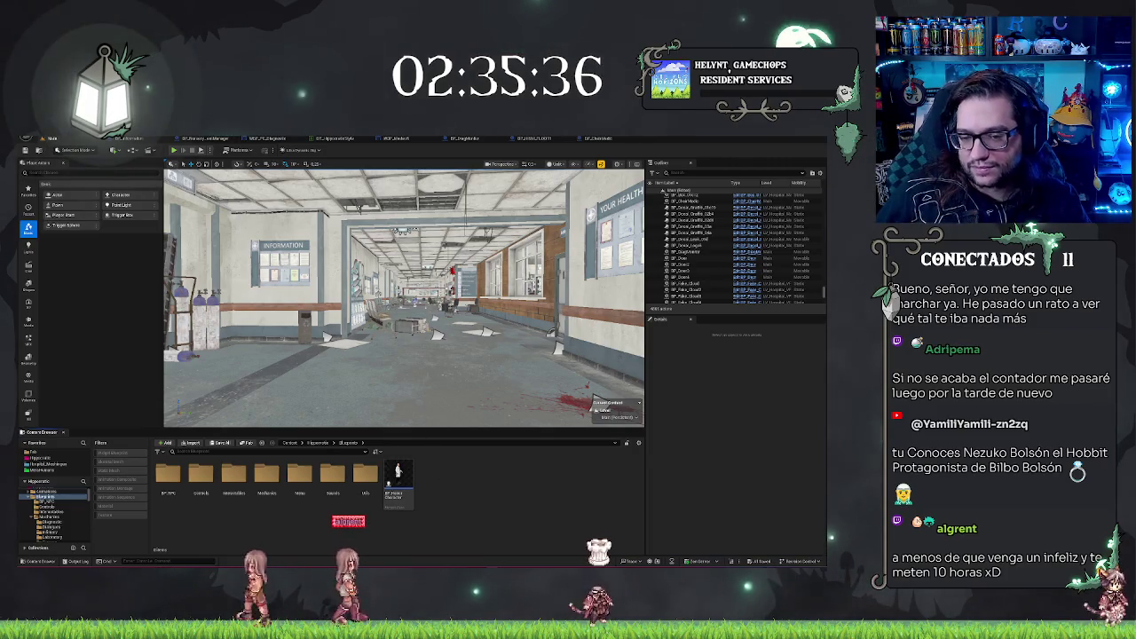
key(w)
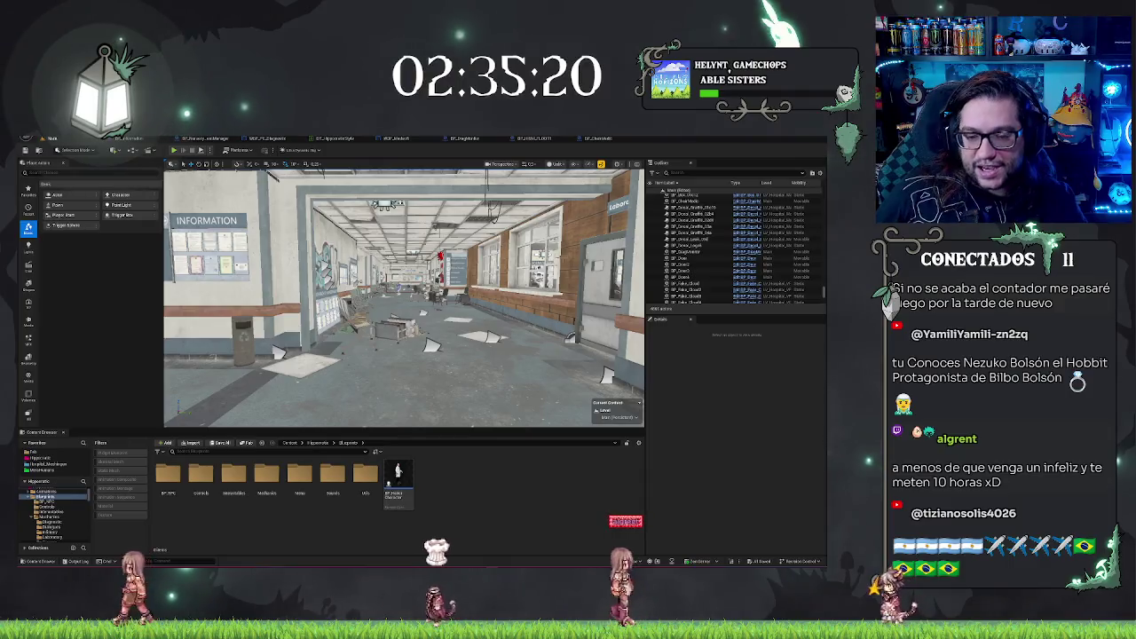
key(1)
key(2)
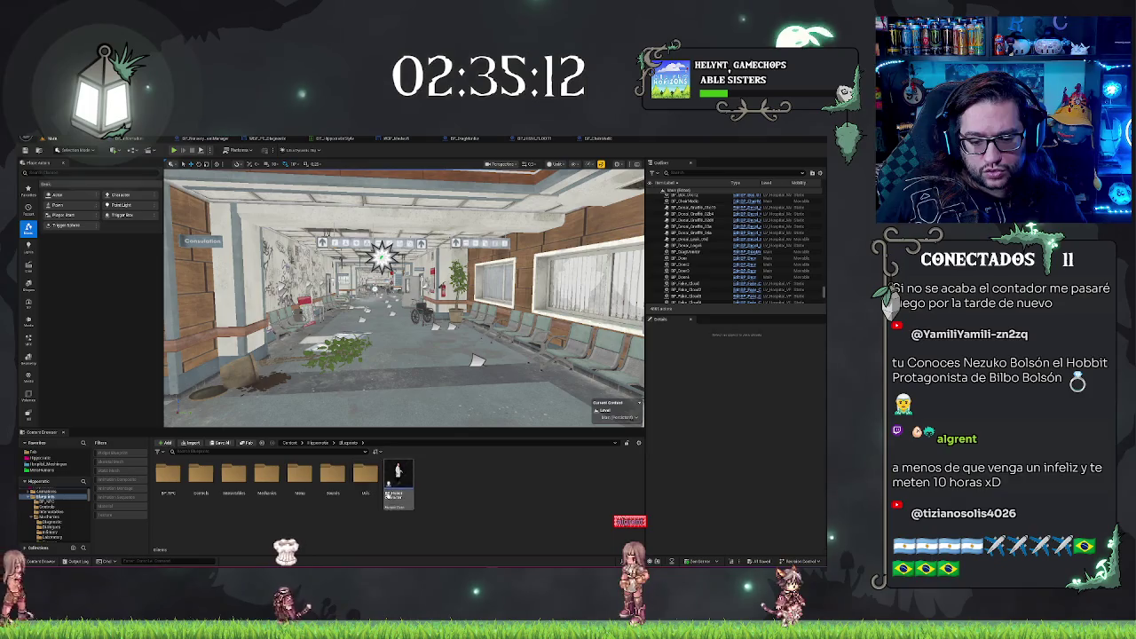
double_click(365, 475)
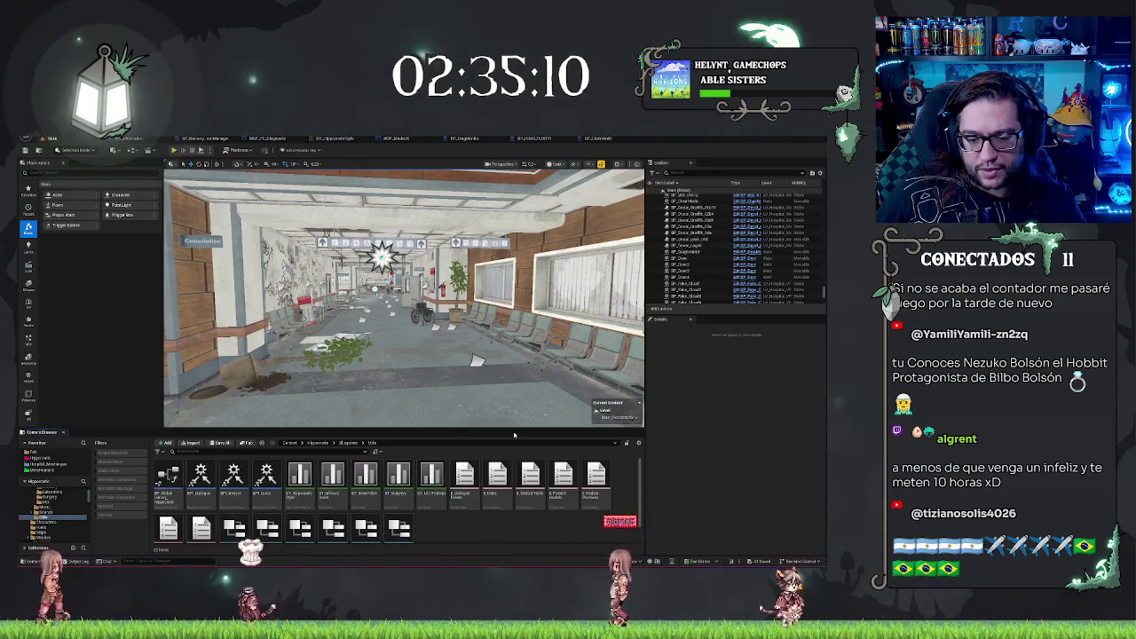
- Briefly check DT_UI_Patients, then open the patient structure in the Structure editor
double_click(431, 479)
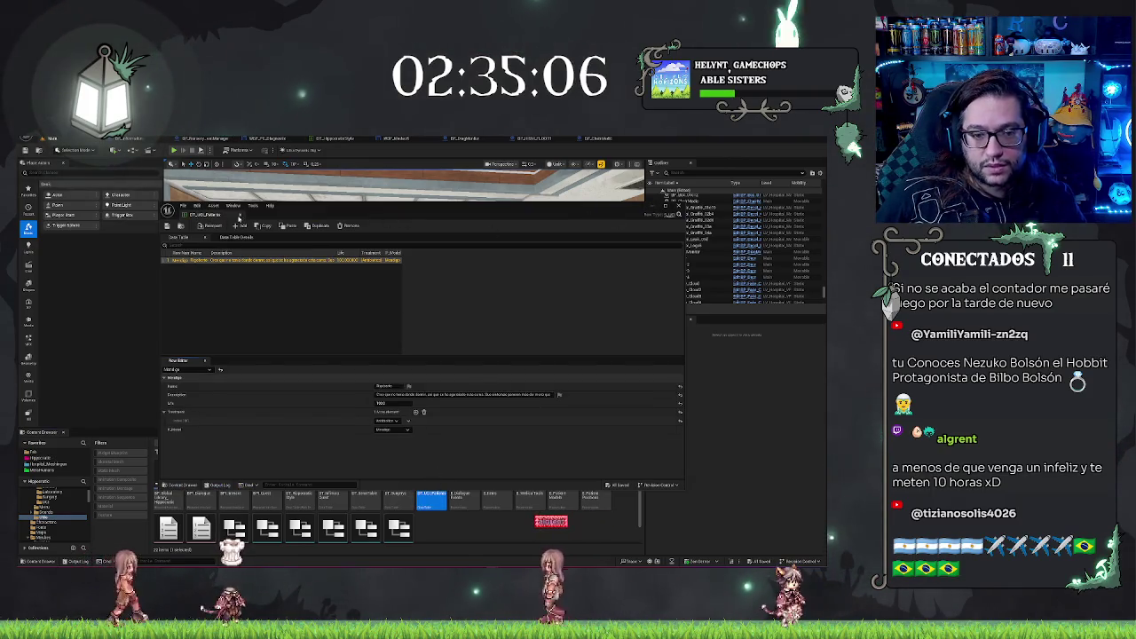
click(635, 217)
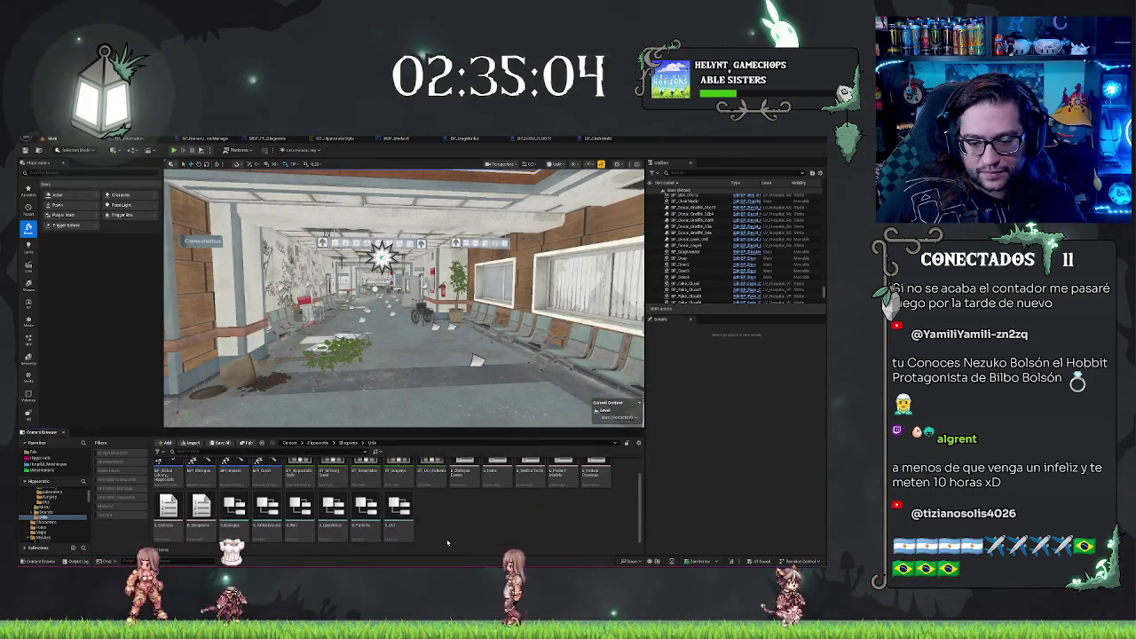
scroll(448, 542, down, 1)
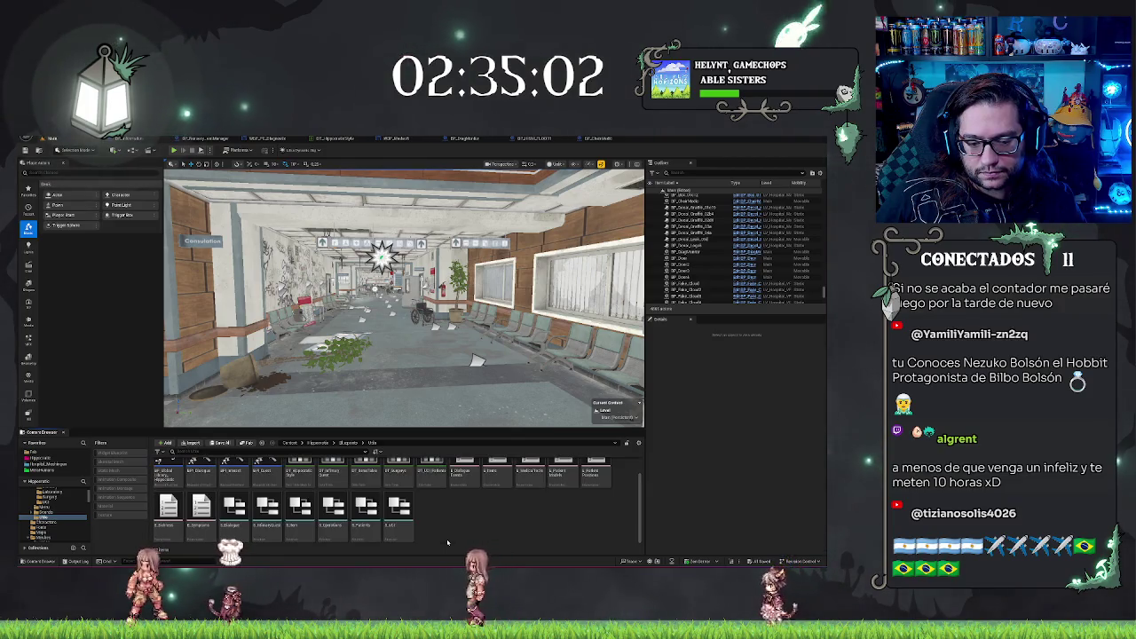
scroll(447, 542, up, 1)
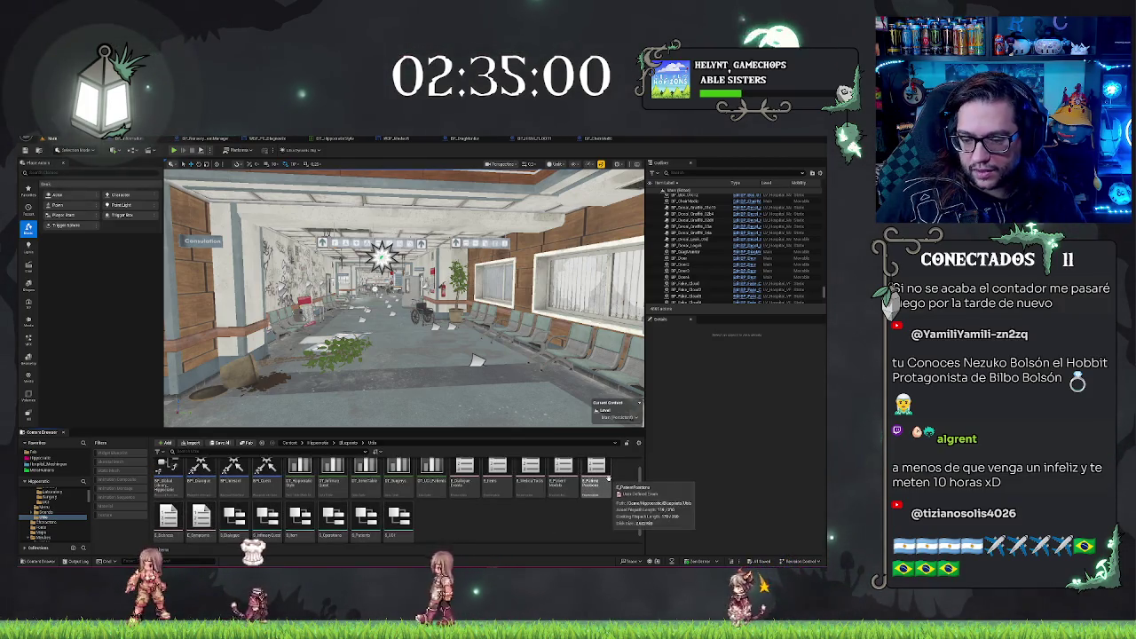
click(563, 479)
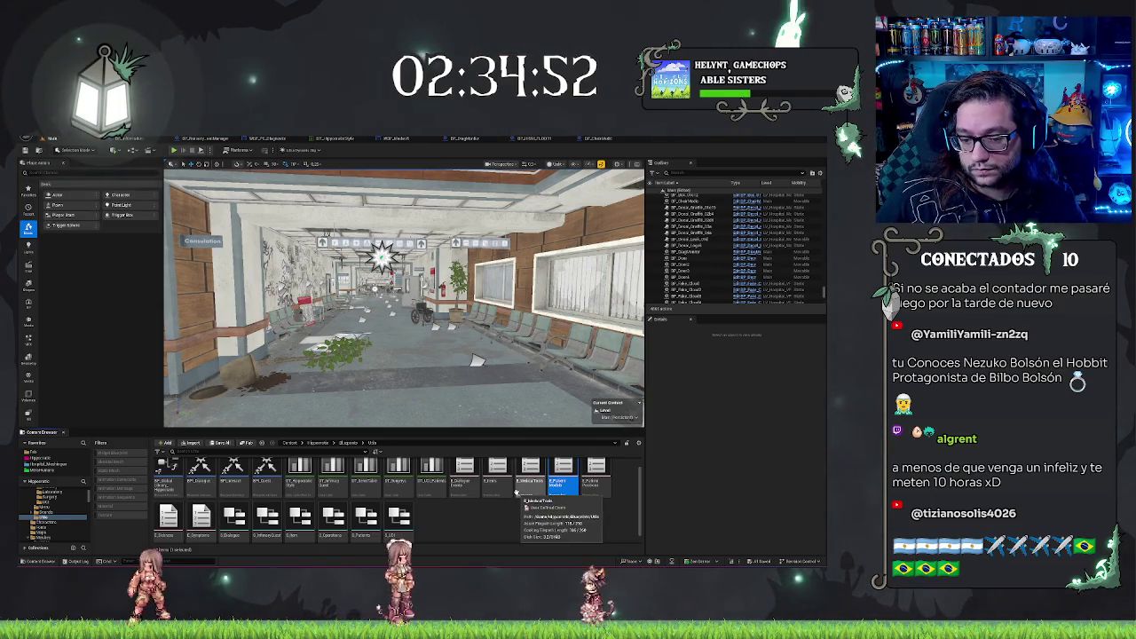
click(485, 529)
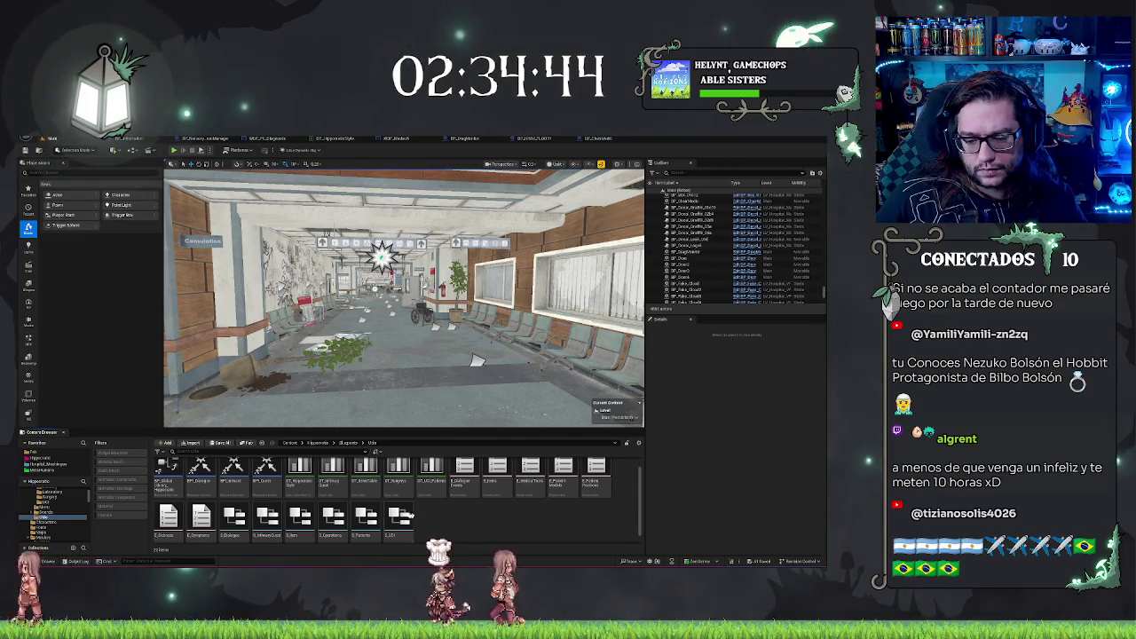
double_click(358, 518)
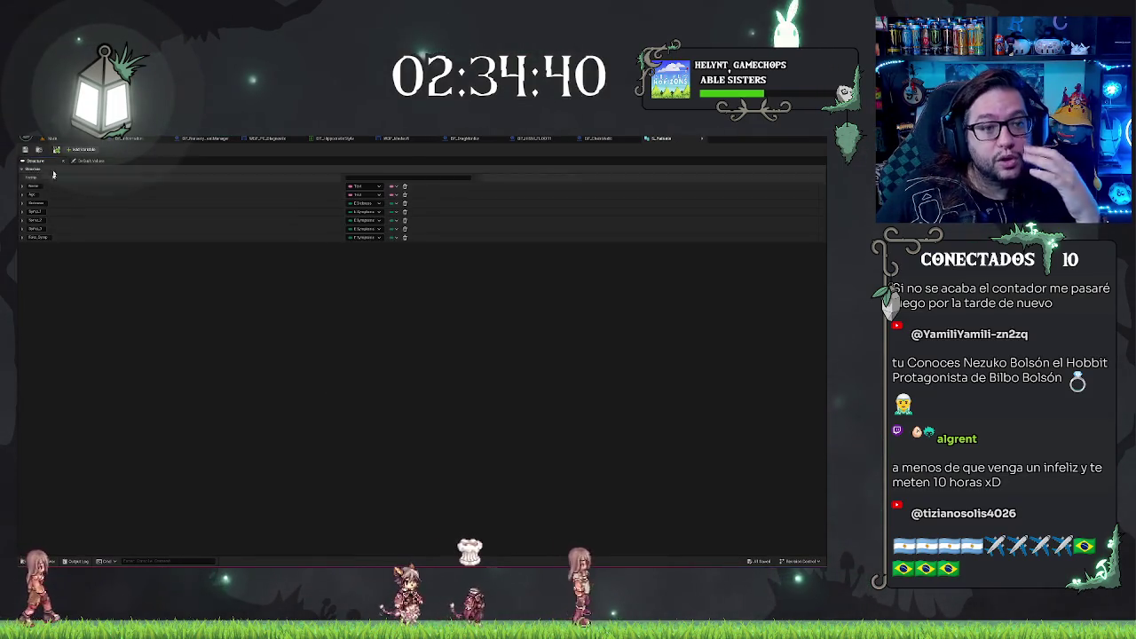
- Add a new structure member typed as the Patient Models enum, rename it, and save
click(82, 149)
click(364, 247)
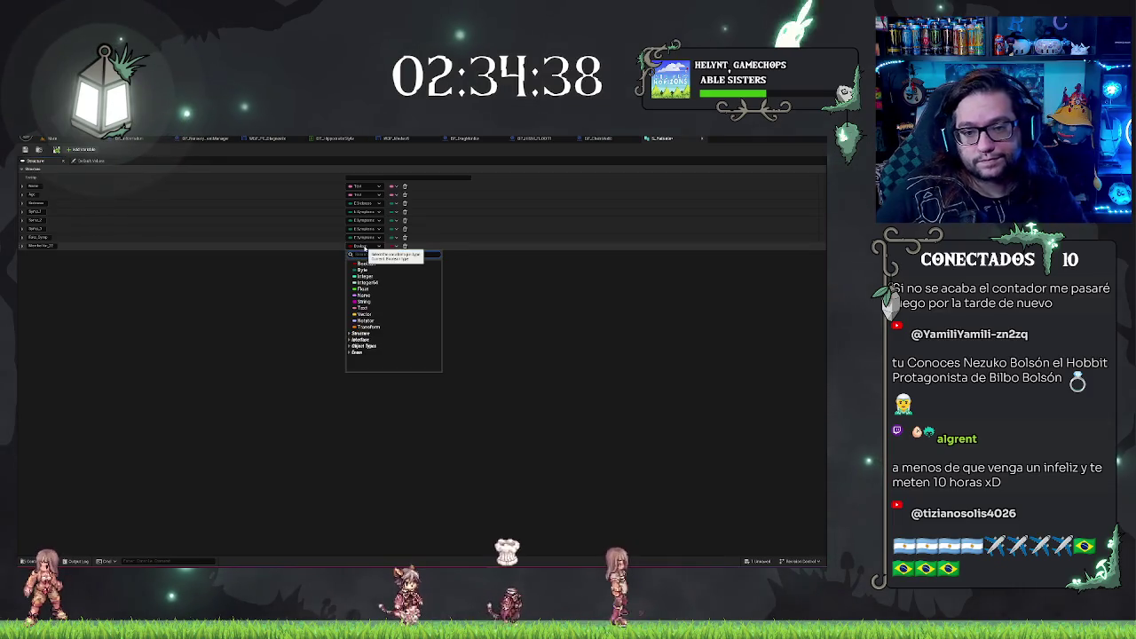
text(patient)
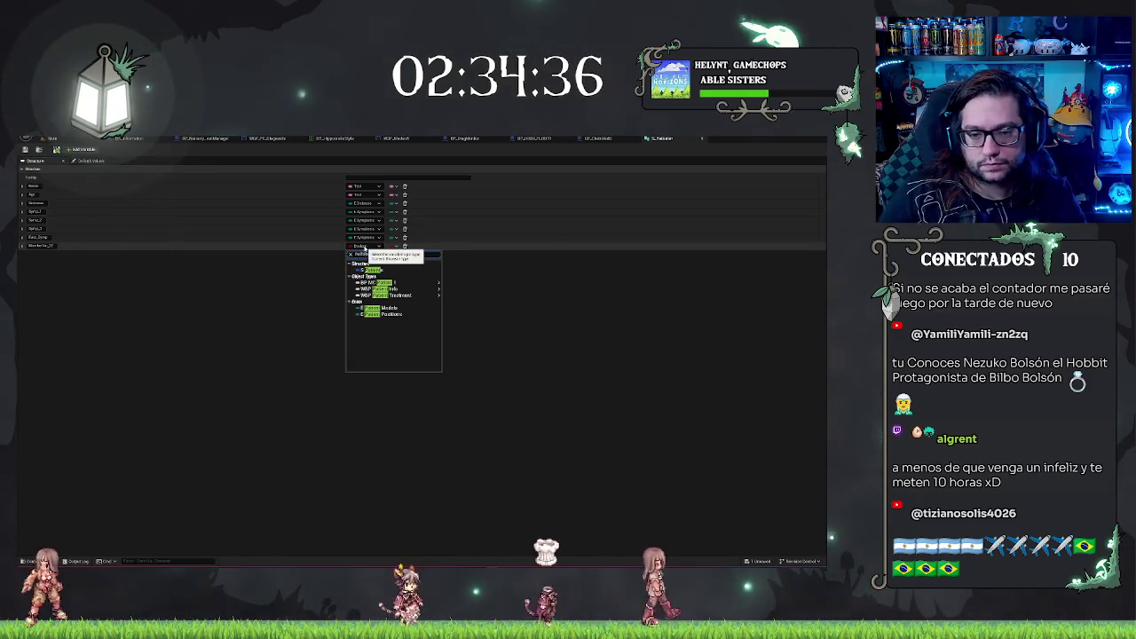
click(382, 313)
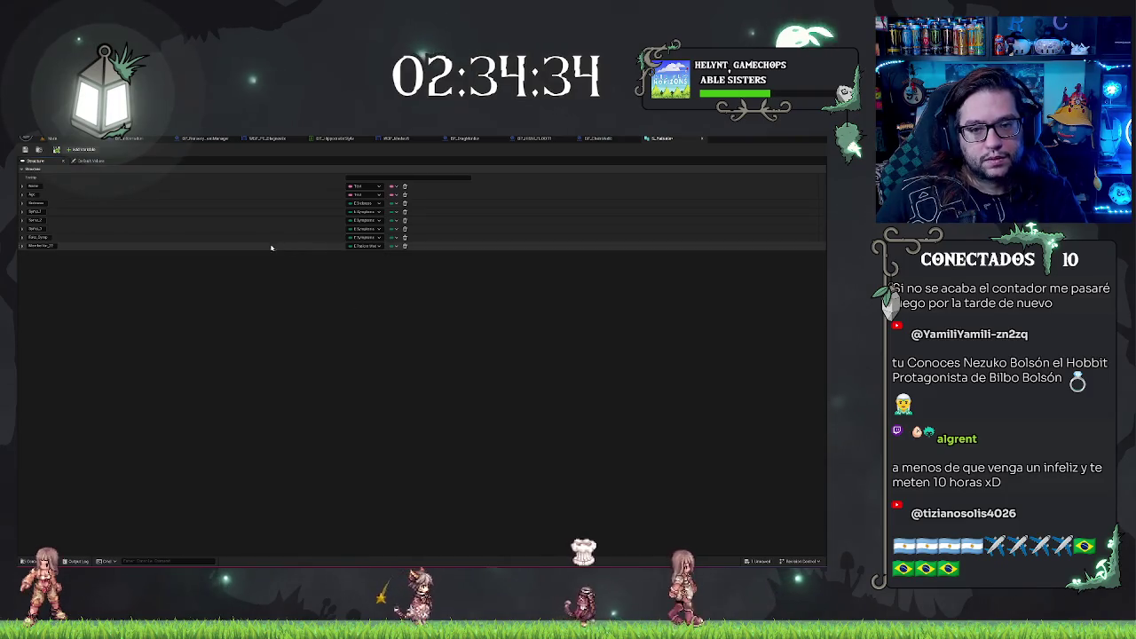
double_click(40, 245)
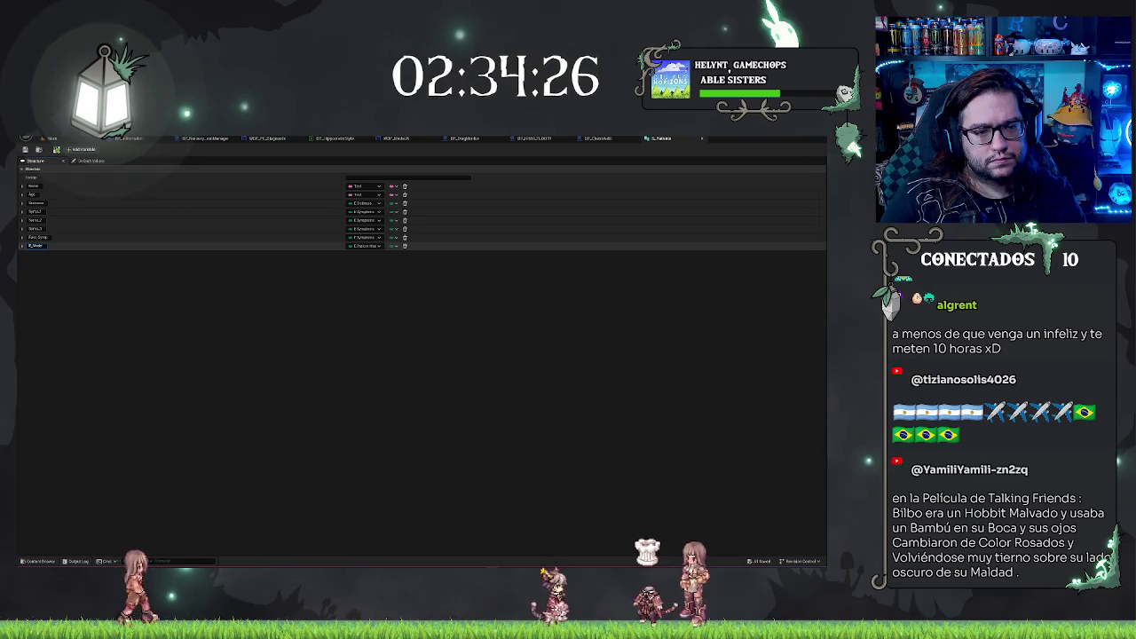
key(ctrl+s)
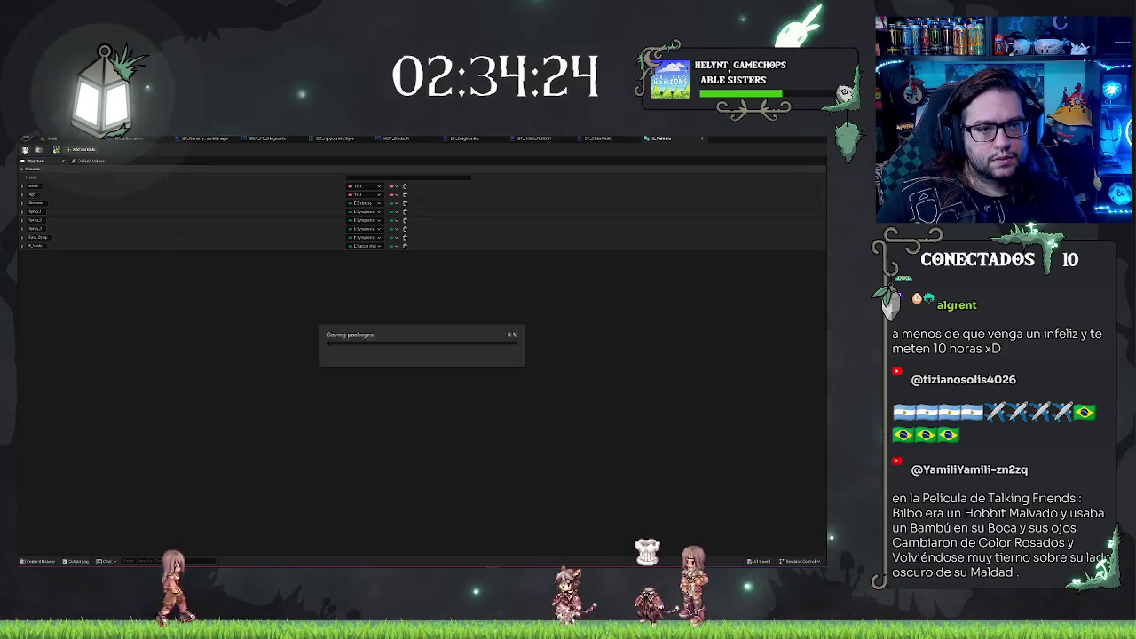
click(52, 139)
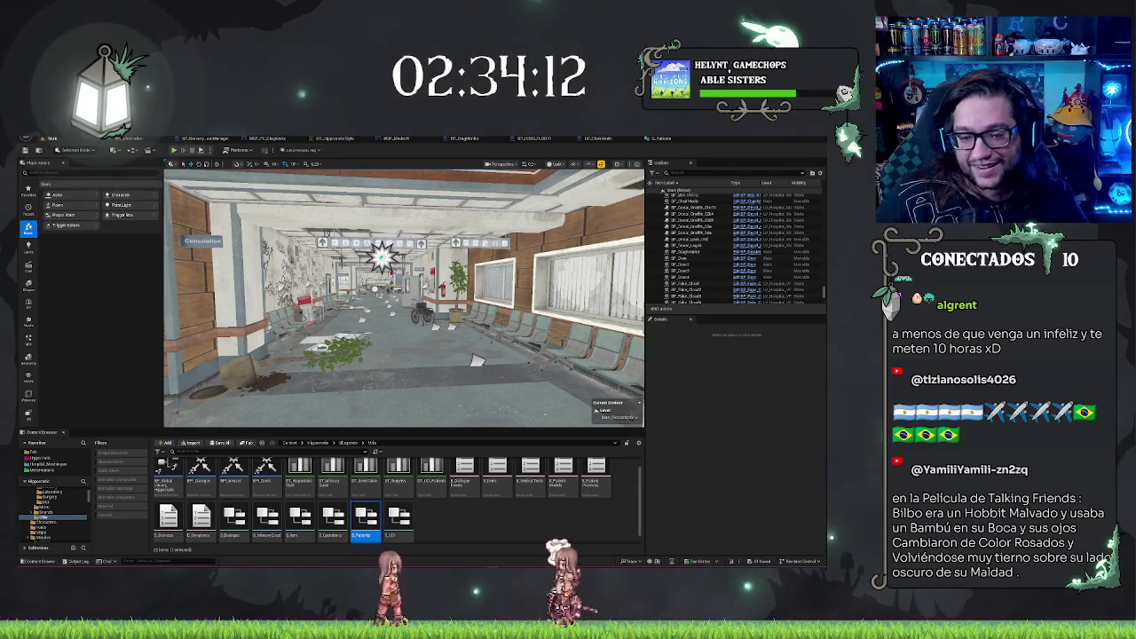
- Rotate a flower bush in the lobby around its pivot and save the level
key(w)
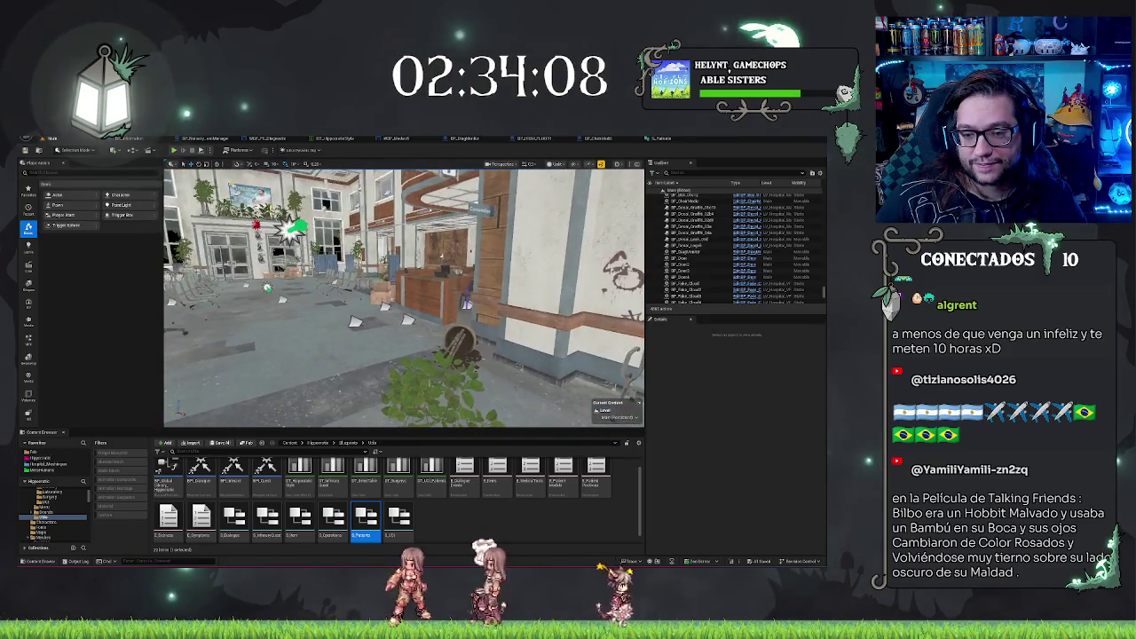
click(448, 368)
click(702, 258)
key(f)
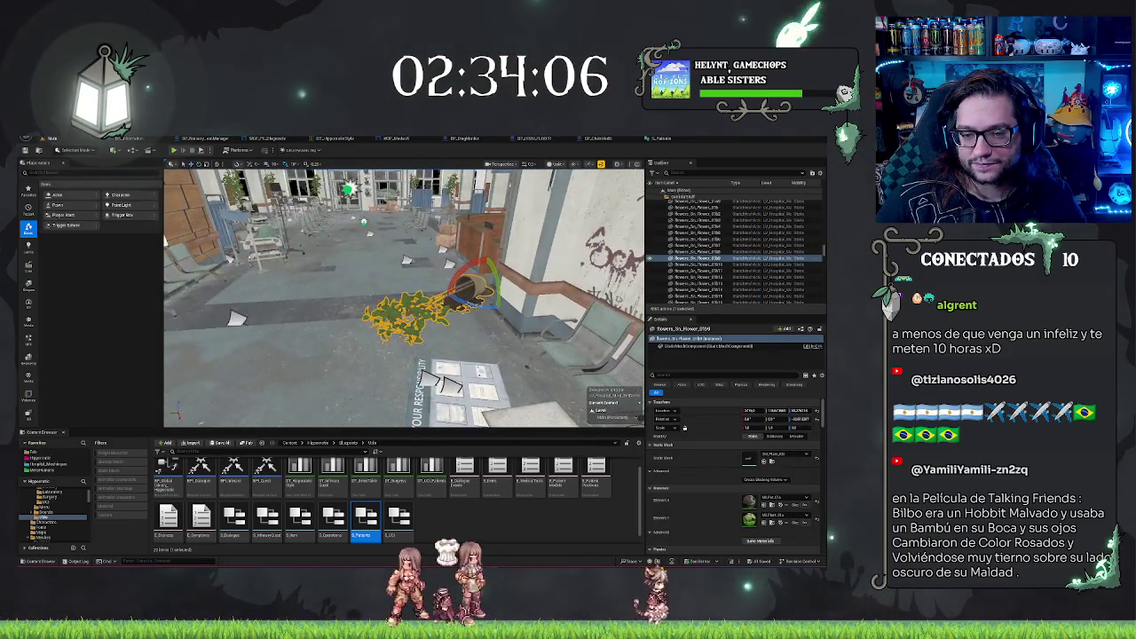
mouse_move(458, 299)
mouse_down()
mouse_move(526, 310)
mouse_move(444, 293)
mouse_move(514, 293)
mouse_move(364, 293)
mouse_move(300, 436)
mouse_up()
key(ctrl+s)
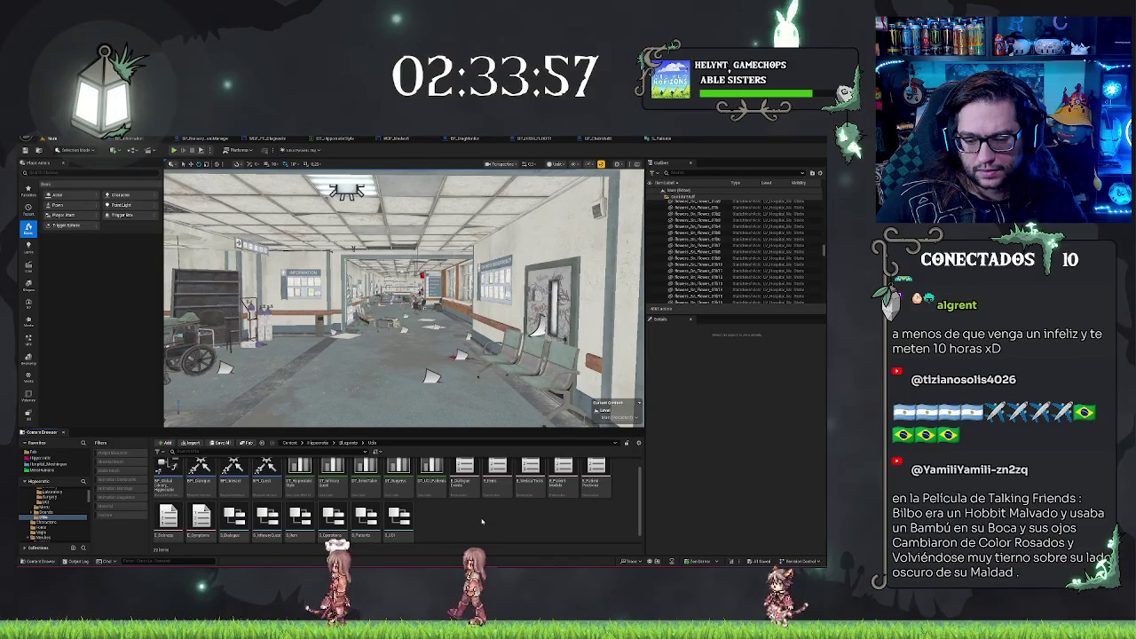
- Create the DT_Pacients data table using S_Pacients as its row structure
right_click(482, 522)
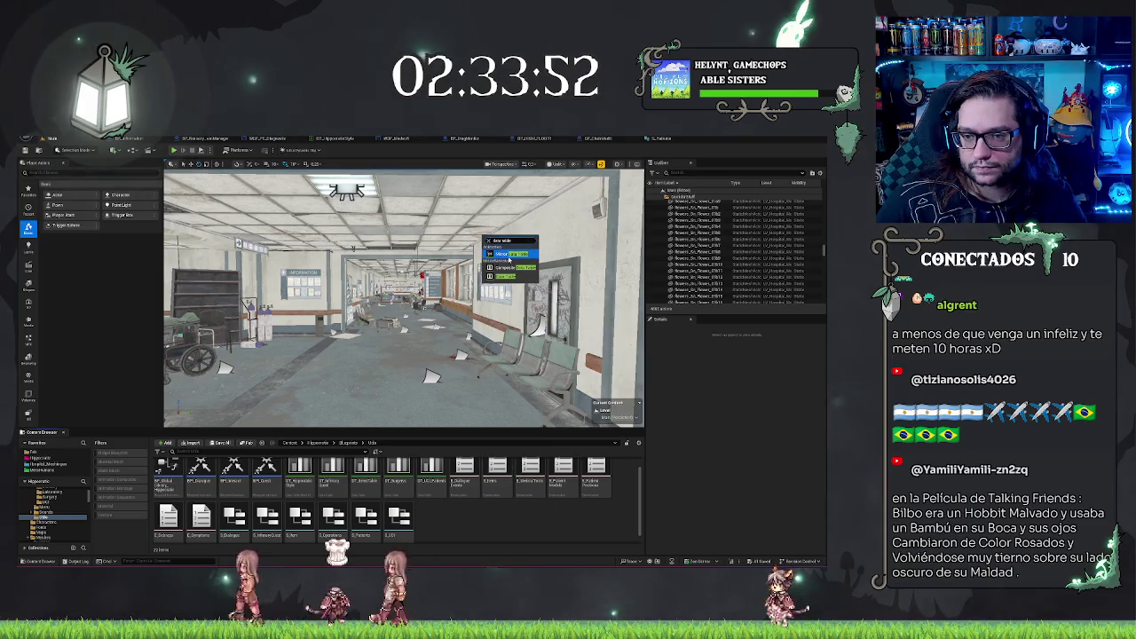
click(509, 255)
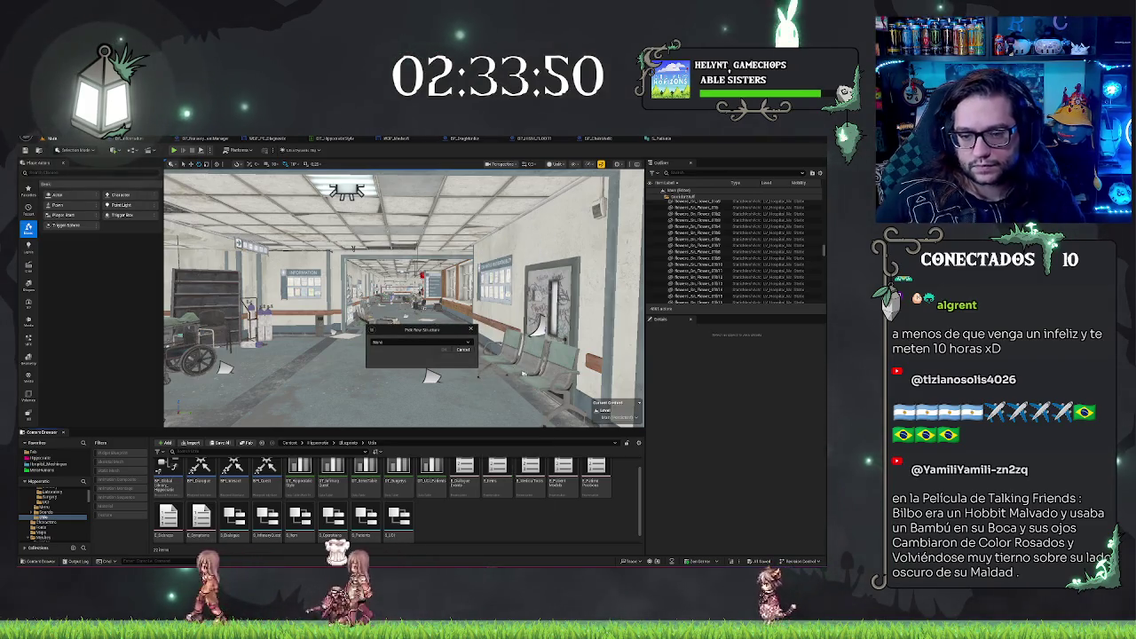
click(413, 343)
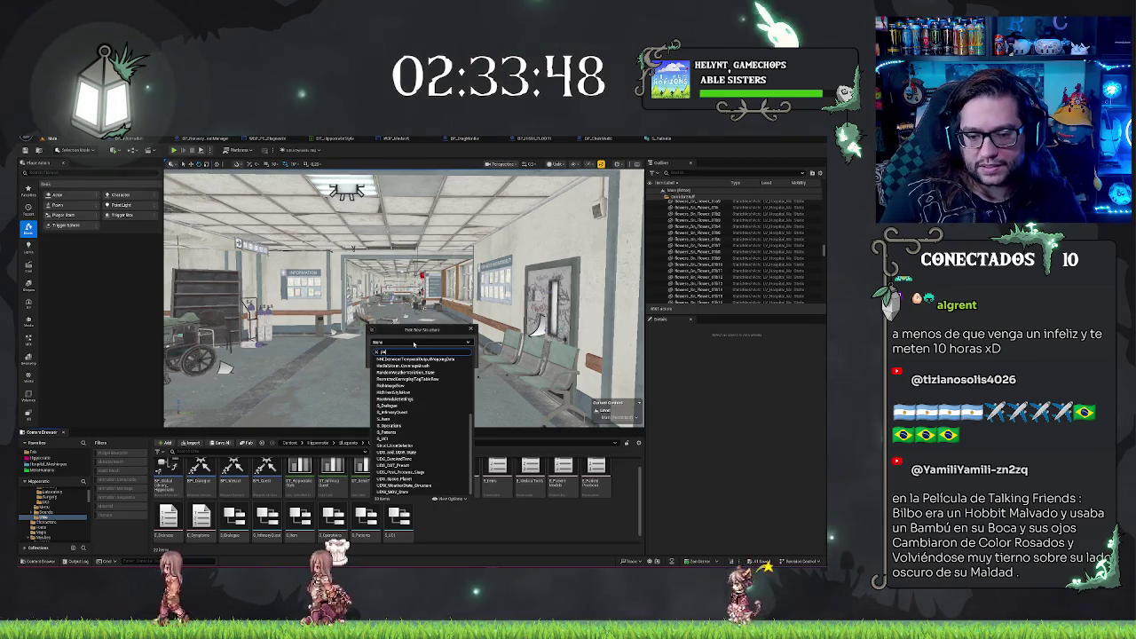
text(rt)
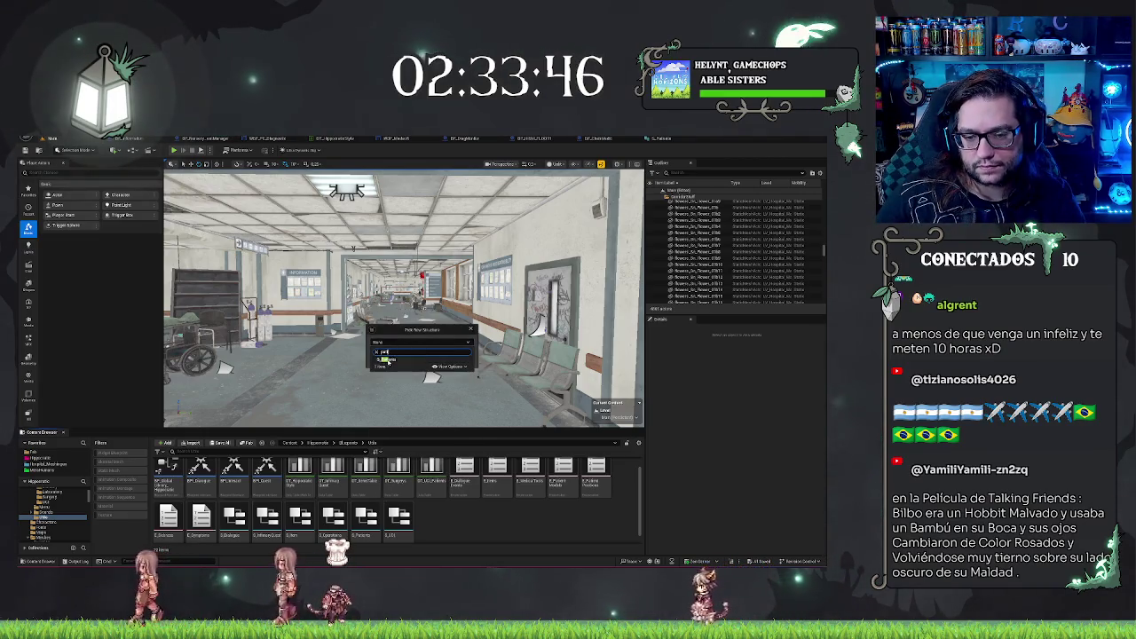
click(387, 359)
click(445, 350)
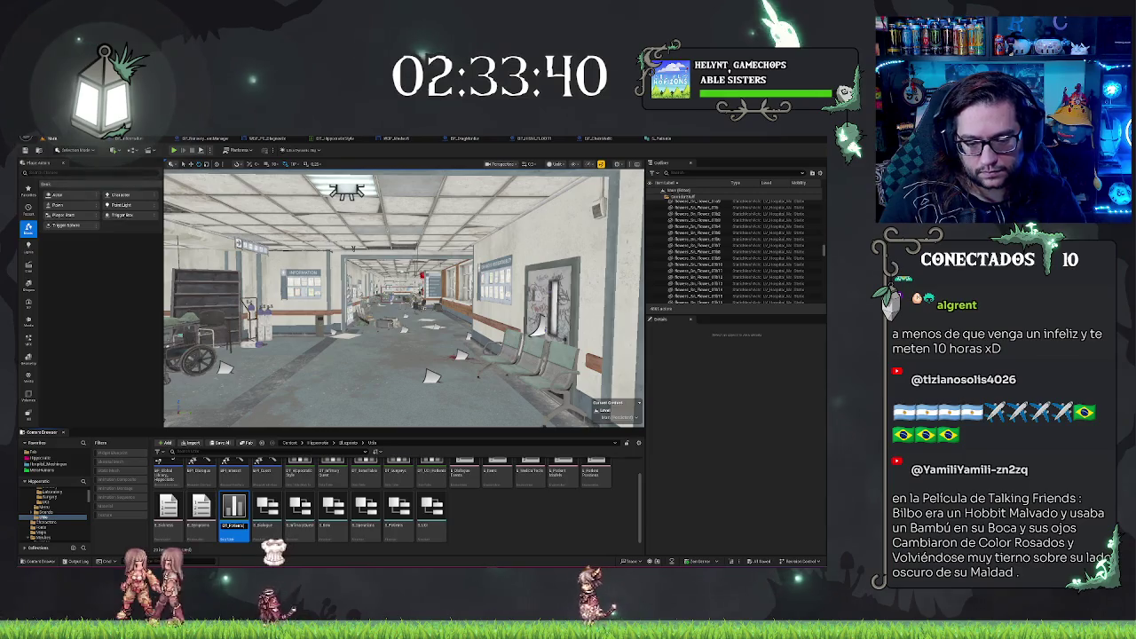
key(Return)
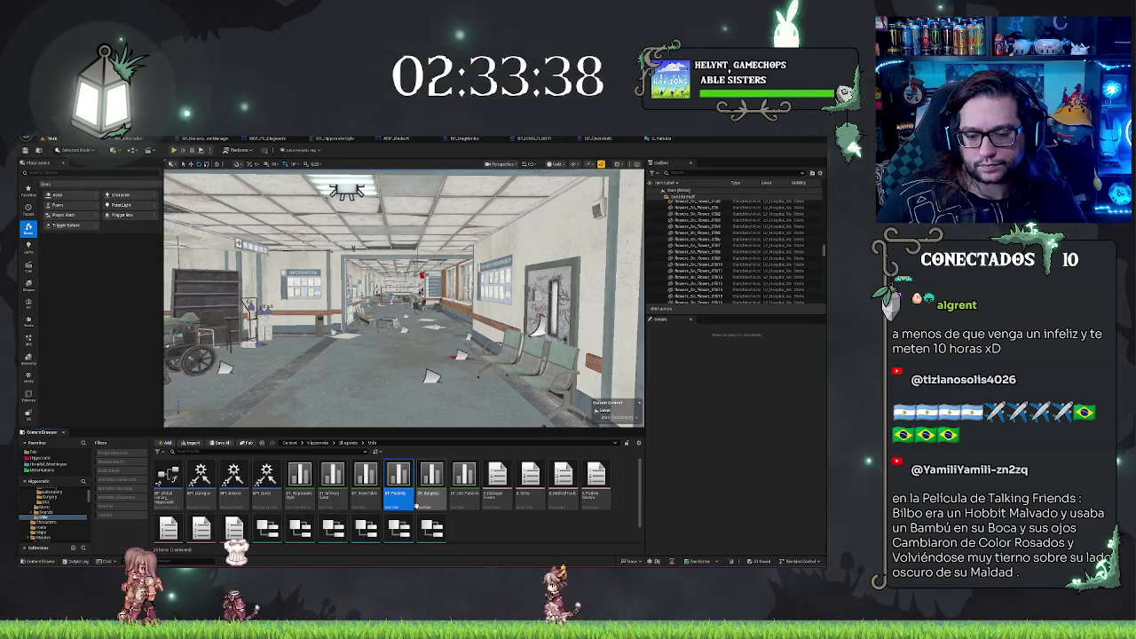
- Open DT_Pacients, arrange its editor window, and add the first patient row
double_click(413, 502)
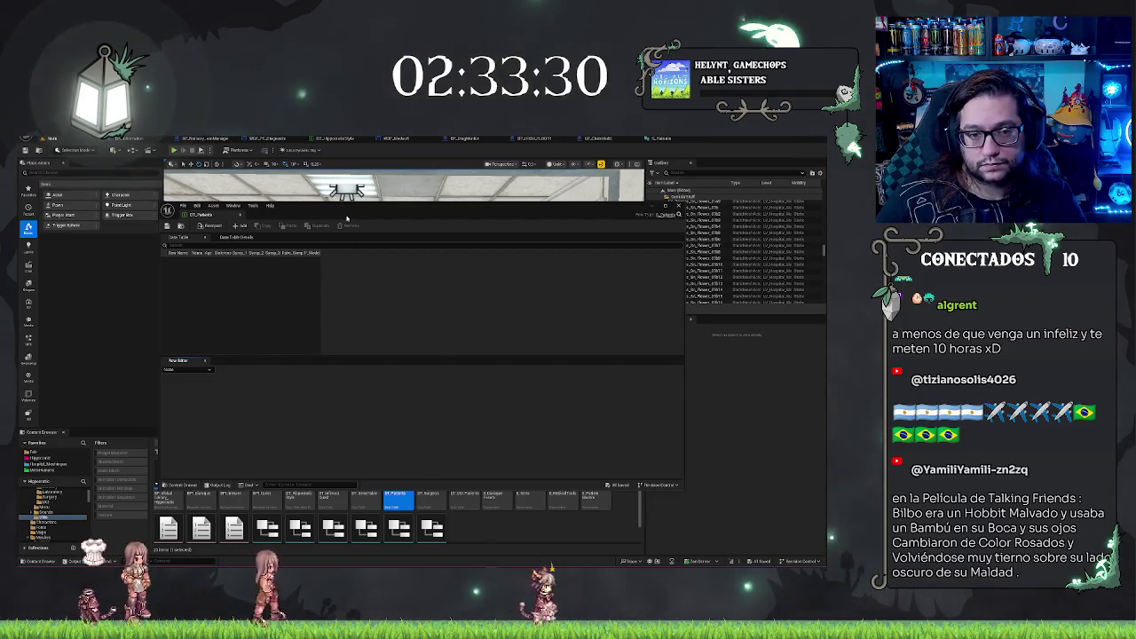
drag(316, 213, 335, 207)
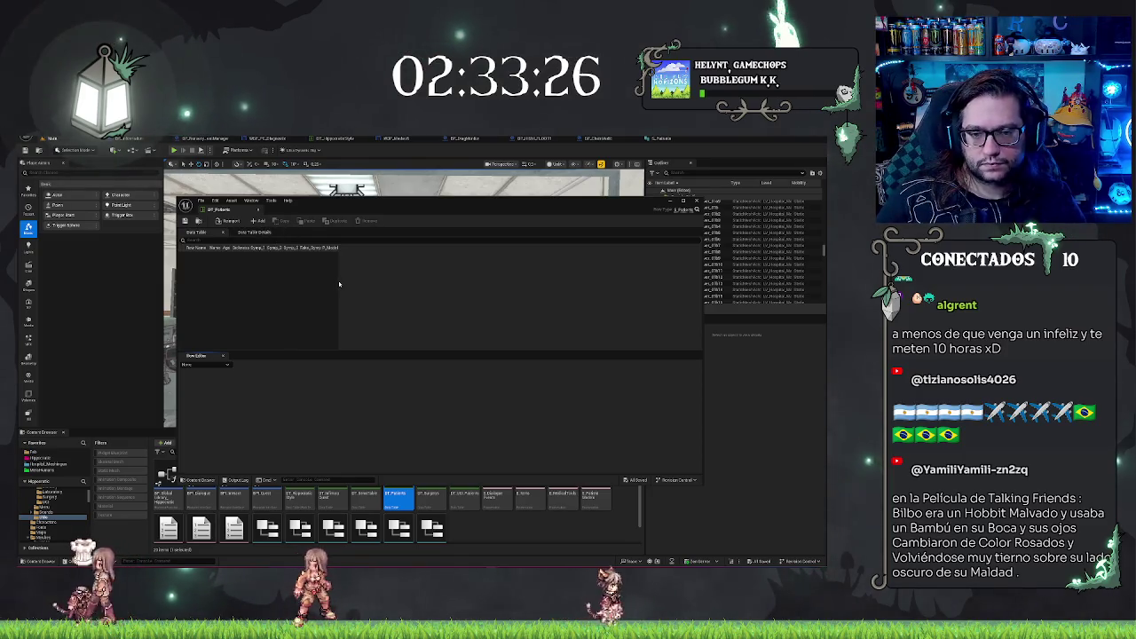
drag(448, 246, 506, 246)
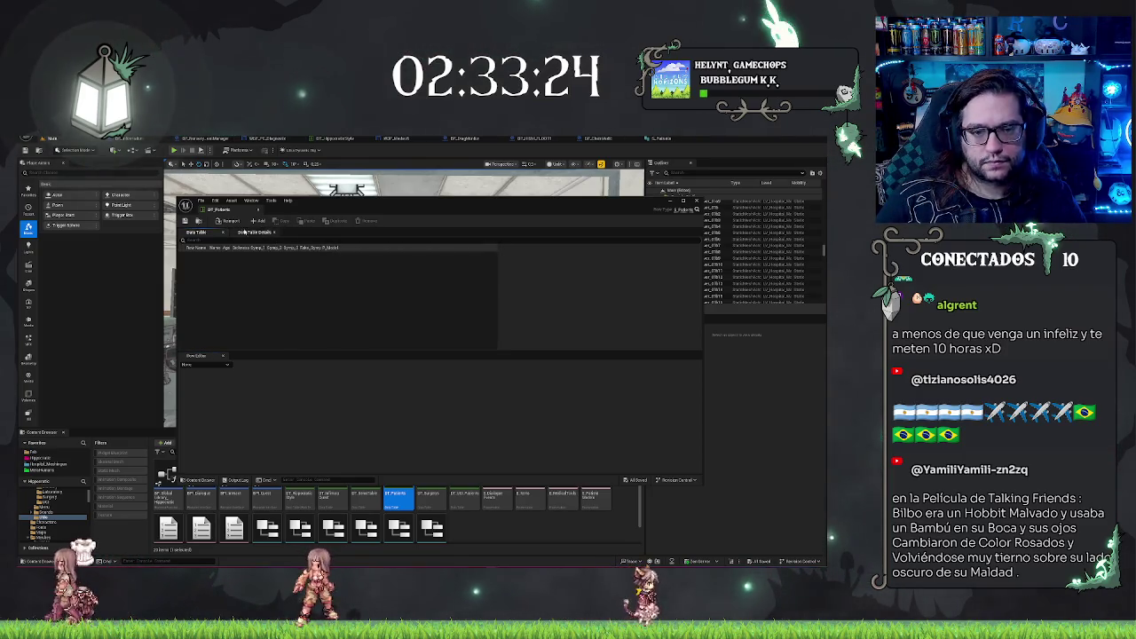
click(257, 220)
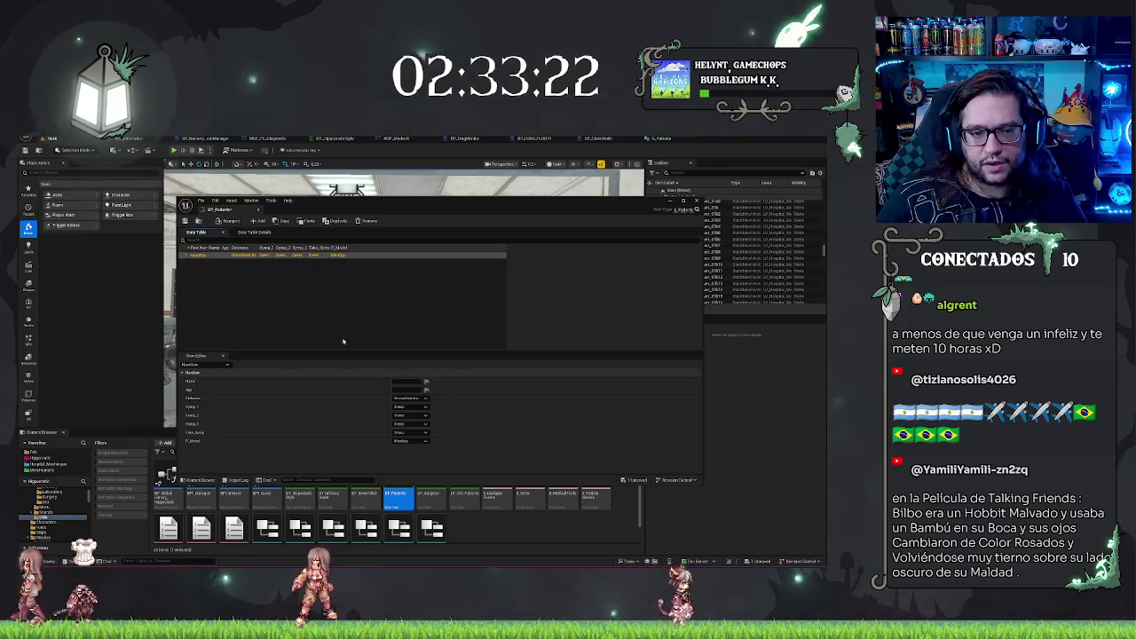
drag(392, 205, 421, 204)
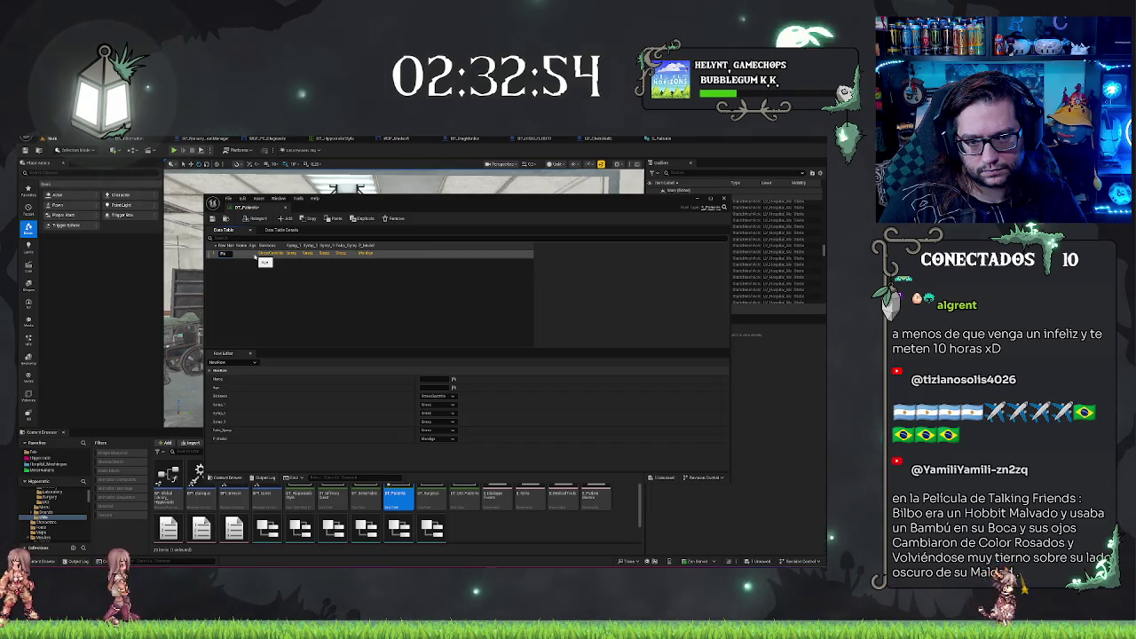
- Confirm the first row name Paciente_1 and briefly check its Name field
key(Return)
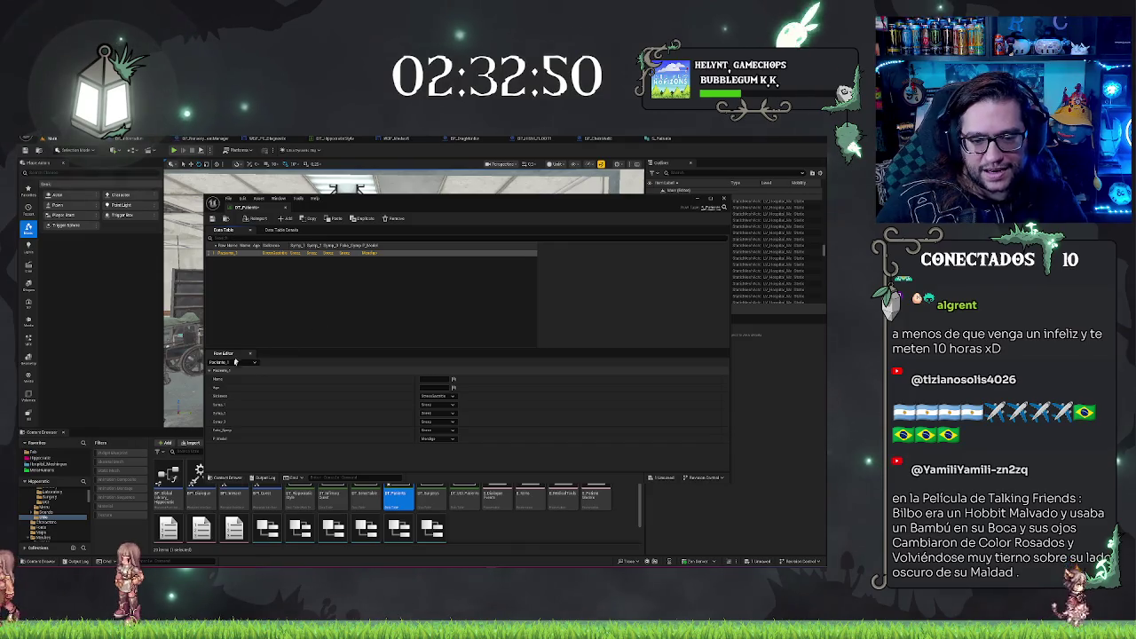
click(433, 379)
key(Escape)
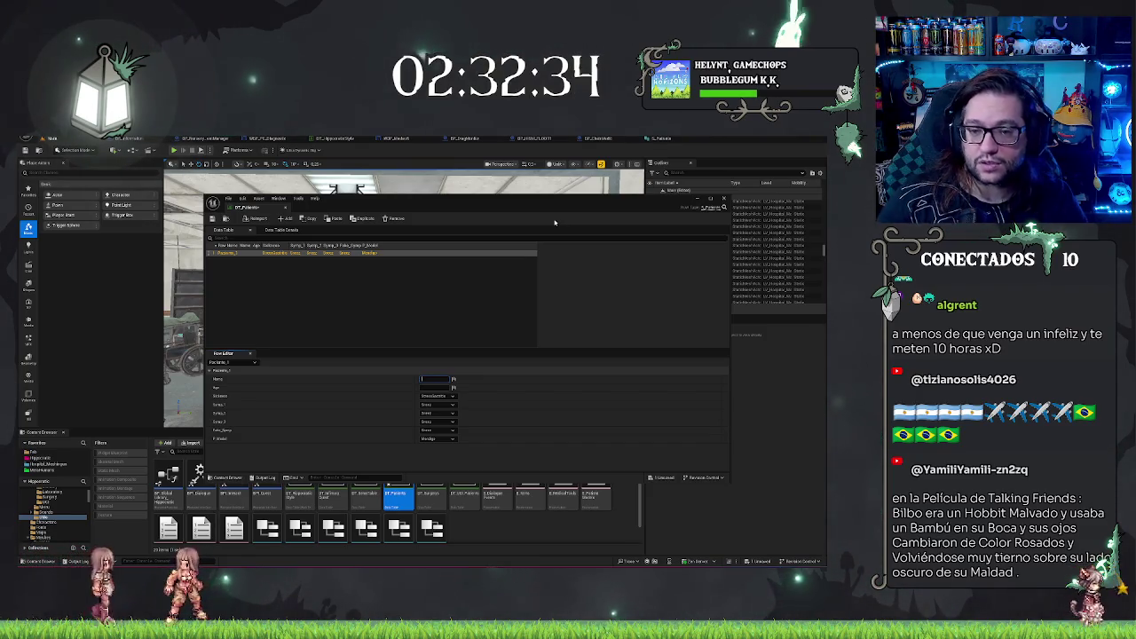
- Review Paciente_1's Sintomas choices, then switch to the S_Pacientes structure editor
click(485, 304)
click(257, 255)
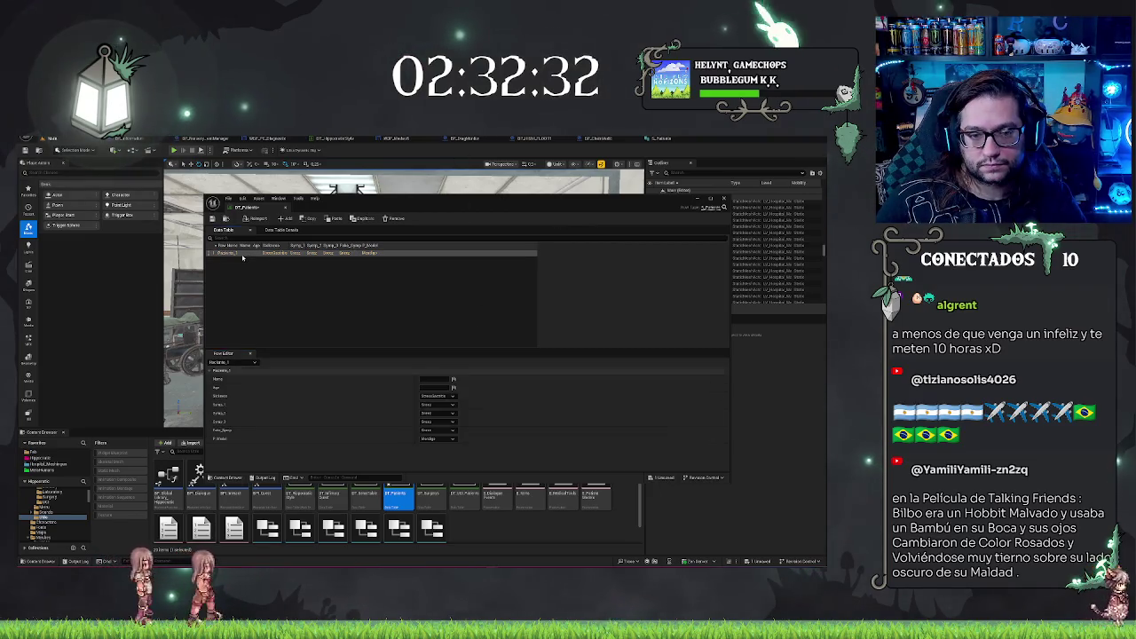
click(436, 396)
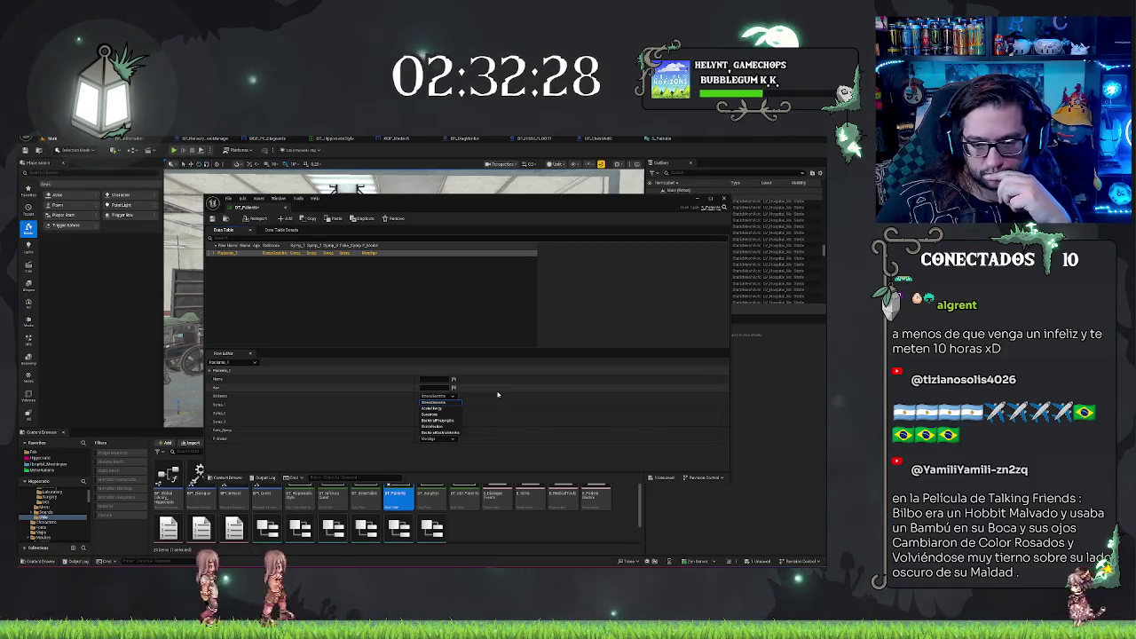
click(438, 404)
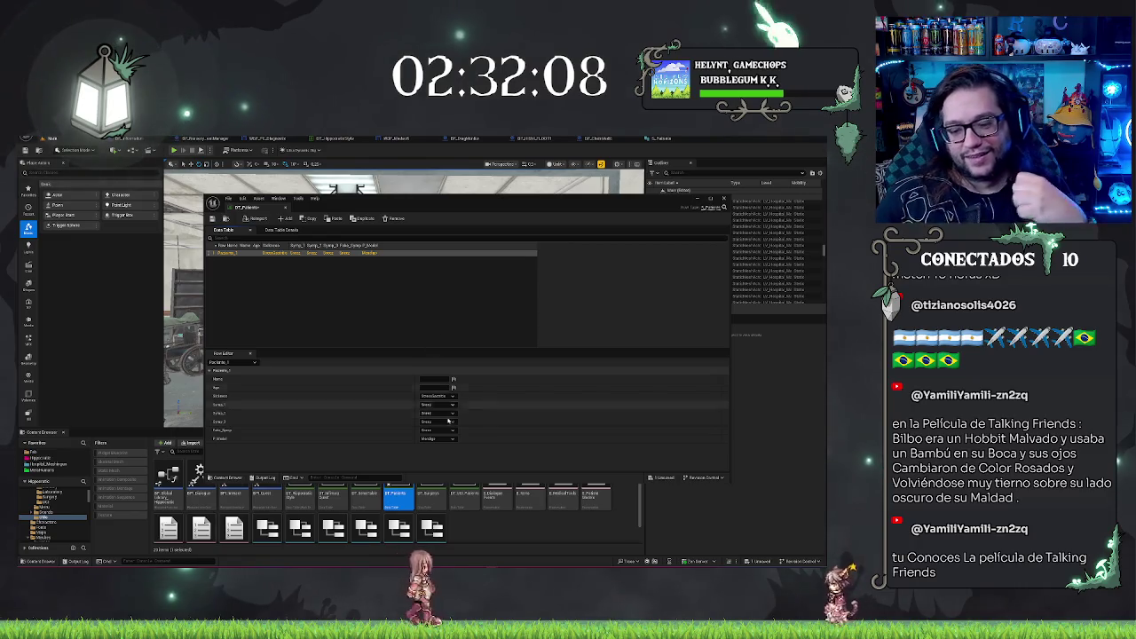
click(301, 293)
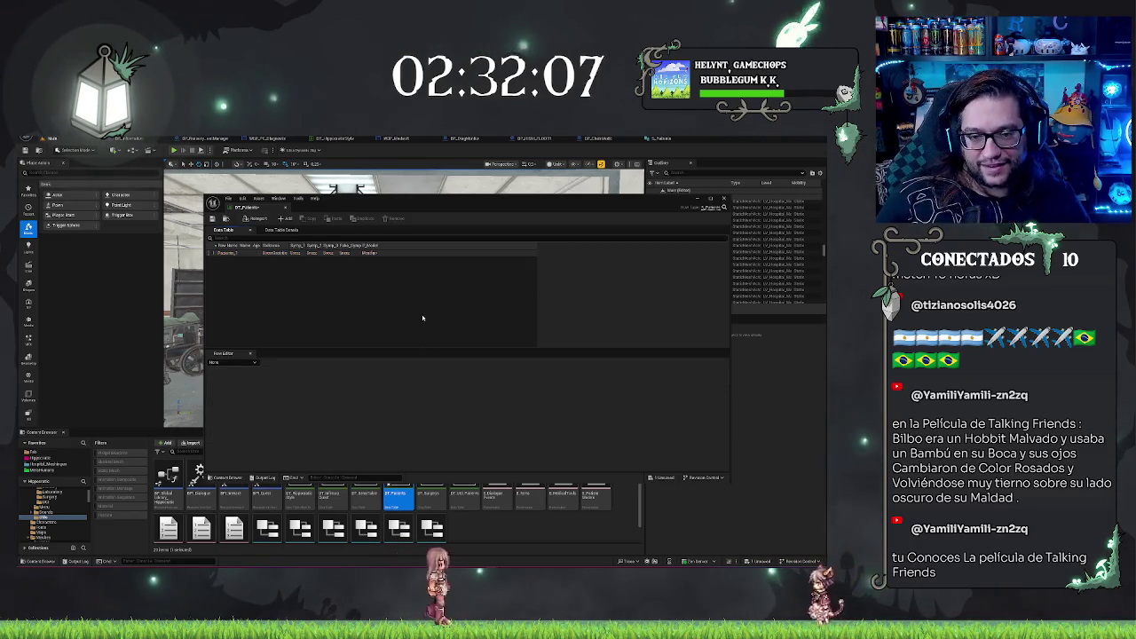
click(231, 254)
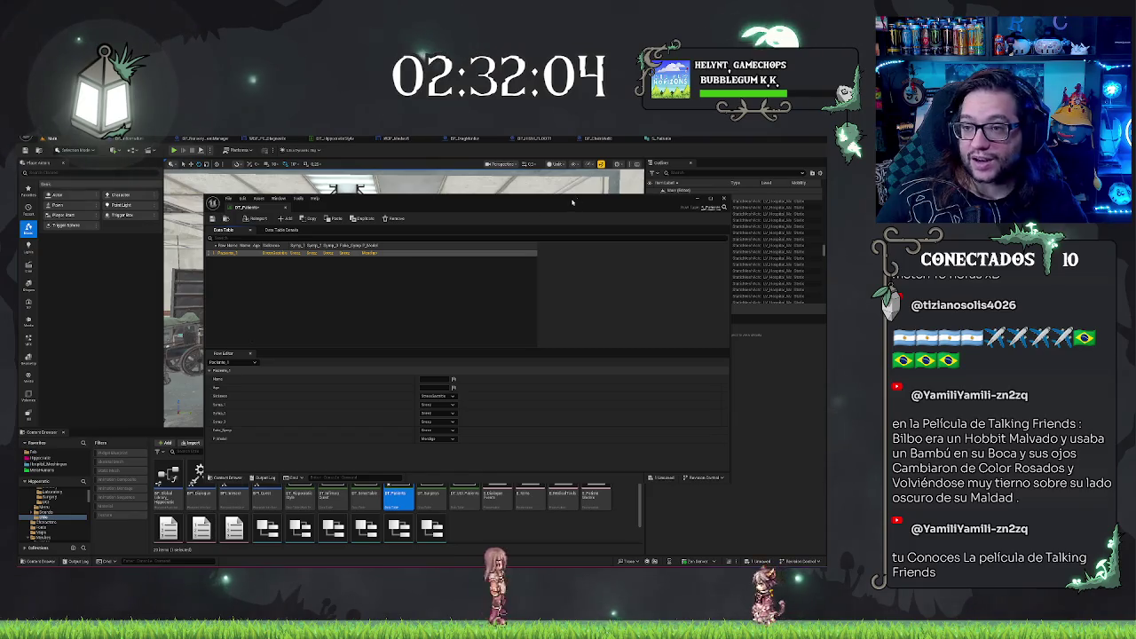
click(662, 138)
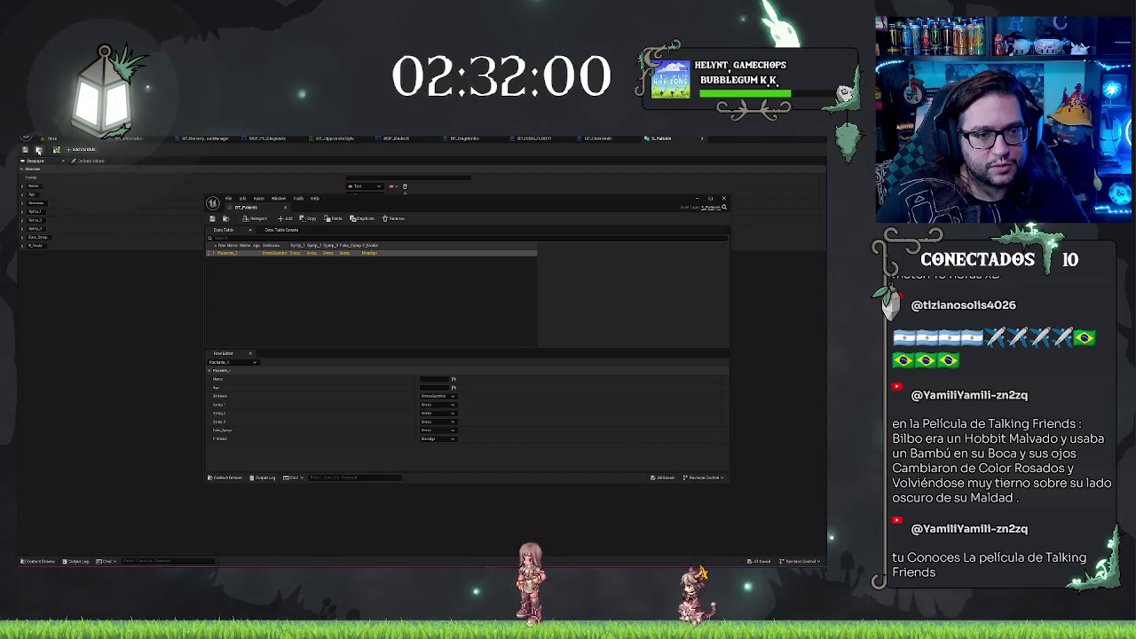
- Add a Text-typed Desc member below Age in S_Pacientes and reposition the data table window
click(84, 150)
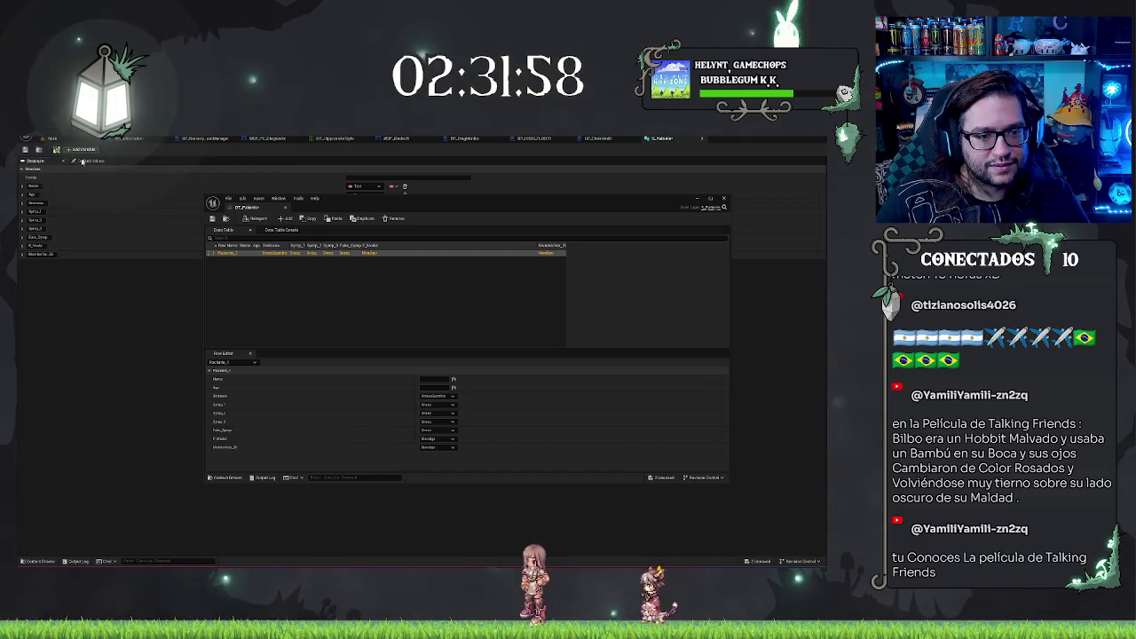
drag(18, 253, 20, 202)
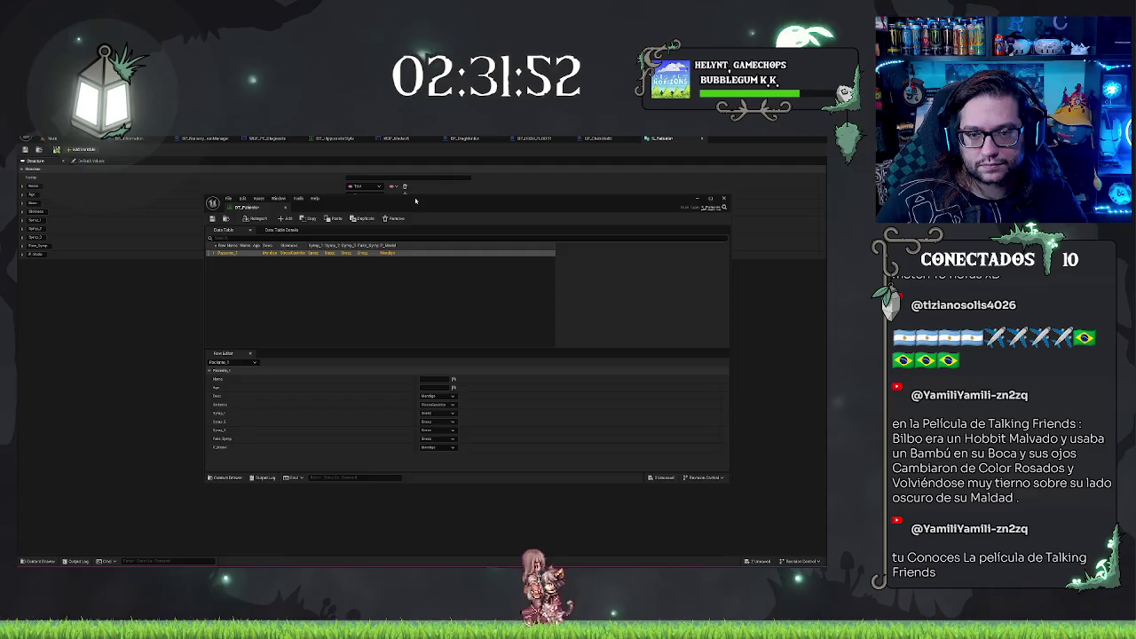
drag(416, 201, 371, 287)
click(366, 203)
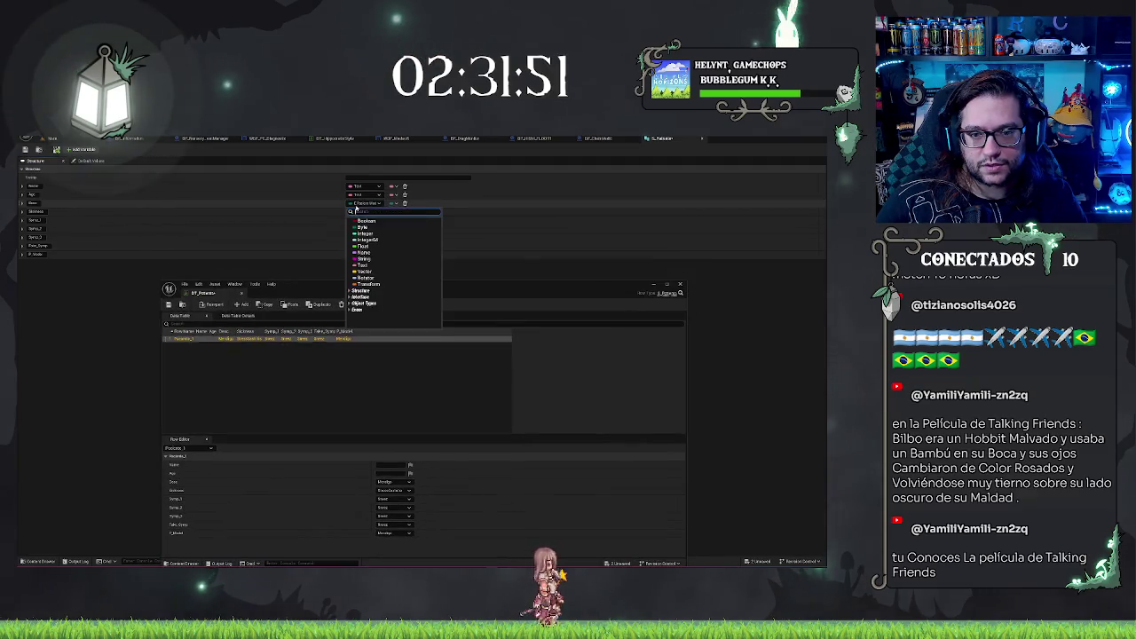
click(364, 264)
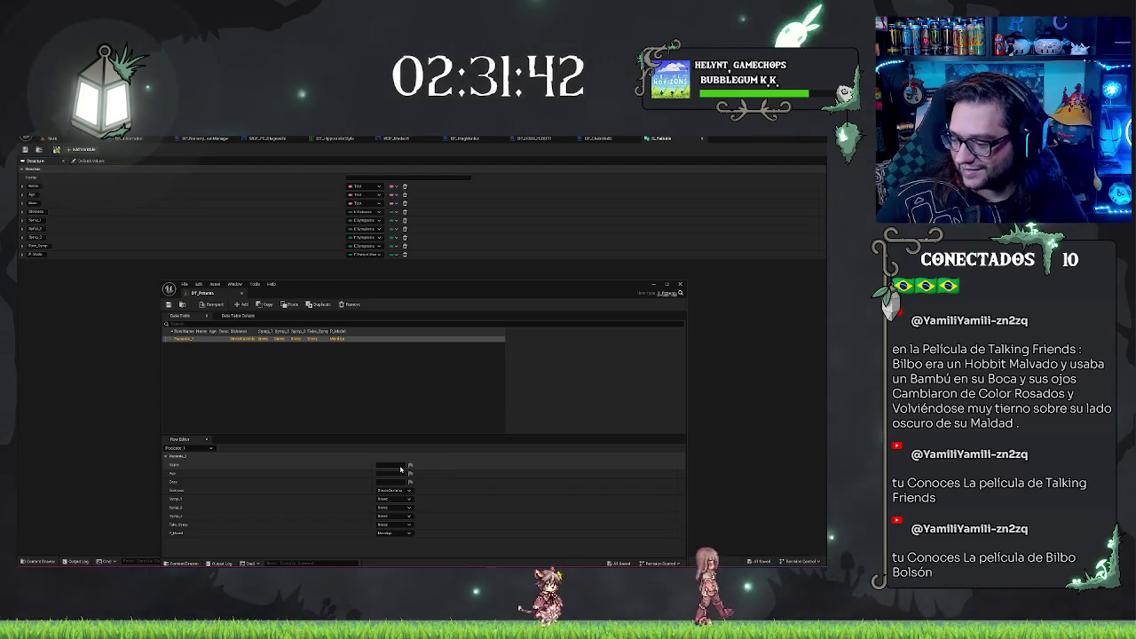
drag(354, 288, 358, 272)
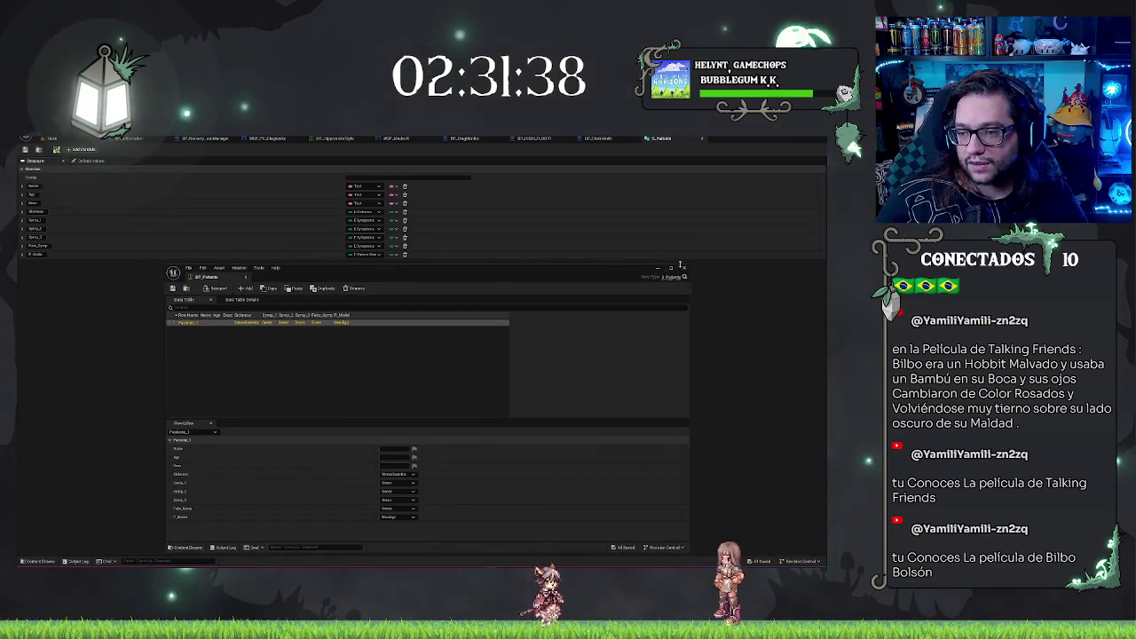
drag(689, 264, 710, 232)
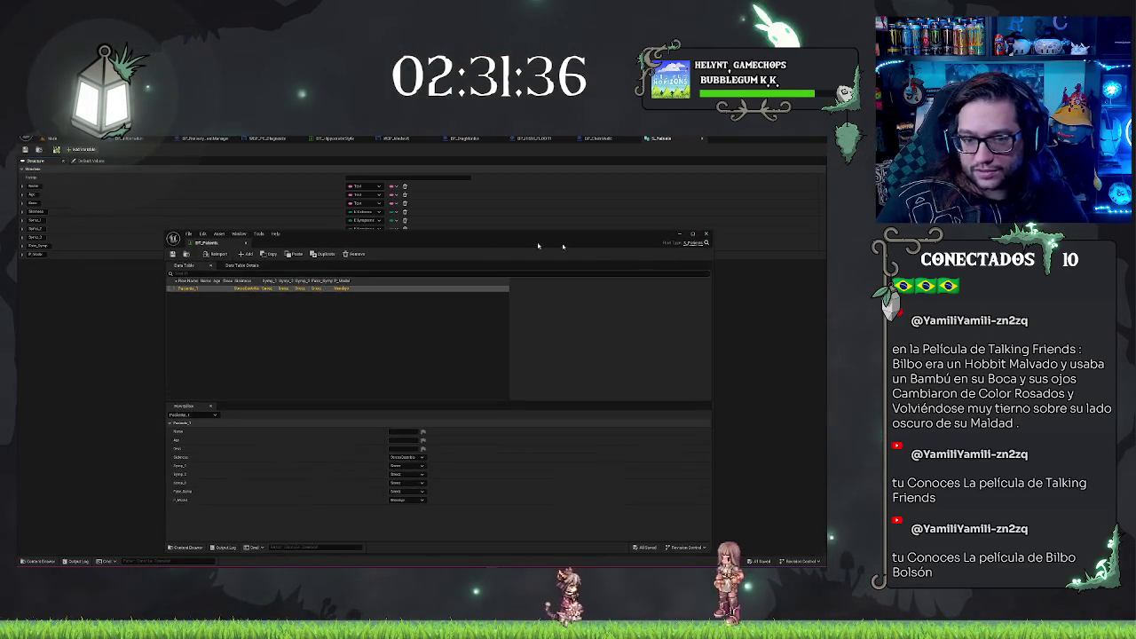
- Select the Pacientes_1 row and begin entering the patient's name in its Name field
drag(299, 236, 323, 221)
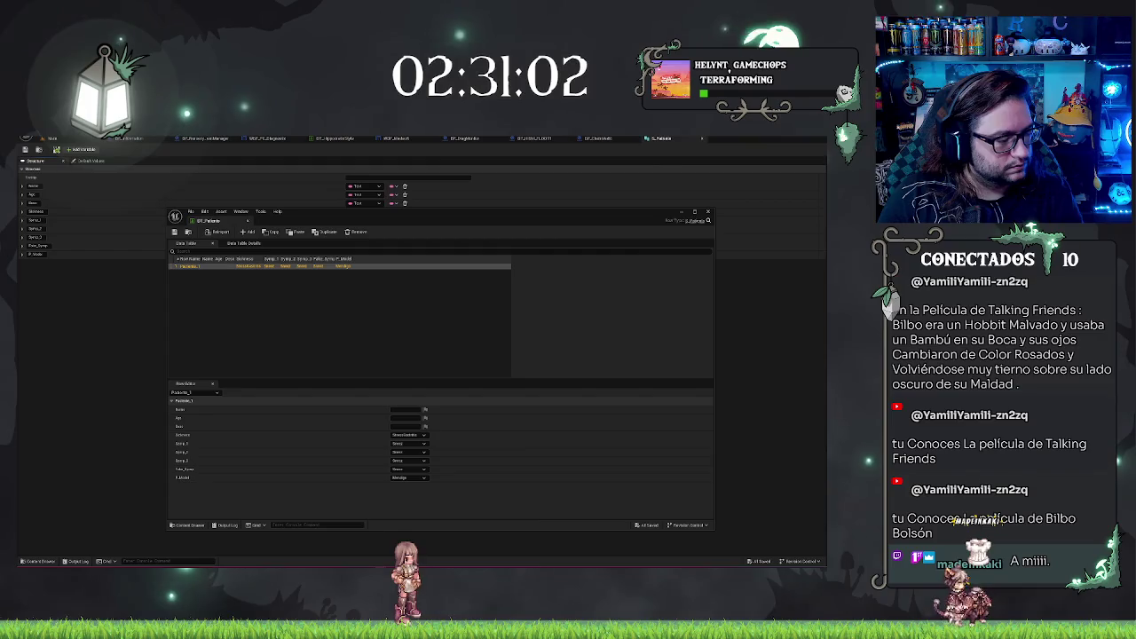
click(287, 330)
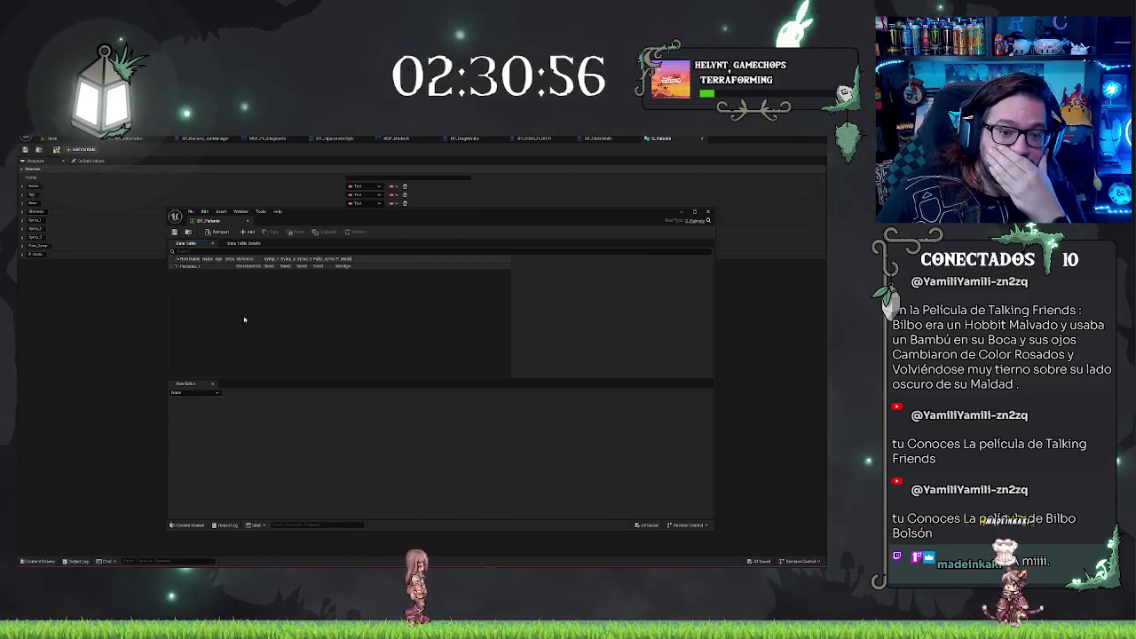
click(189, 267)
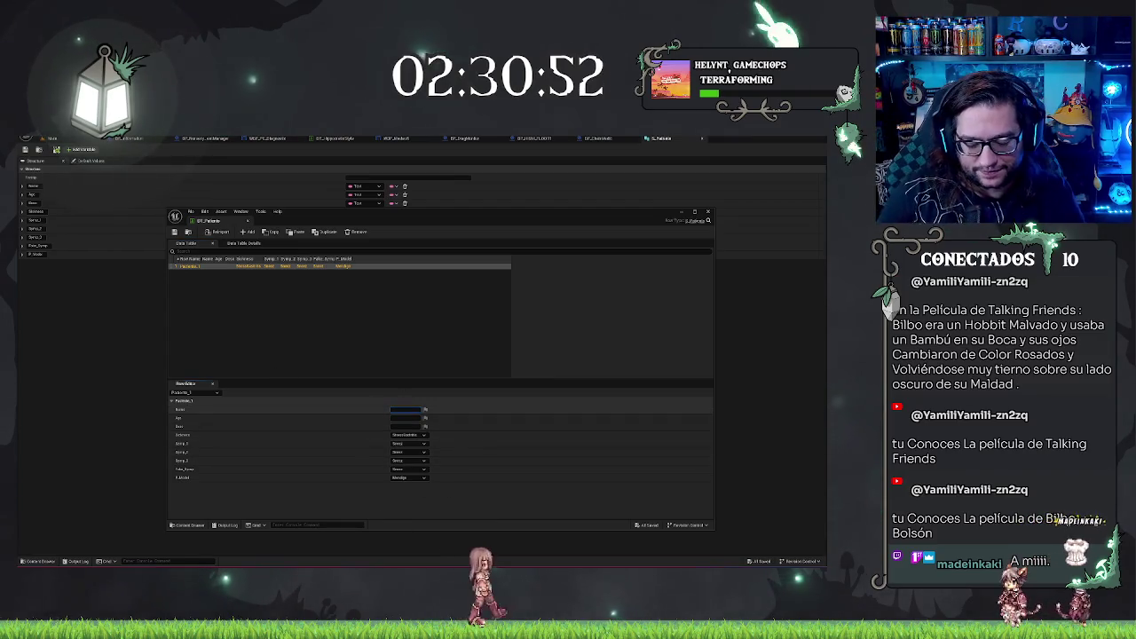
click(399, 409)
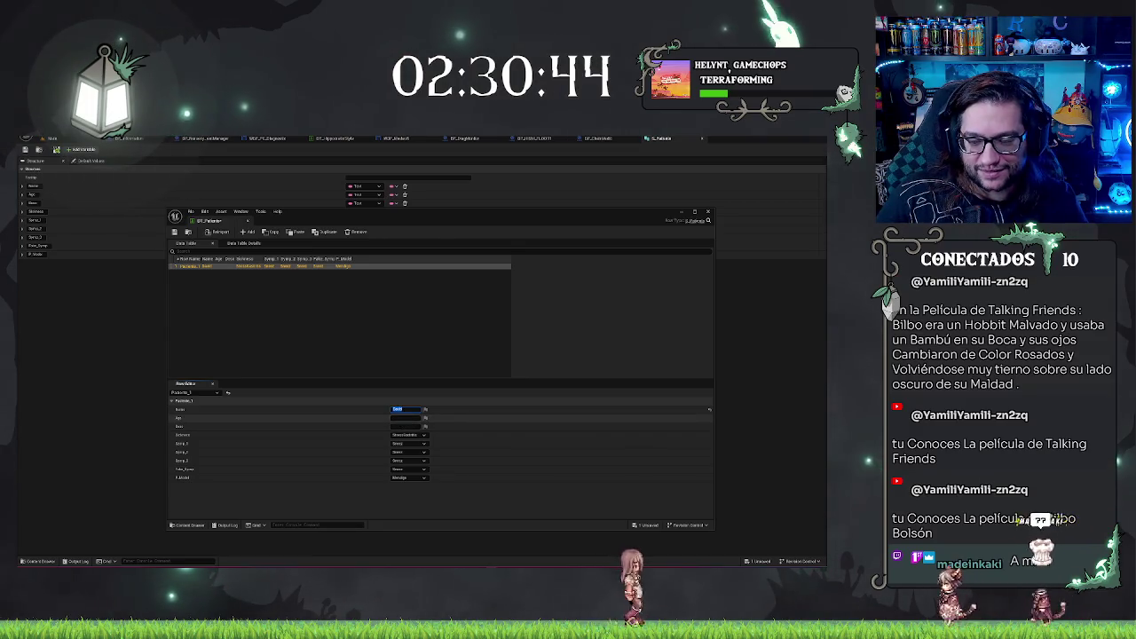
- Move on to Age, then type '100000 est unsob' in Desc and clear it, leaving Desc blank
key(Tab)
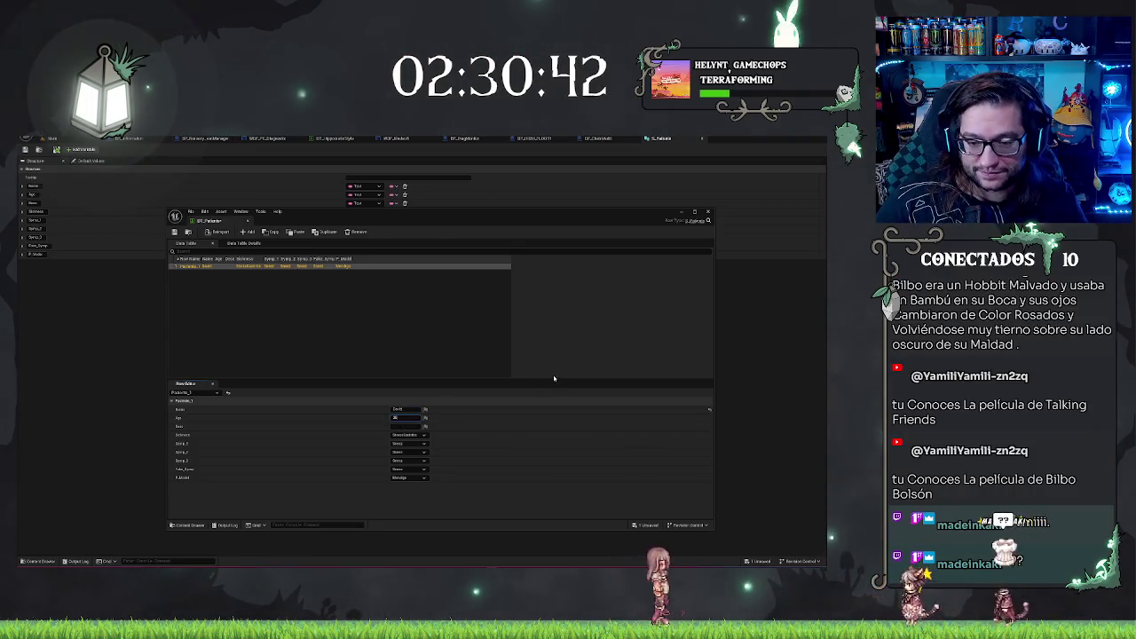
click(406, 426)
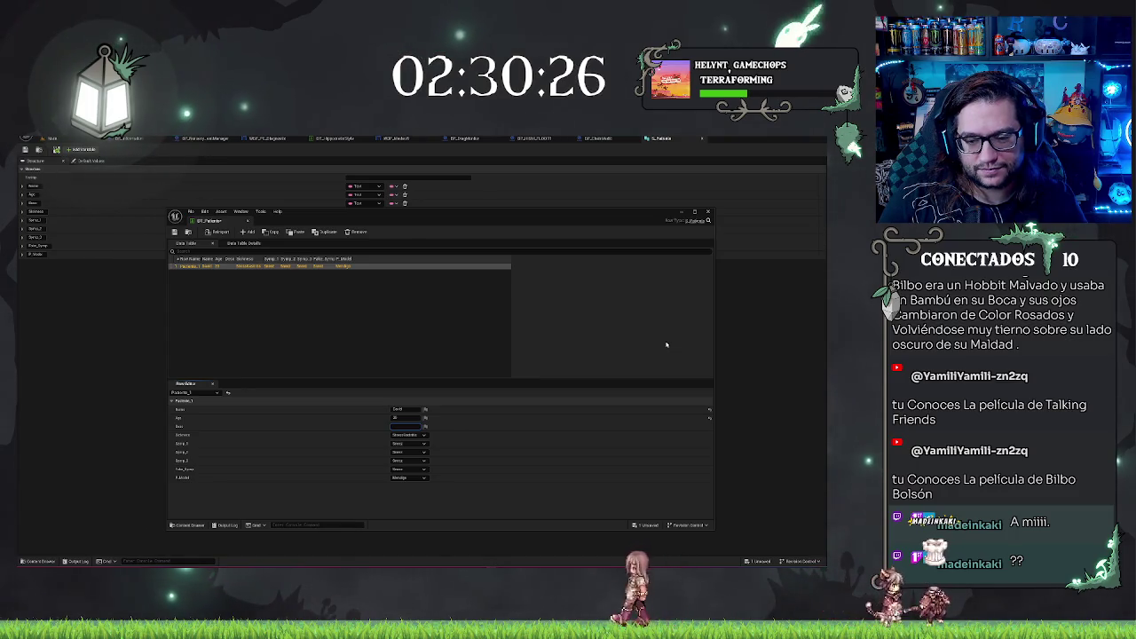
text(1)
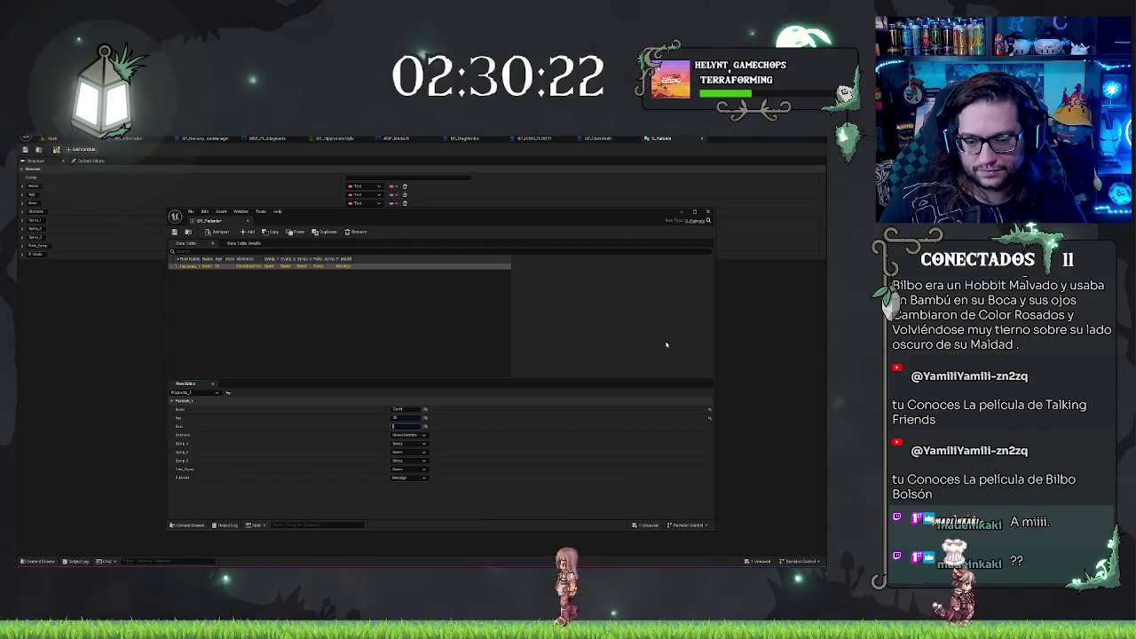
text(0)
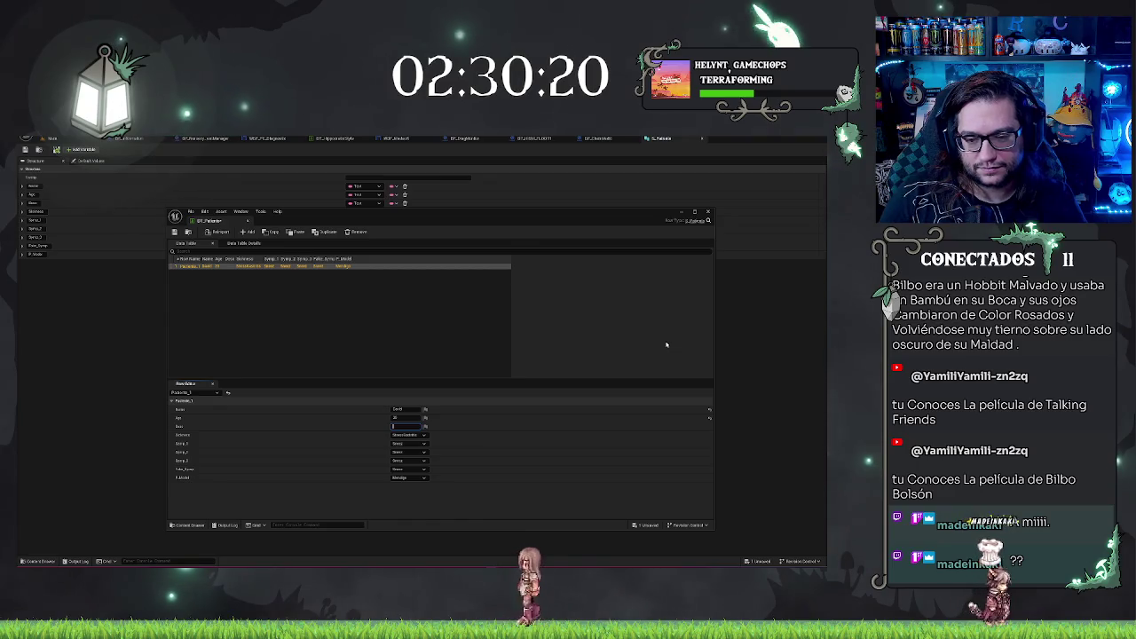
text(0000)
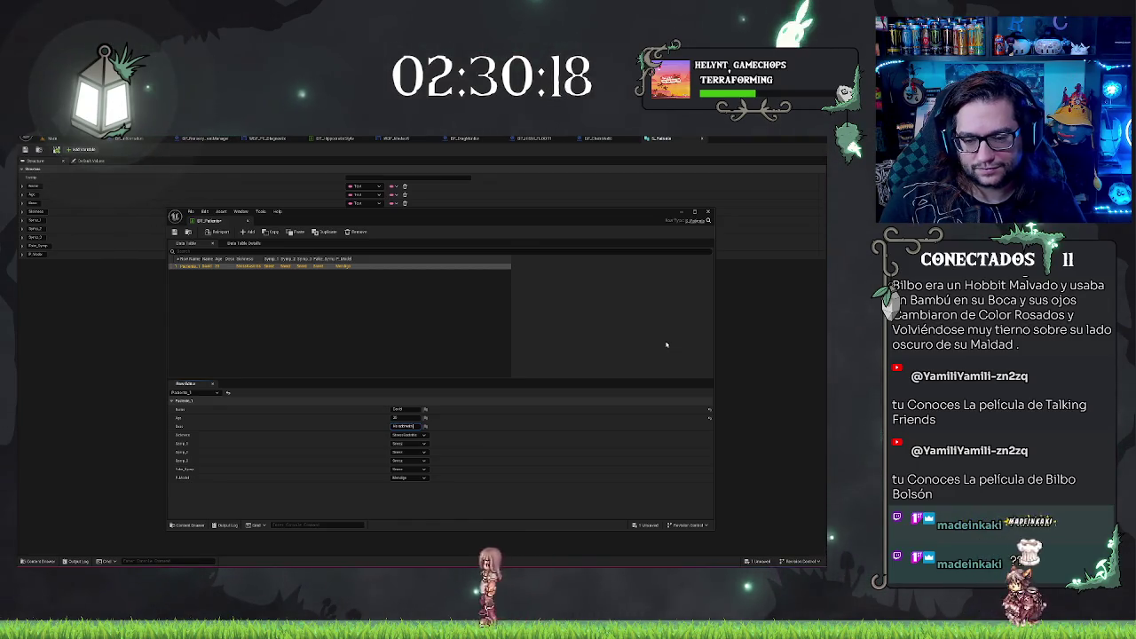
text( est)
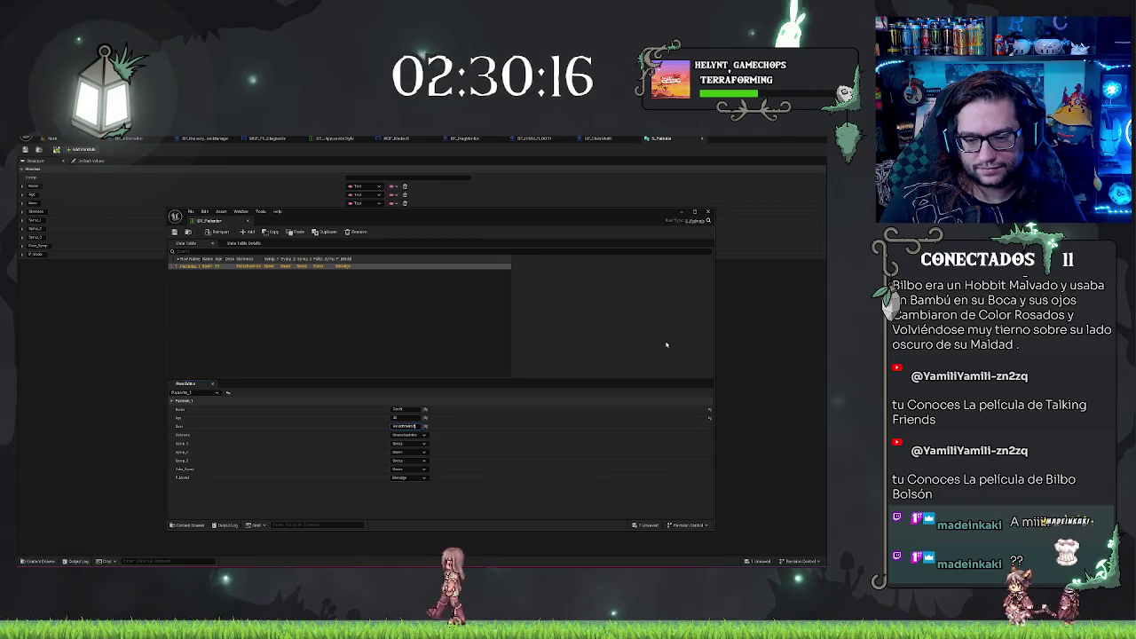
text( un)
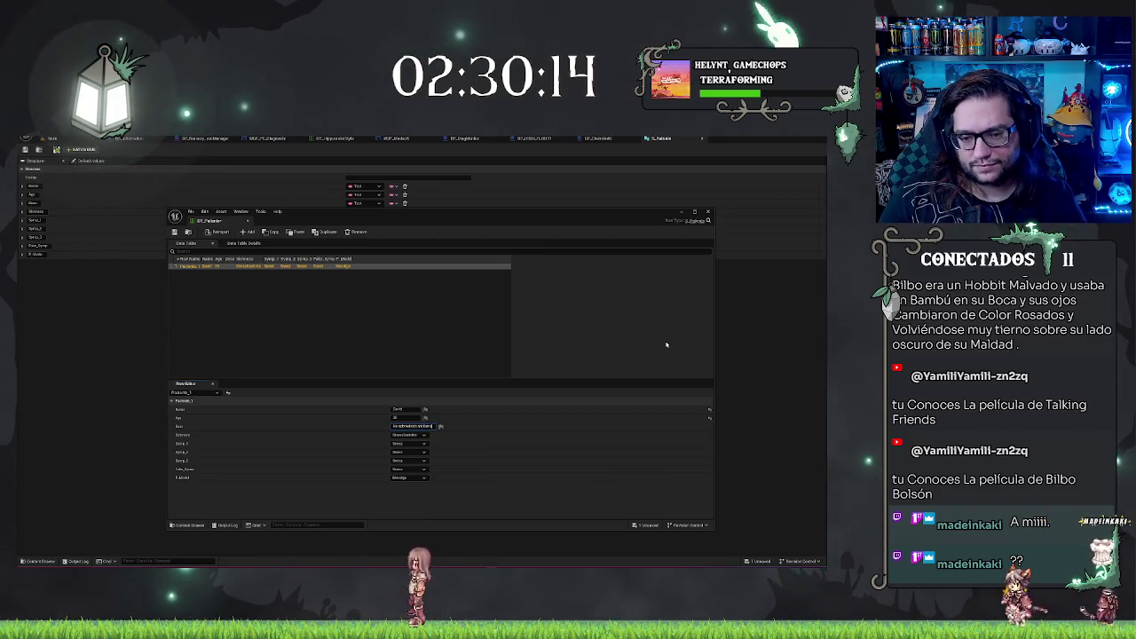
text(sob)
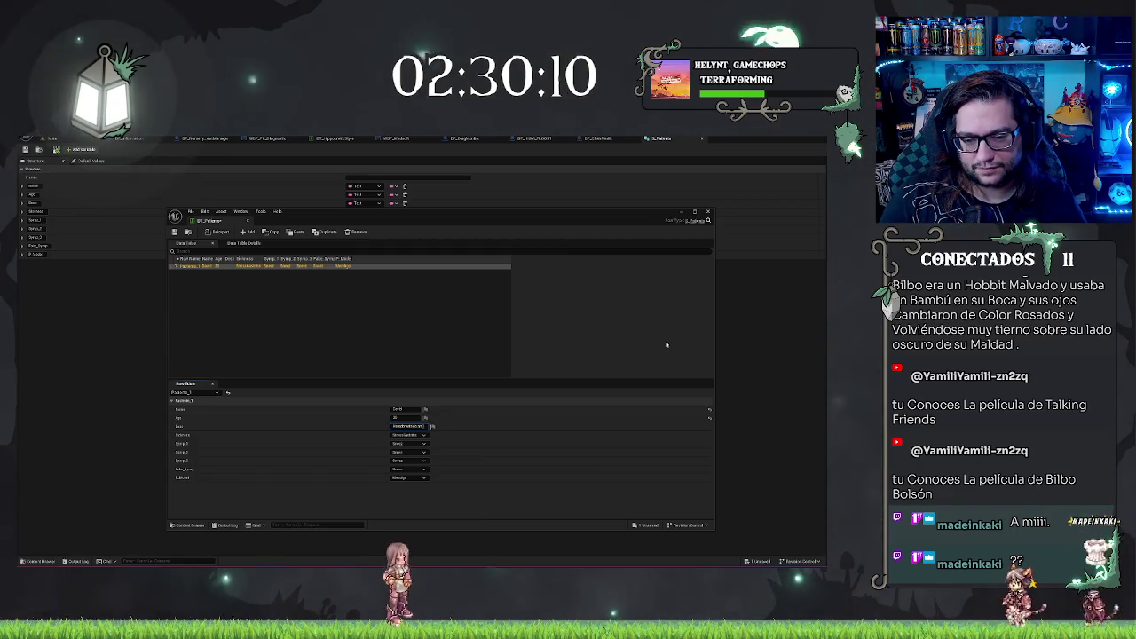
key(ctrl+a)
key(BackSpace)
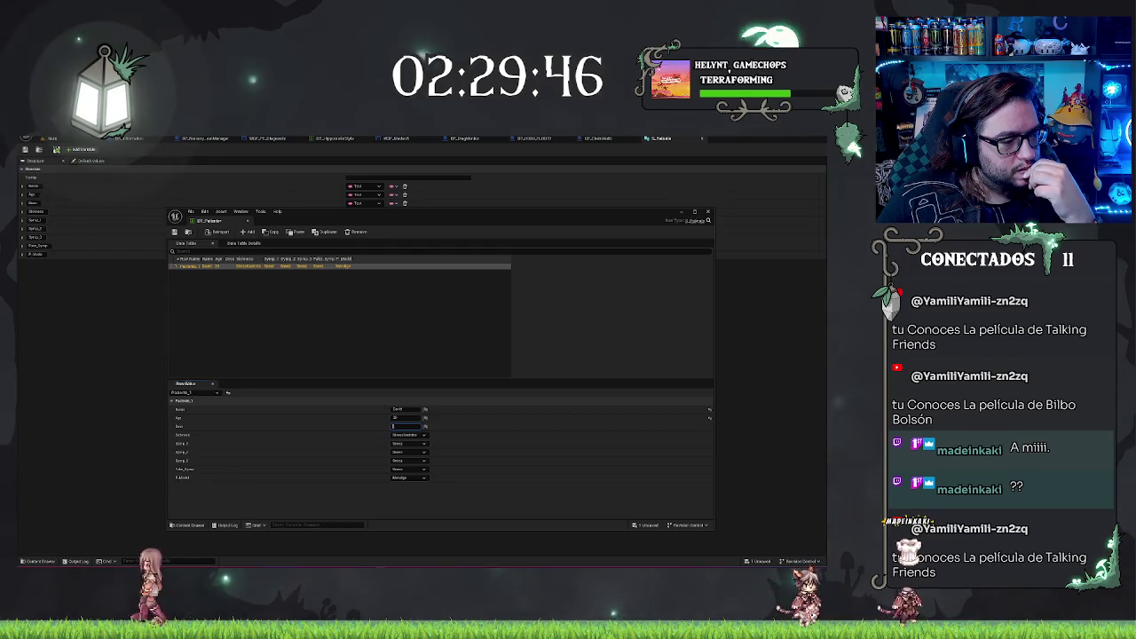
- Pick Paciente_1's three symptoms and its fake symptom, then save DT_Patients
click(408, 443)
click(409, 456)
click(408, 453)
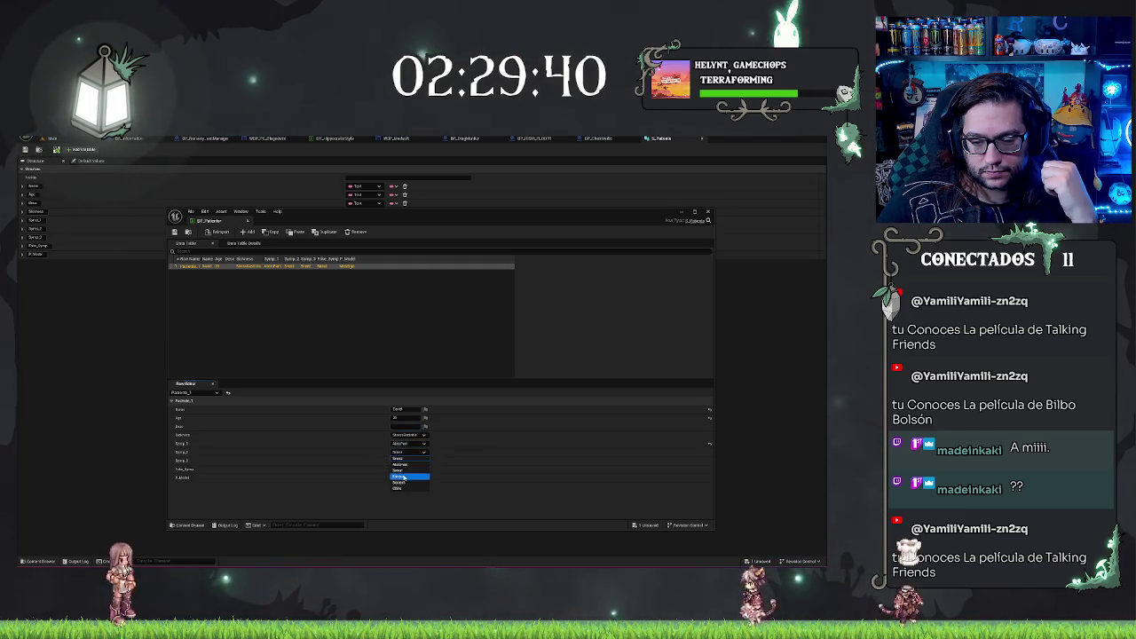
click(404, 477)
click(408, 461)
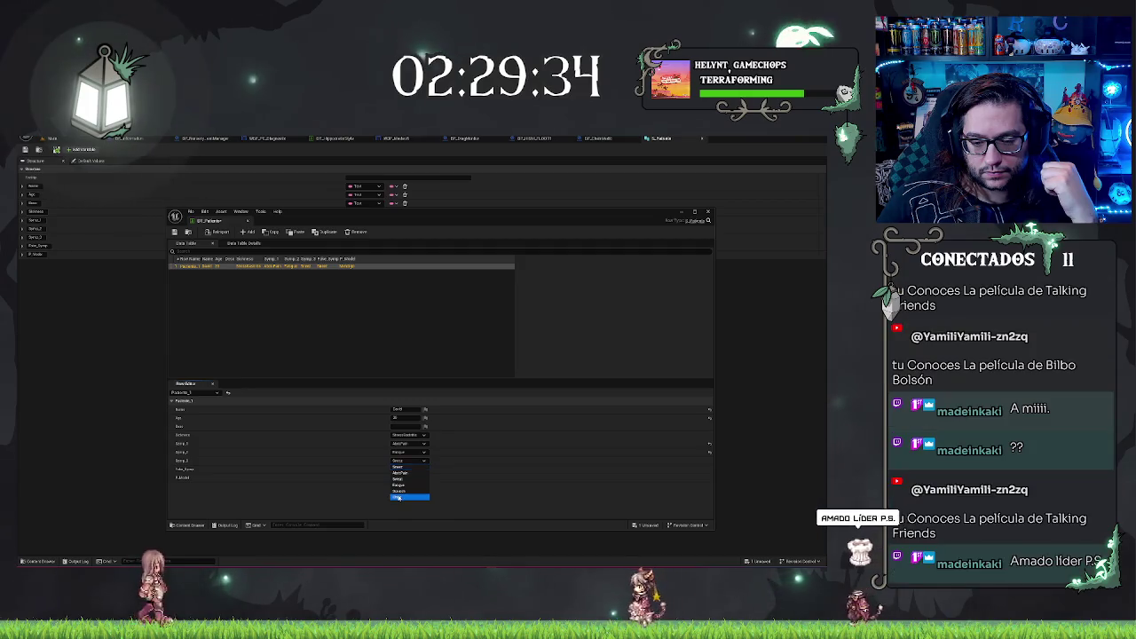
click(399, 498)
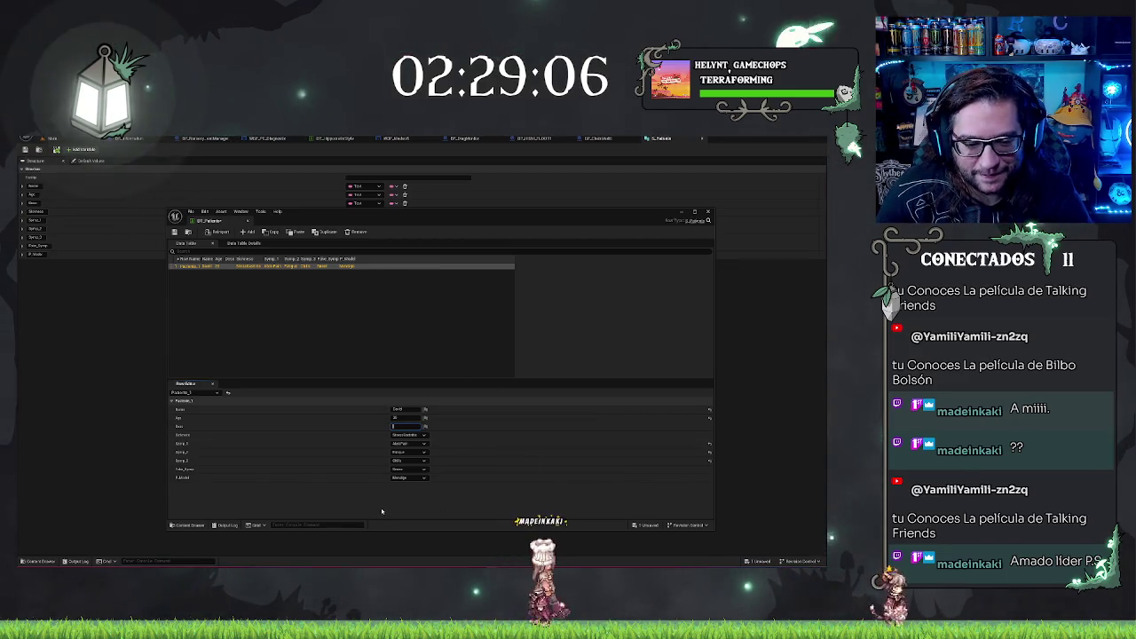
click(413, 473)
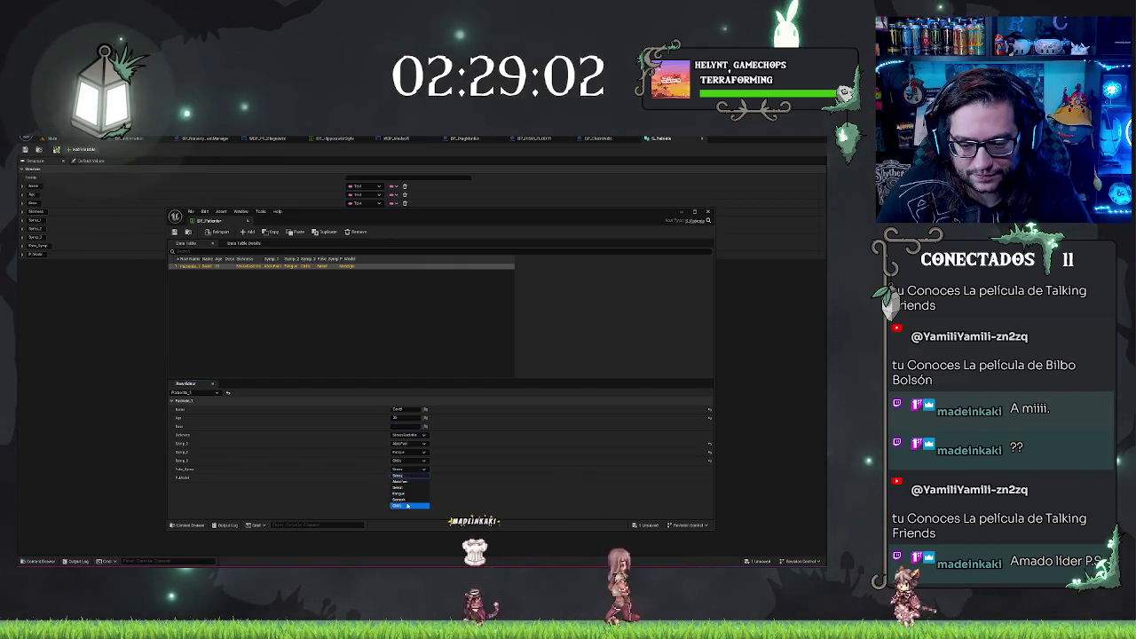
click(399, 500)
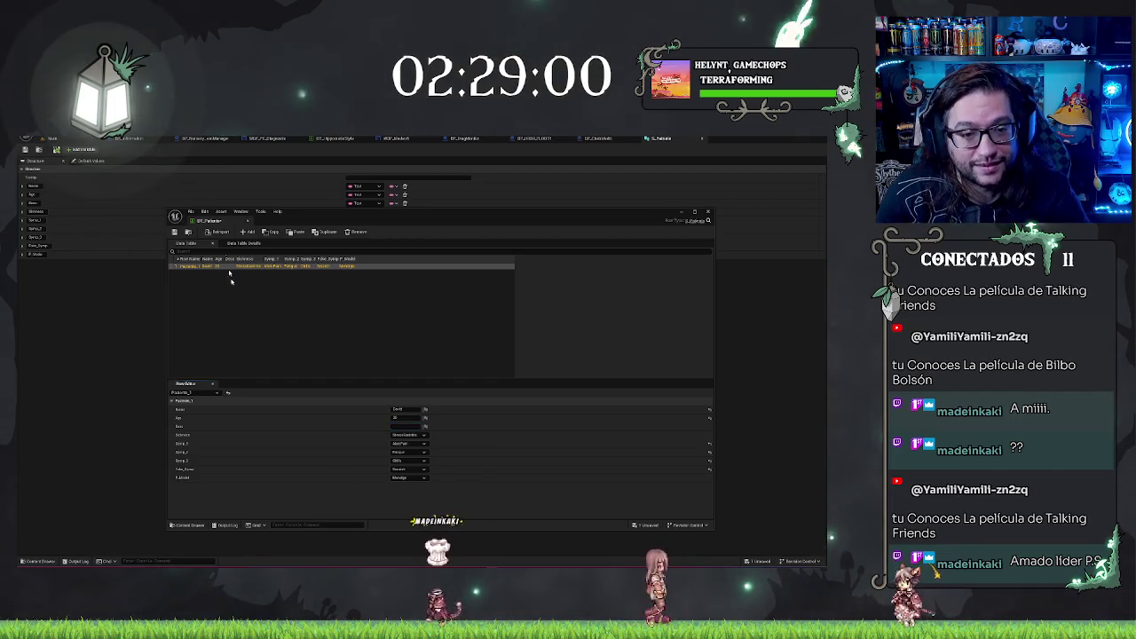
key(ctrl+s)
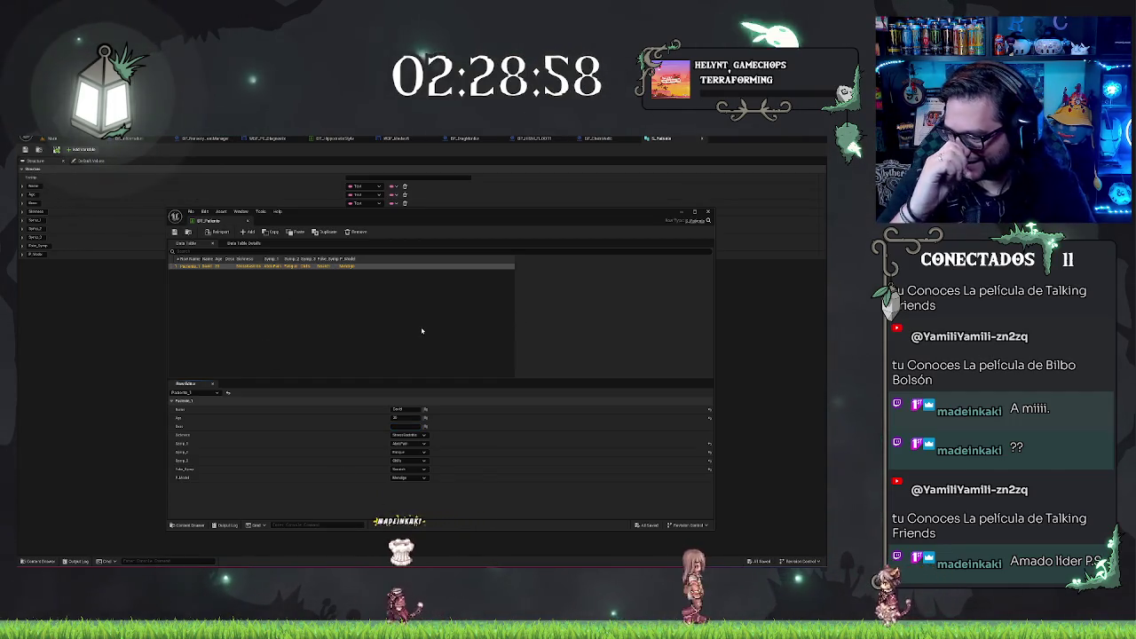
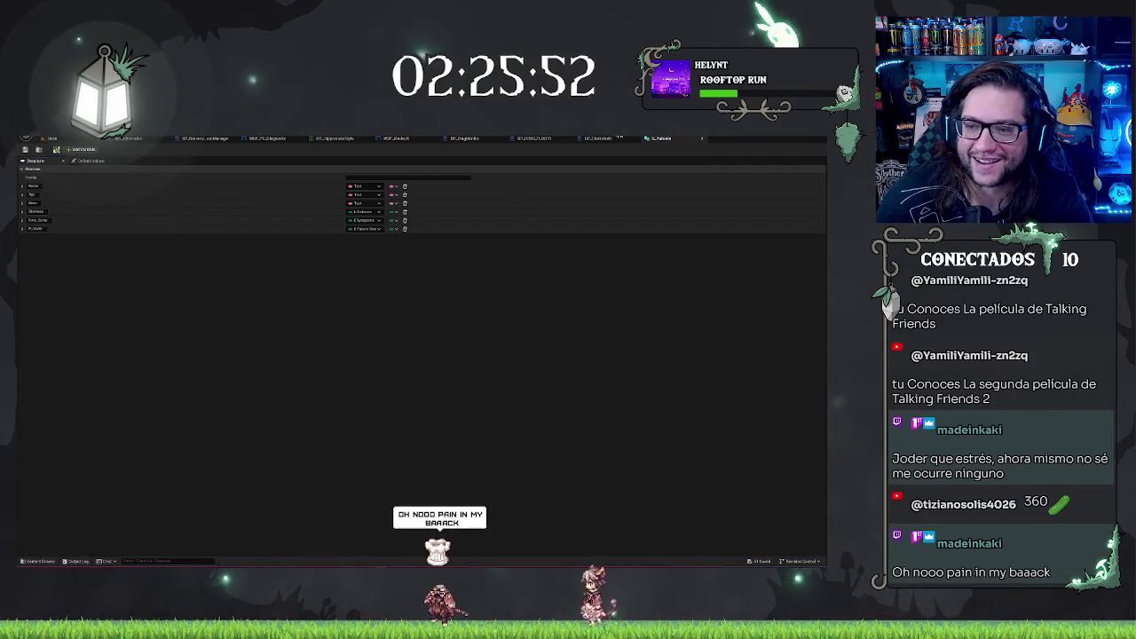
- Look over the open blueprint and data table tabs, then open DT_Pacientes from the Content Browser
click(600, 138)
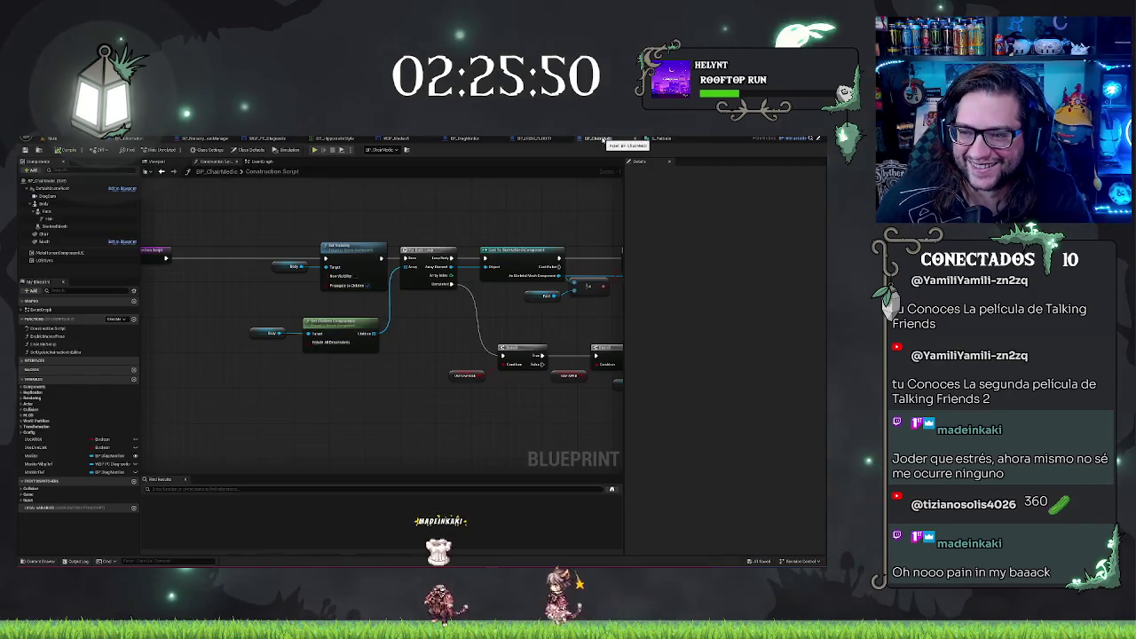
click(463, 139)
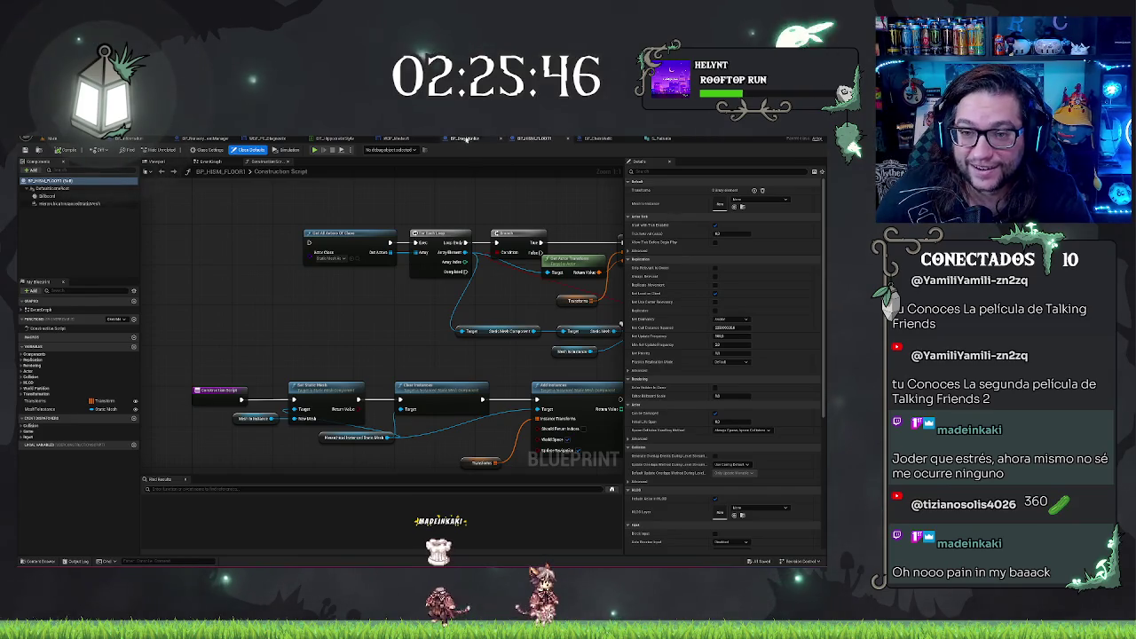
click(321, 140)
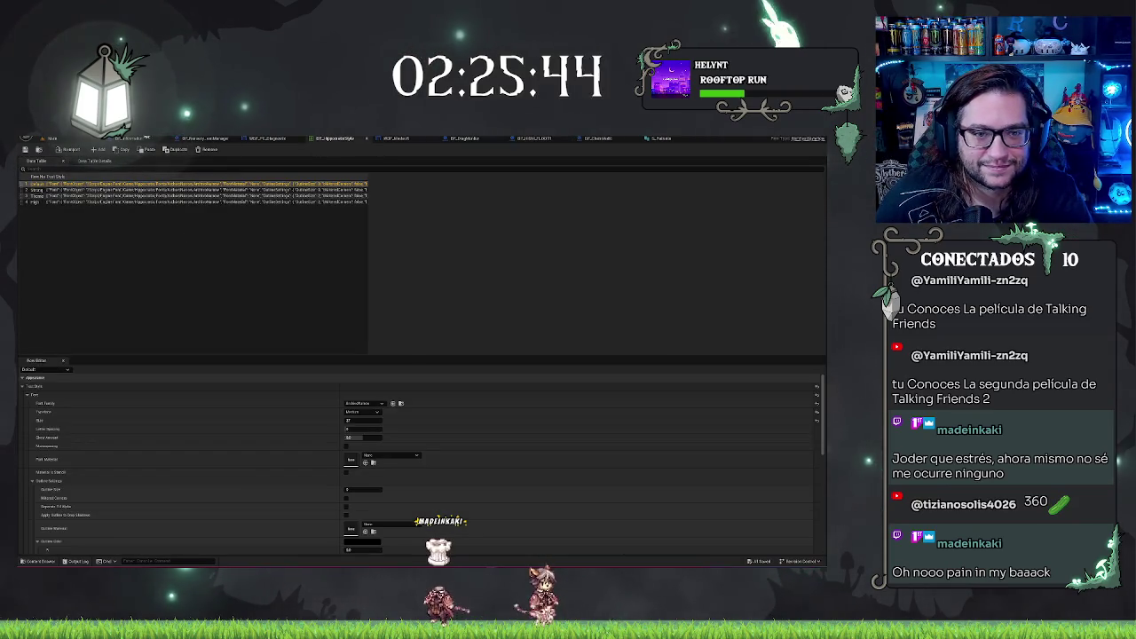
click(77, 140)
double_click(399, 485)
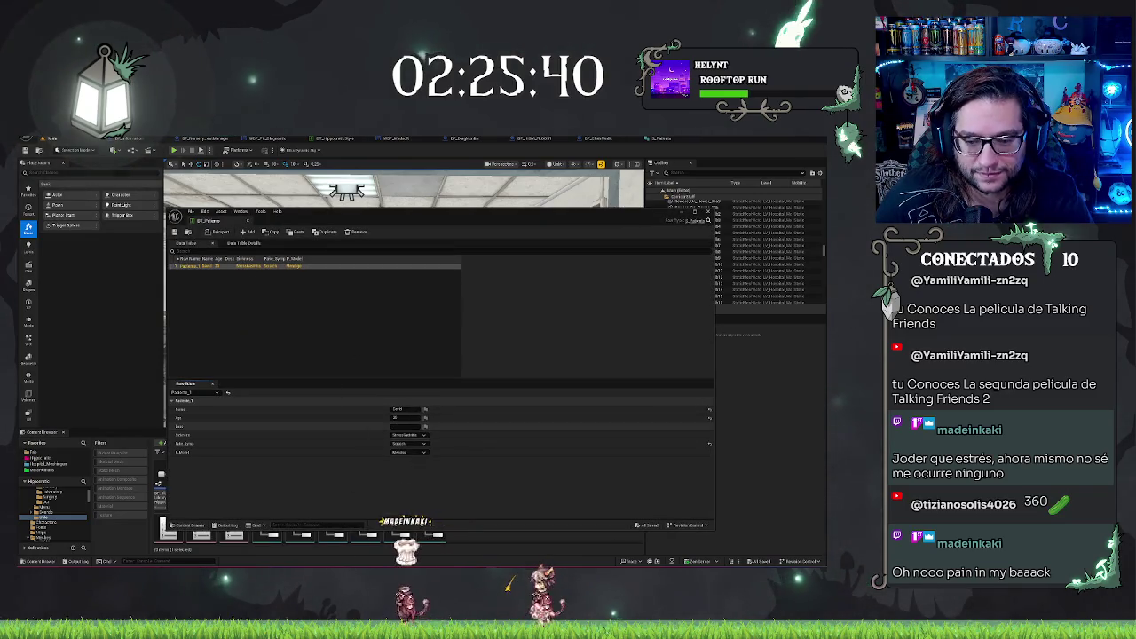
- Paste the long symptom text into Paciente_1's Desc field and review the row
key(ctrl+v)
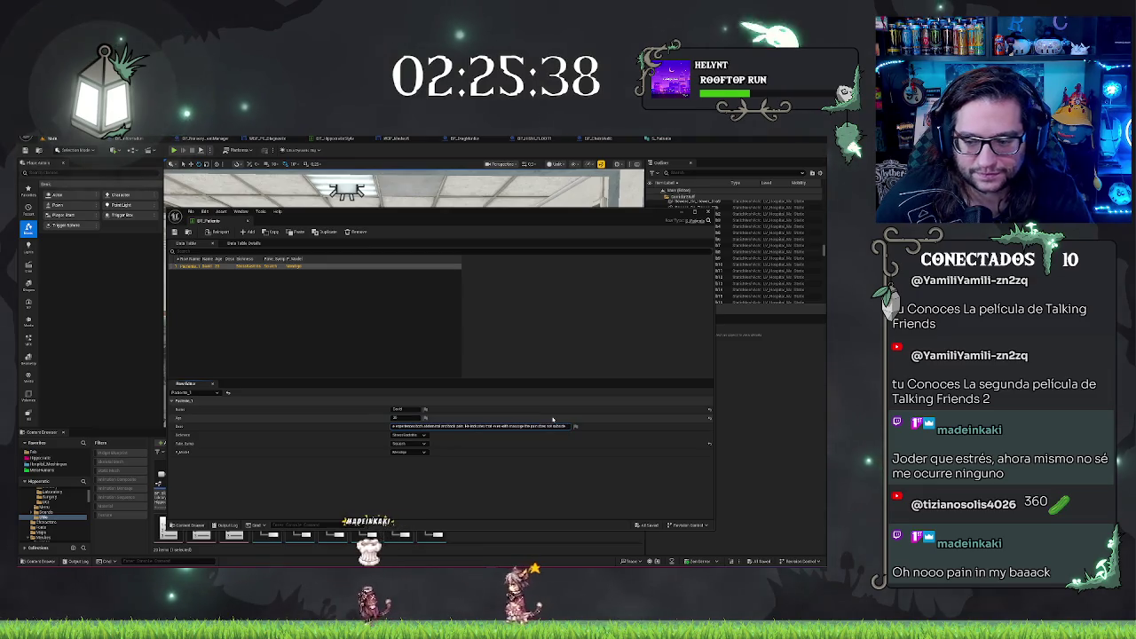
key(Return)
click(425, 410)
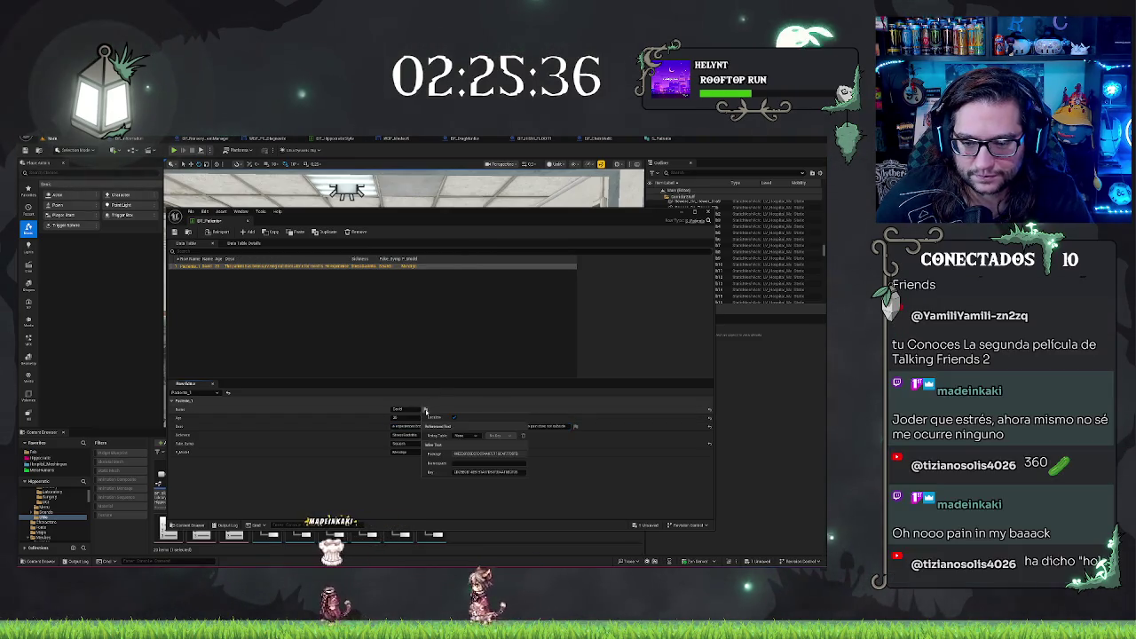
click(406, 490)
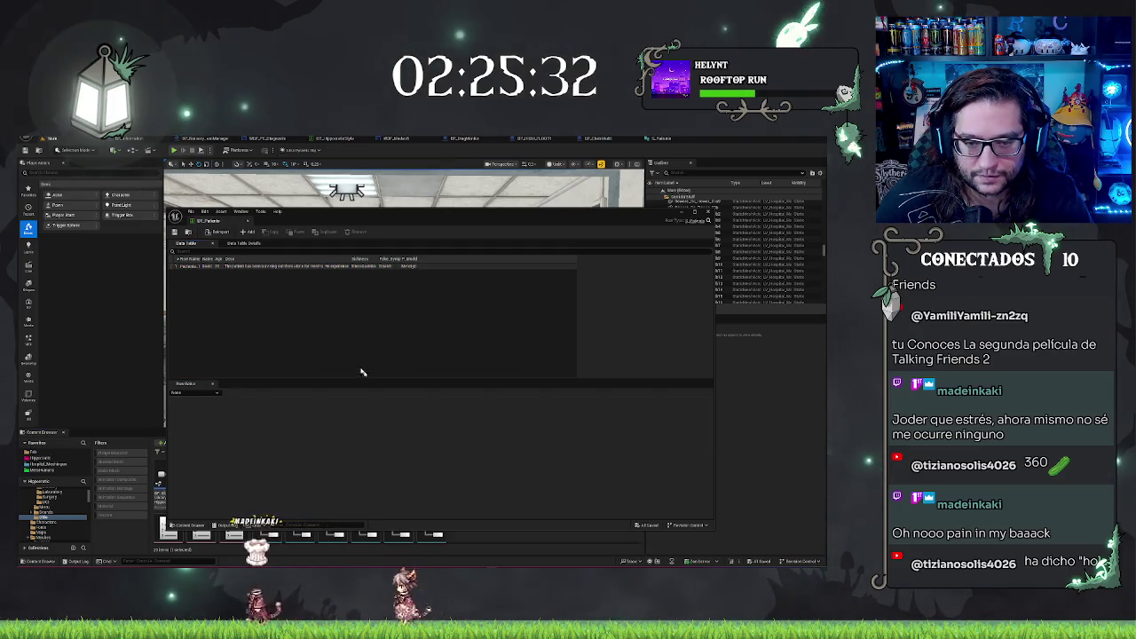
click(193, 268)
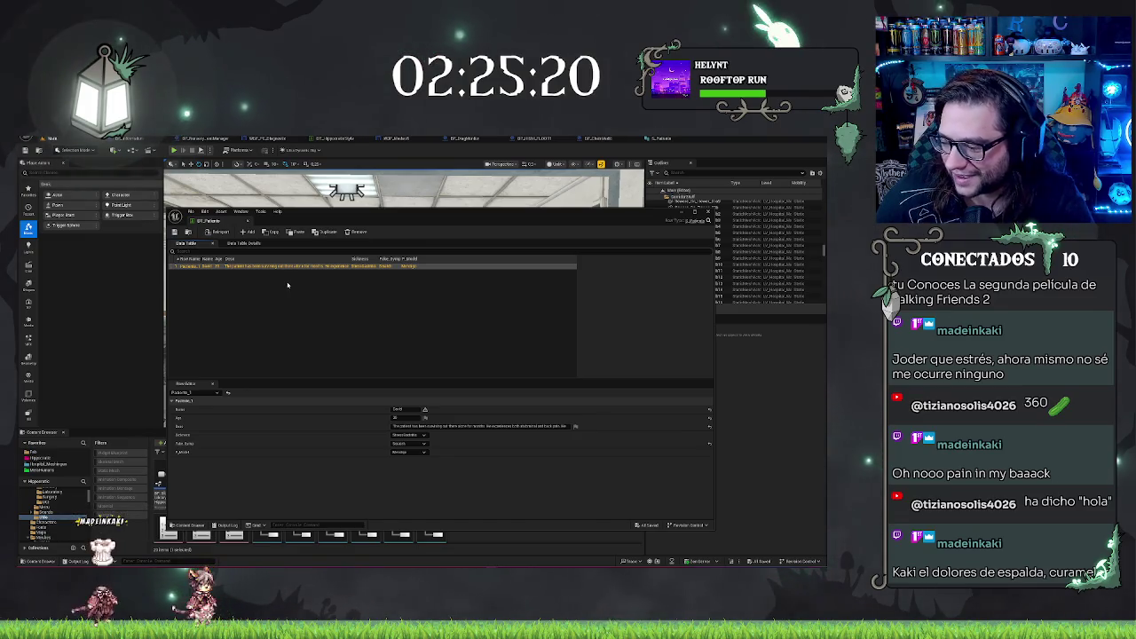
click(410, 332)
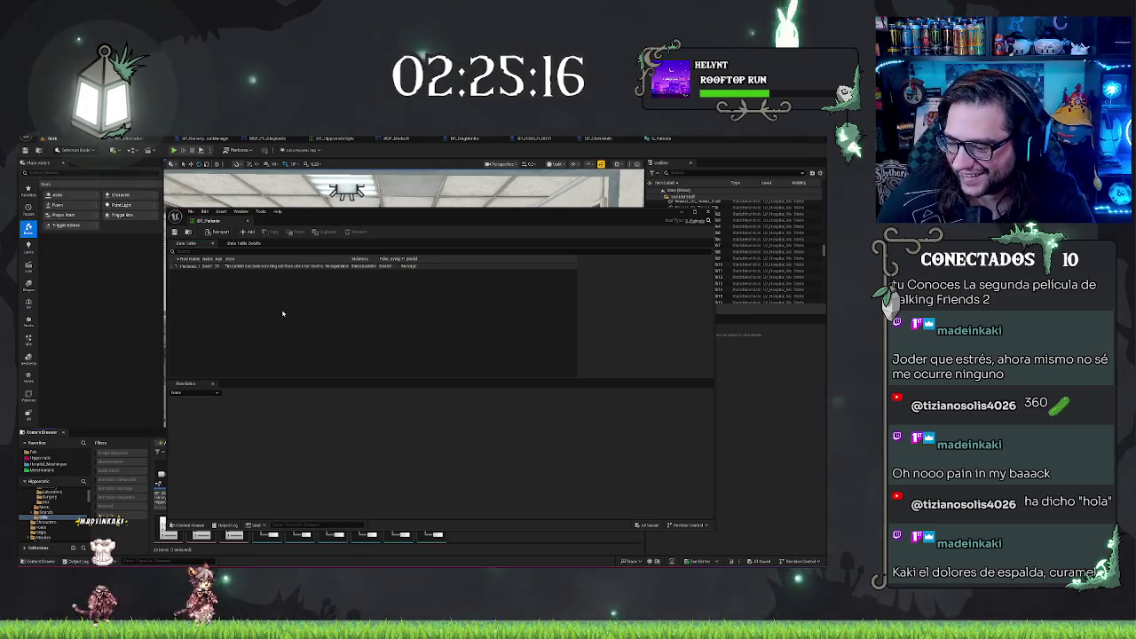
- Save the patient table with Ctrl+S and reopen it docked in the main editor
click(218, 267)
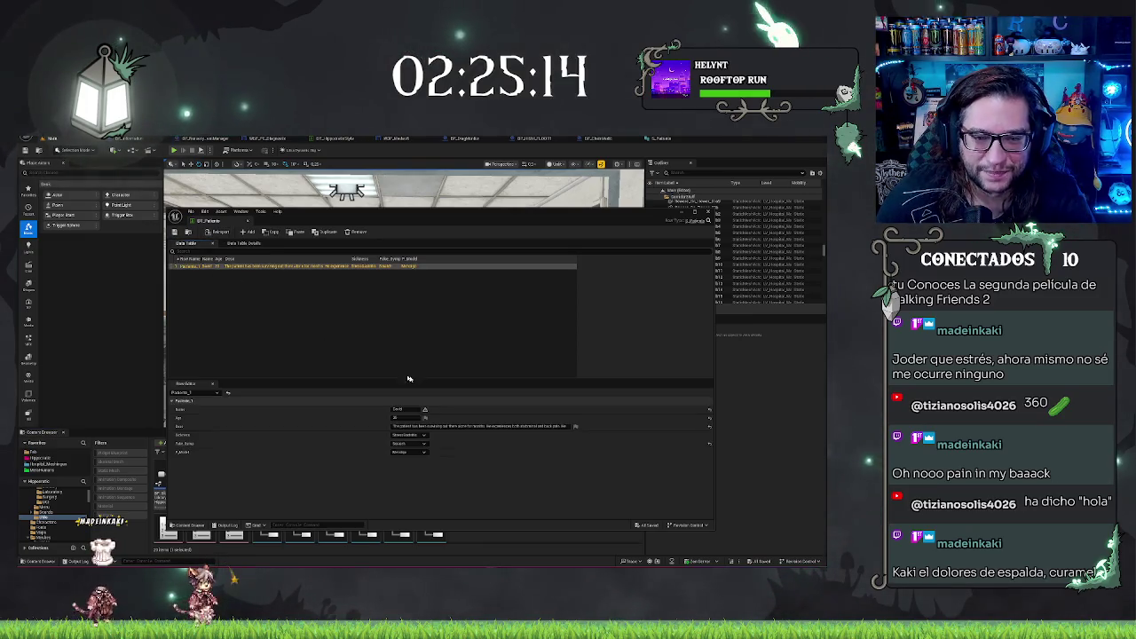
click(397, 409)
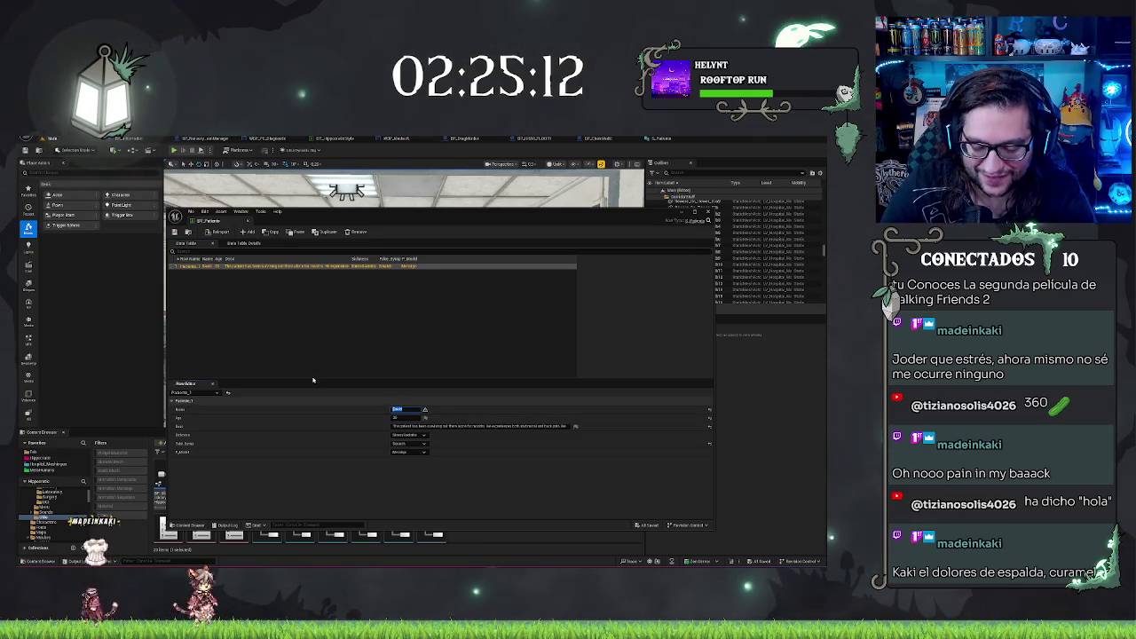
click(336, 327)
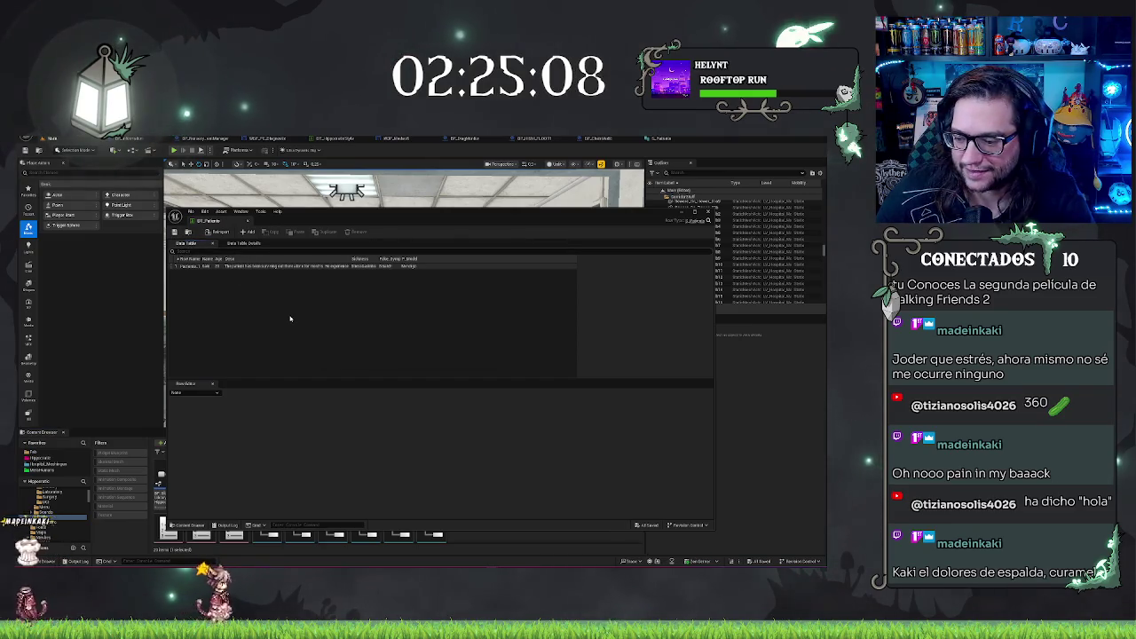
click(260, 265)
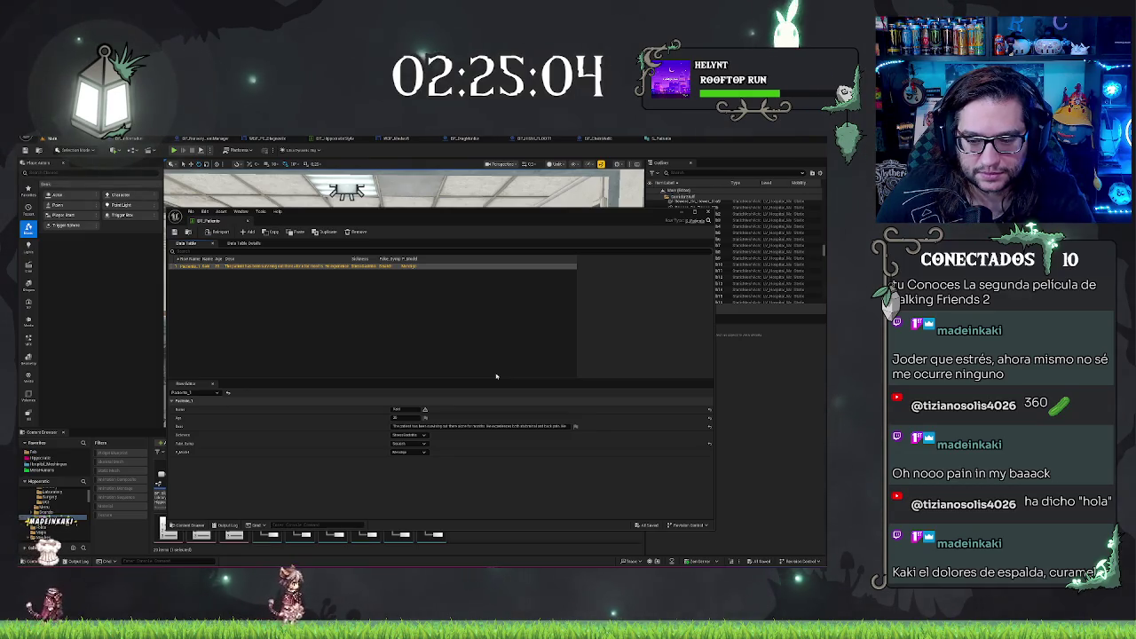
click(459, 331)
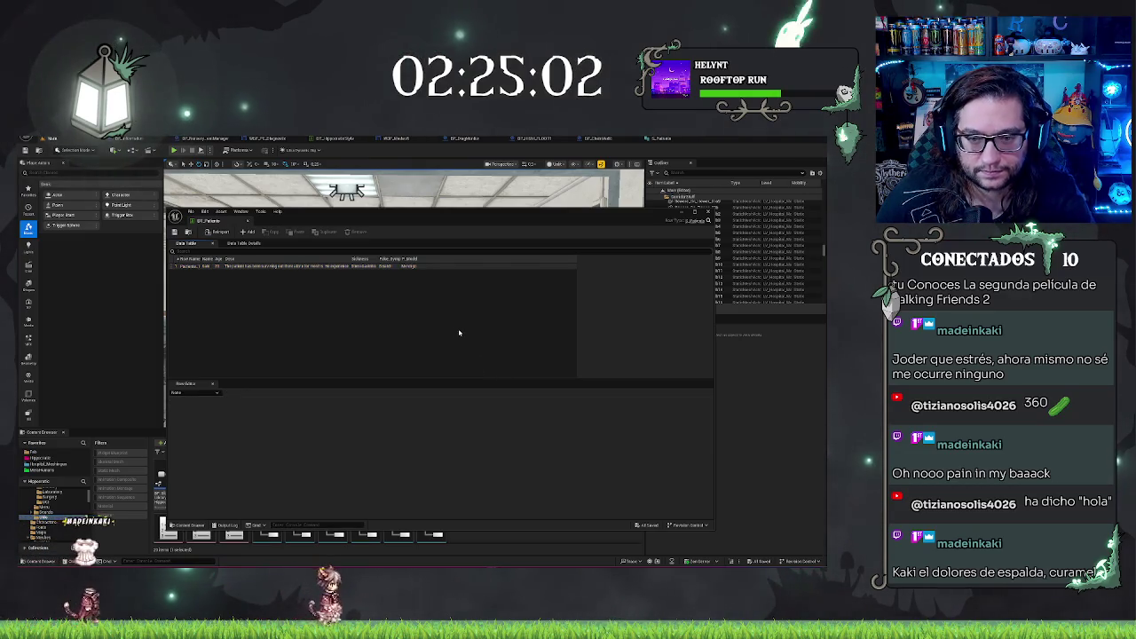
key(ctrl+s)
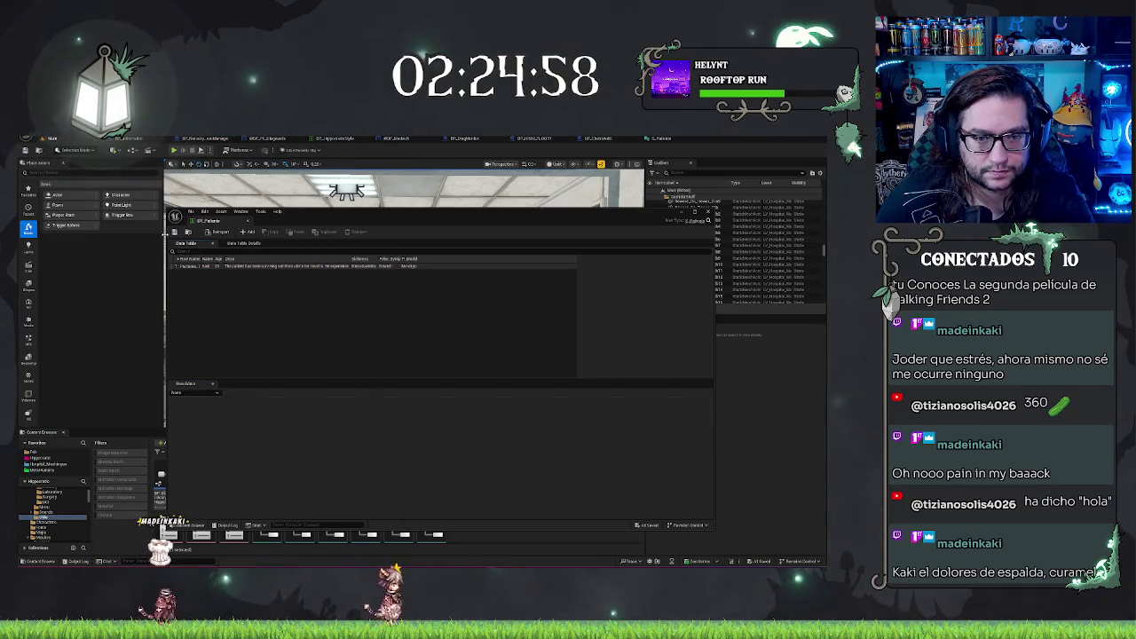
click(653, 168)
double_click(398, 479)
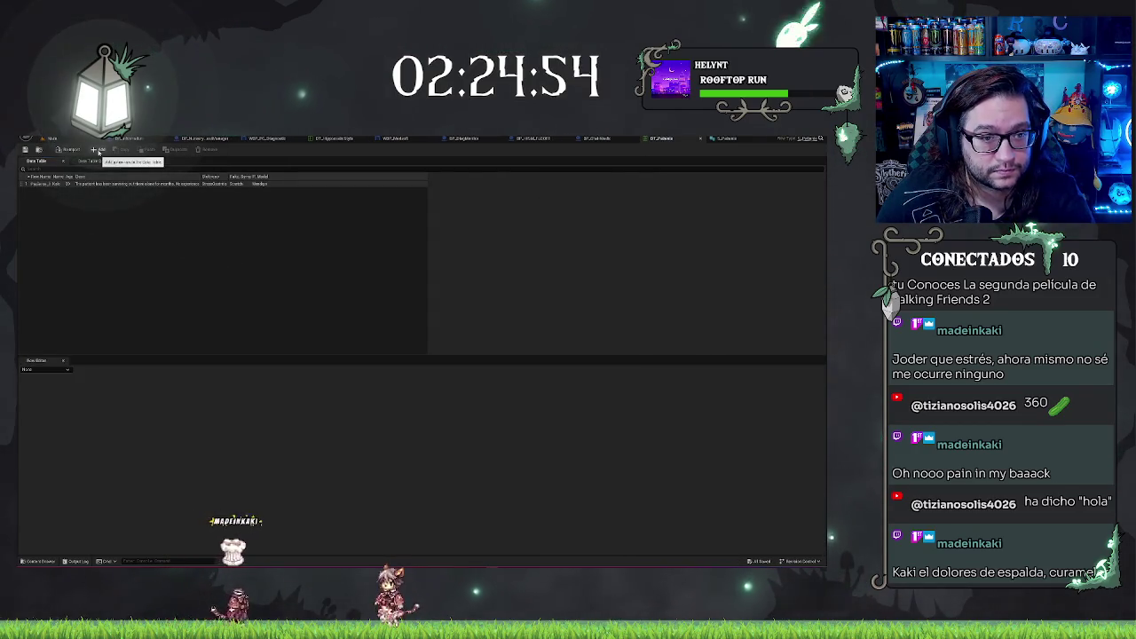
- Add new rows to the patient data table
click(99, 150)
click(98, 149)
click(98, 149)
click(99, 149)
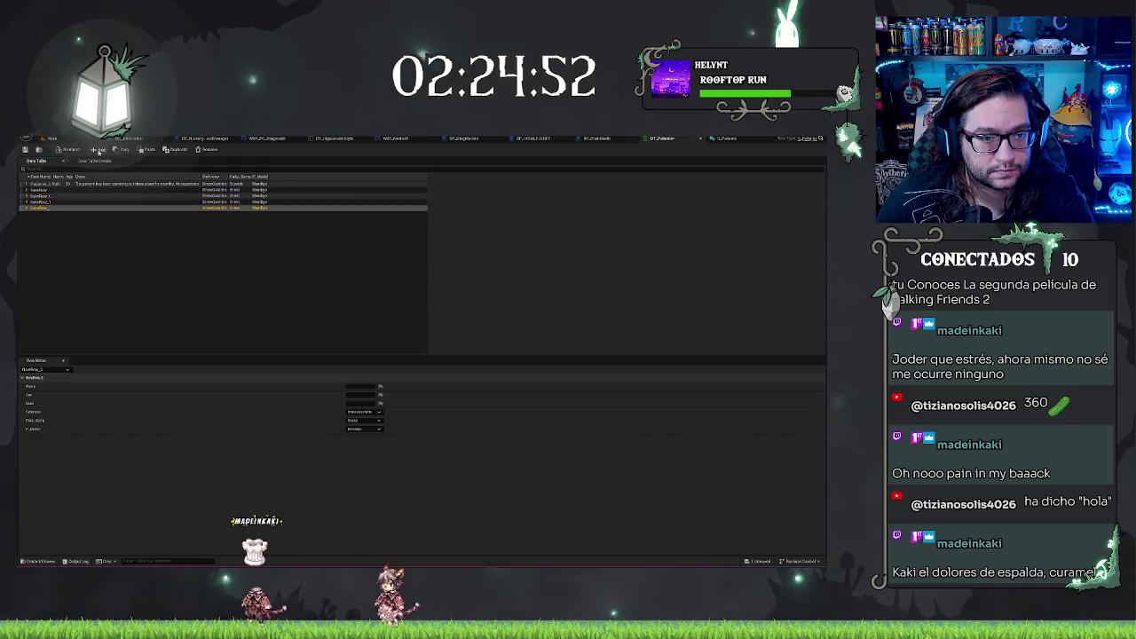
click(99, 150)
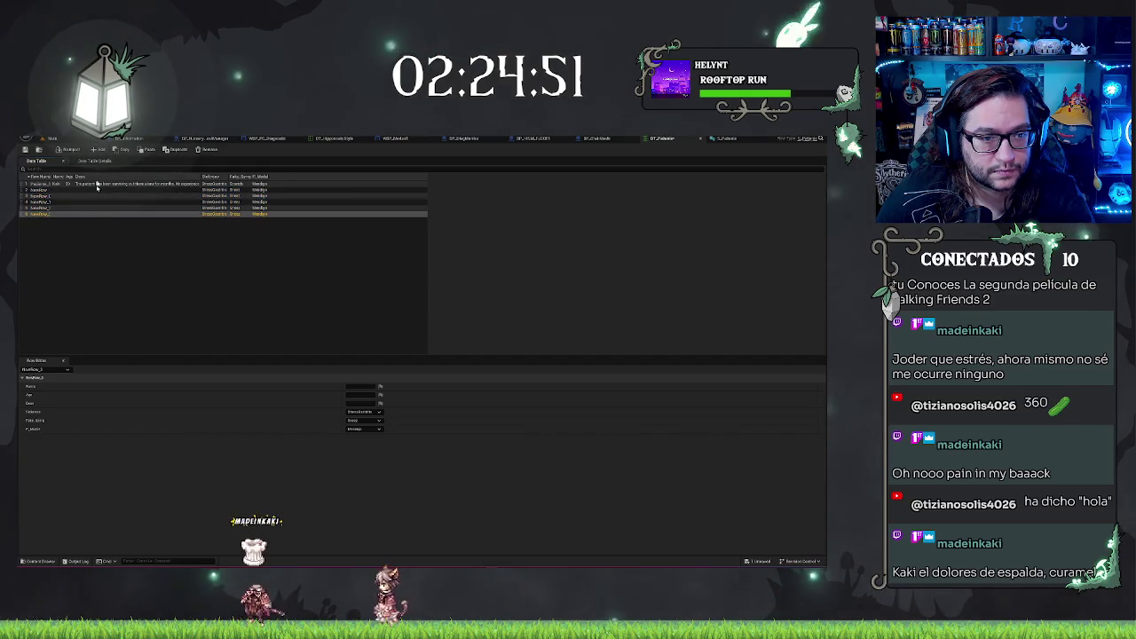
click(40, 190)
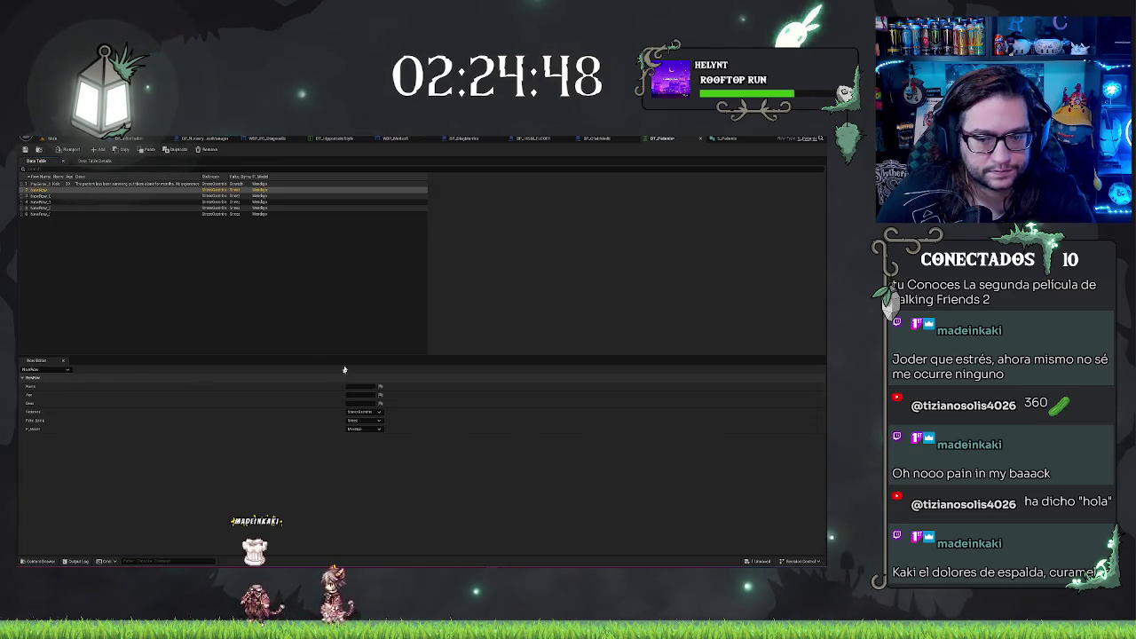
click(48, 369)
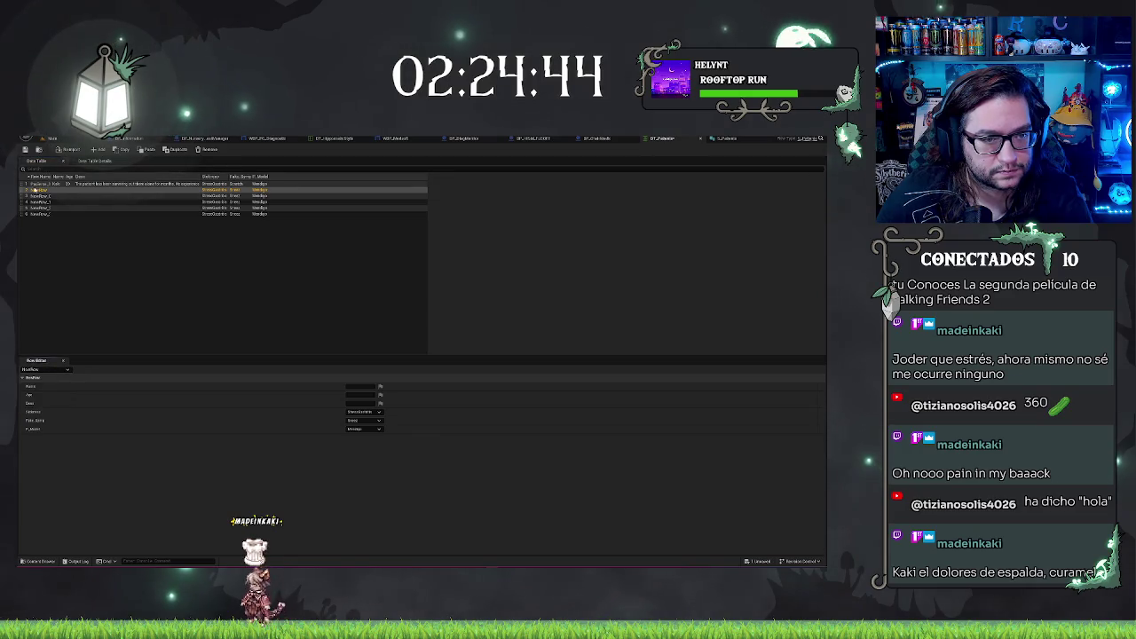
- Rename the new rows Paciente_2, Paciente_3 and Paciente_4
double_click(33, 192)
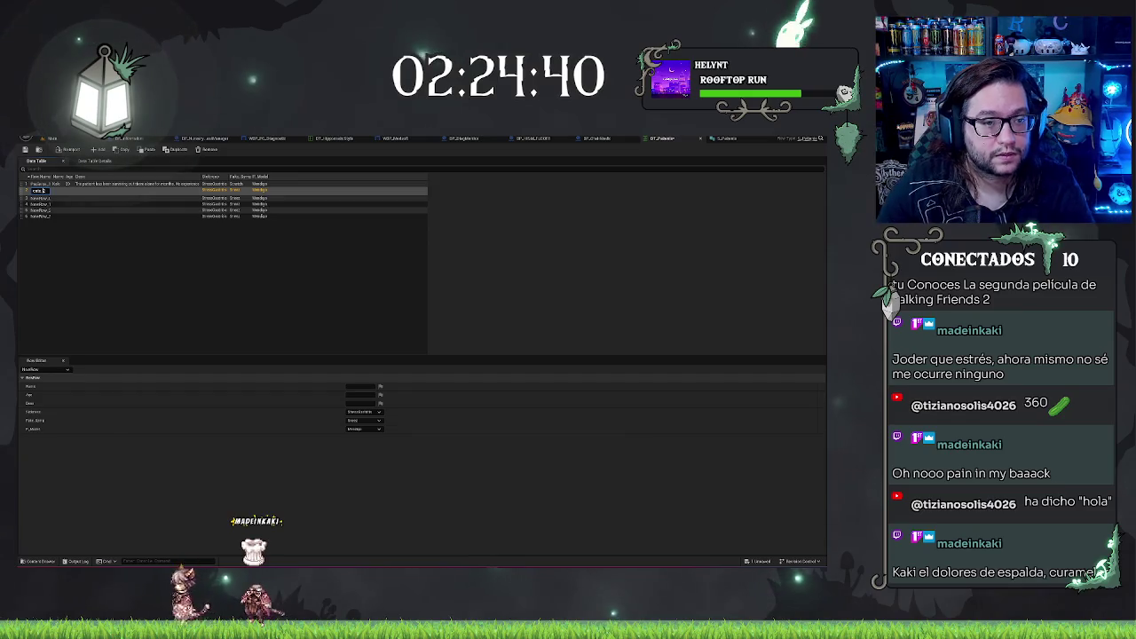
key(Return)
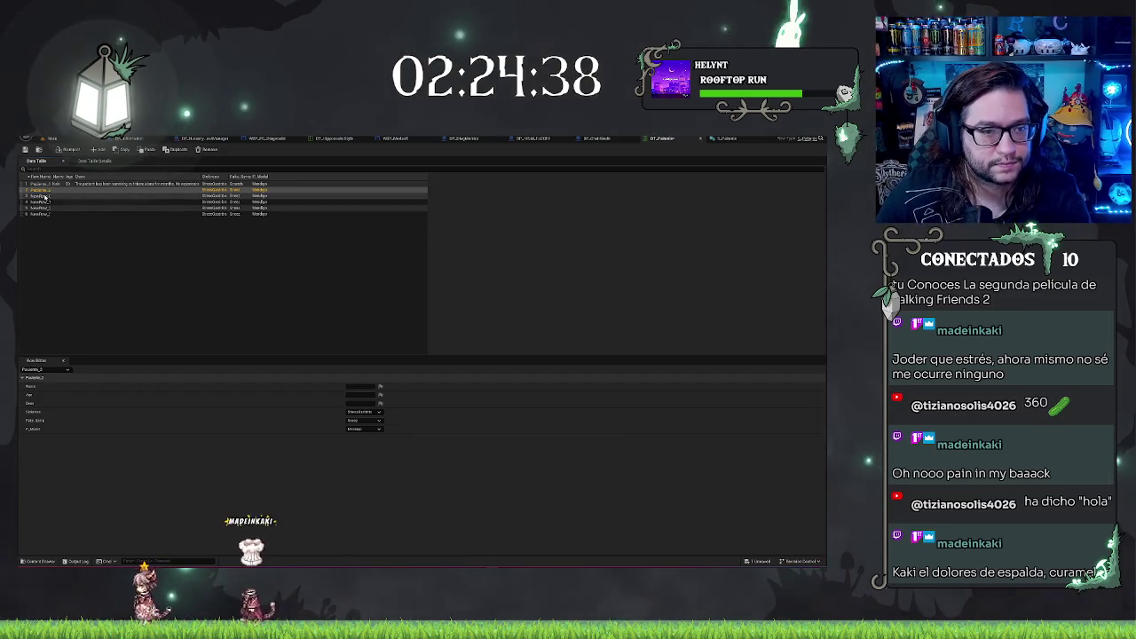
double_click(40, 196)
text(Paciente_3)
key(Return)
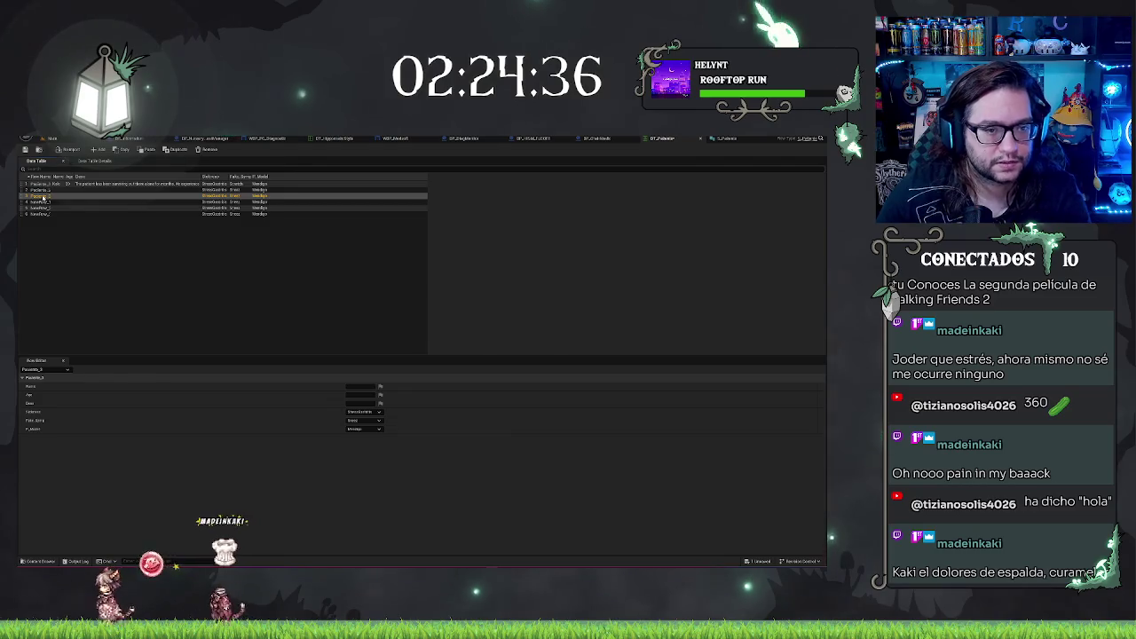
double_click(38, 202)
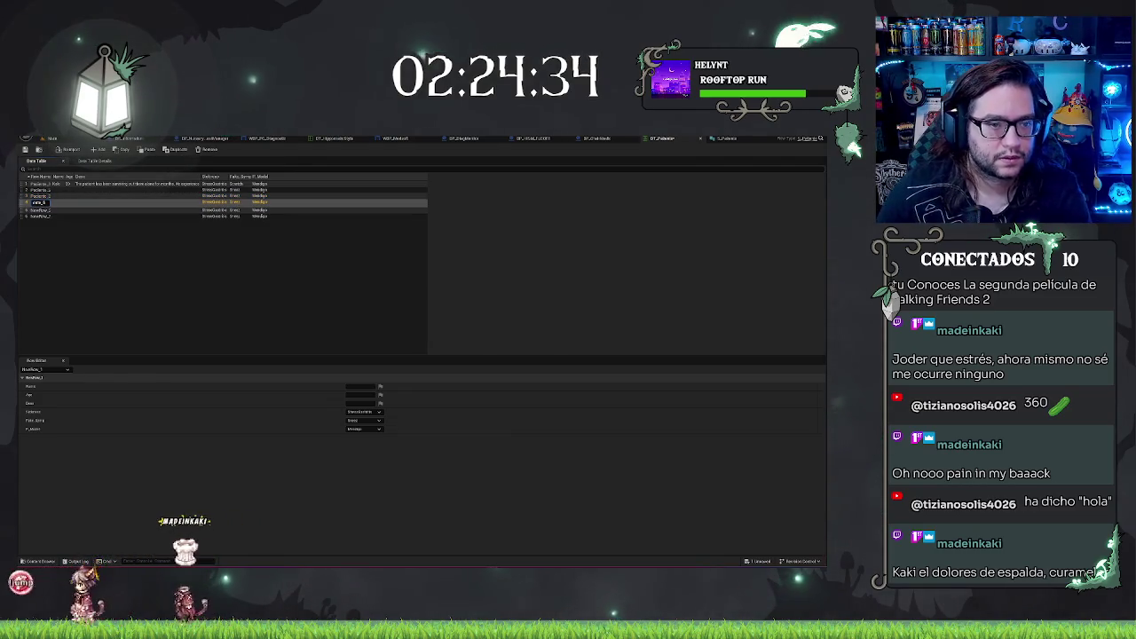
key(Return)
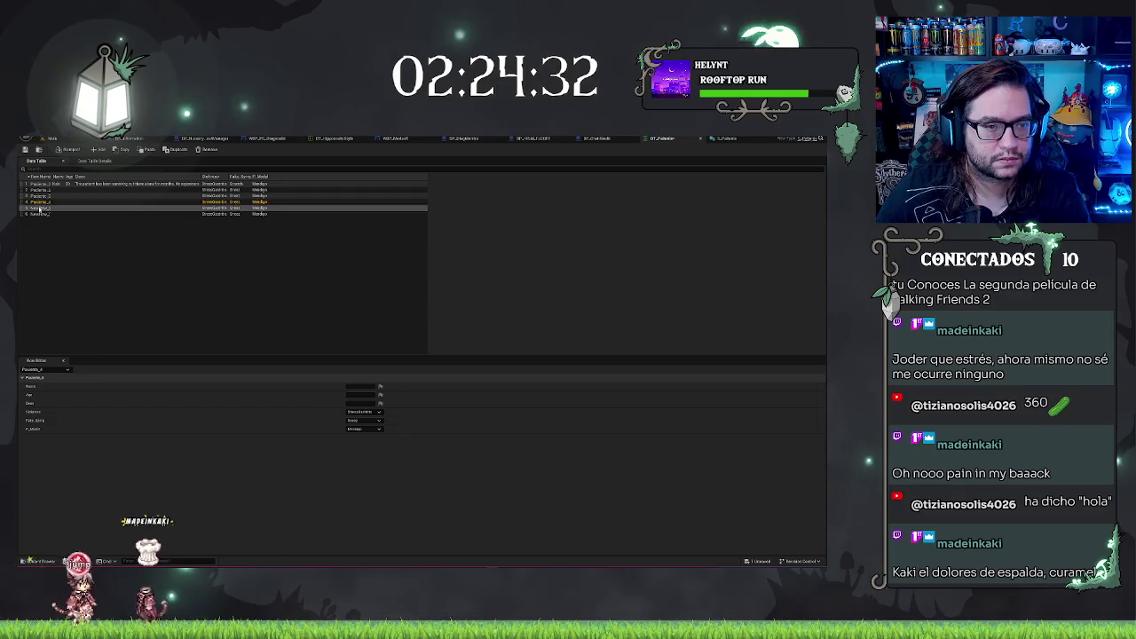
- Rename the remaining new rows Paciente_5 and Paciente_6
double_click(39, 209)
text(Paciente_5)
key(Return)
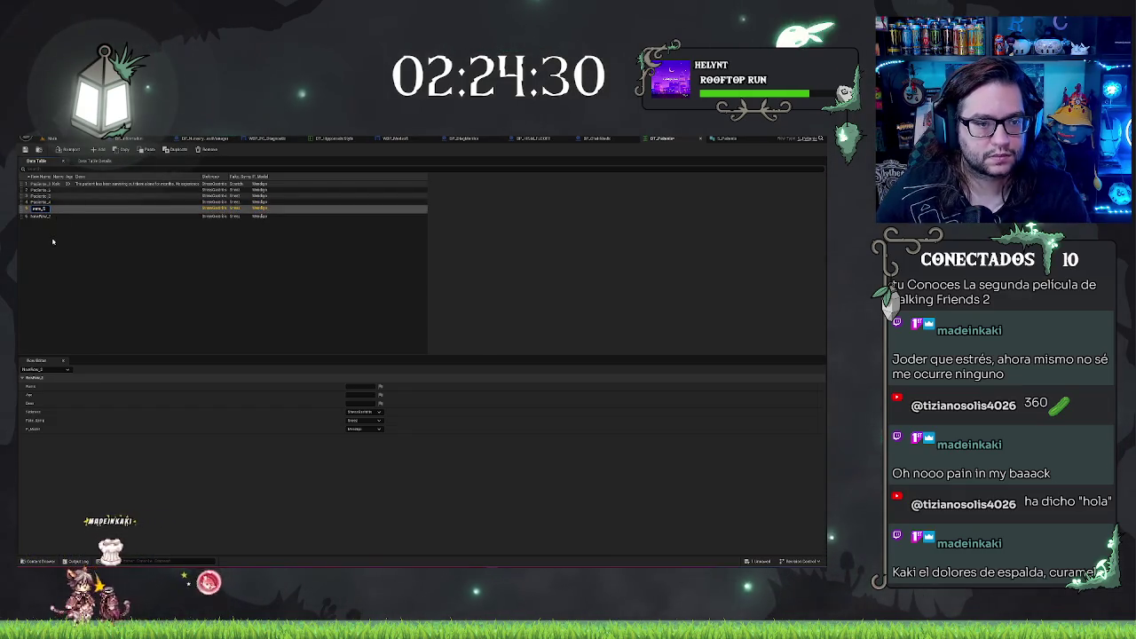
double_click(37, 214)
double_click(40, 214)
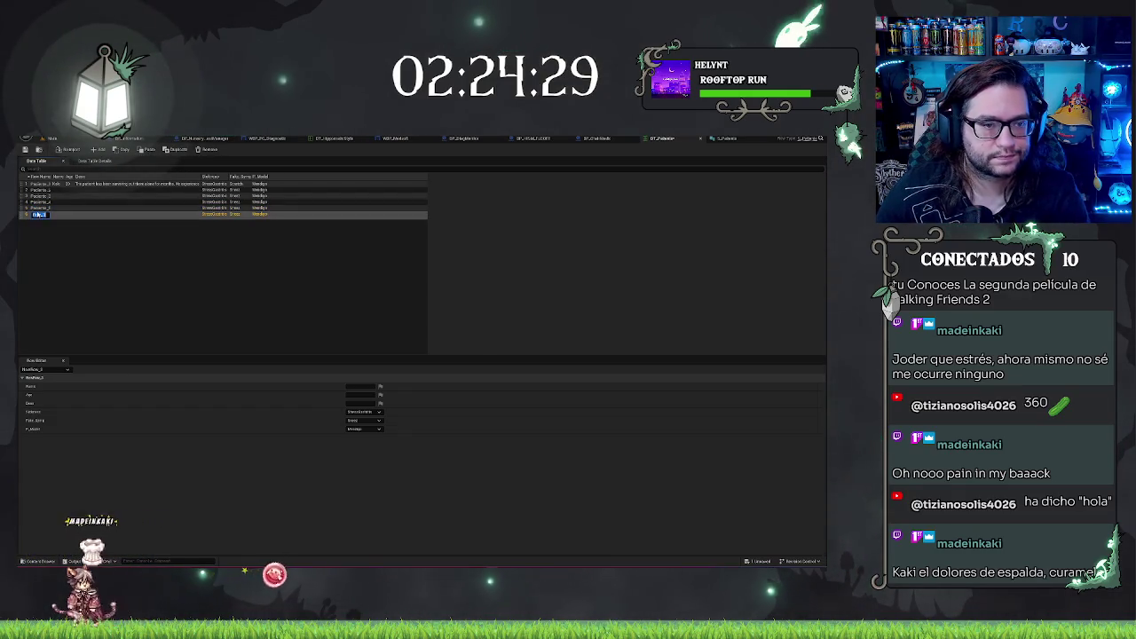
text(Paciente_6)
key(Return)
- Select Paciente_2 and commit its Name value in the Row Editor
click(206, 240)
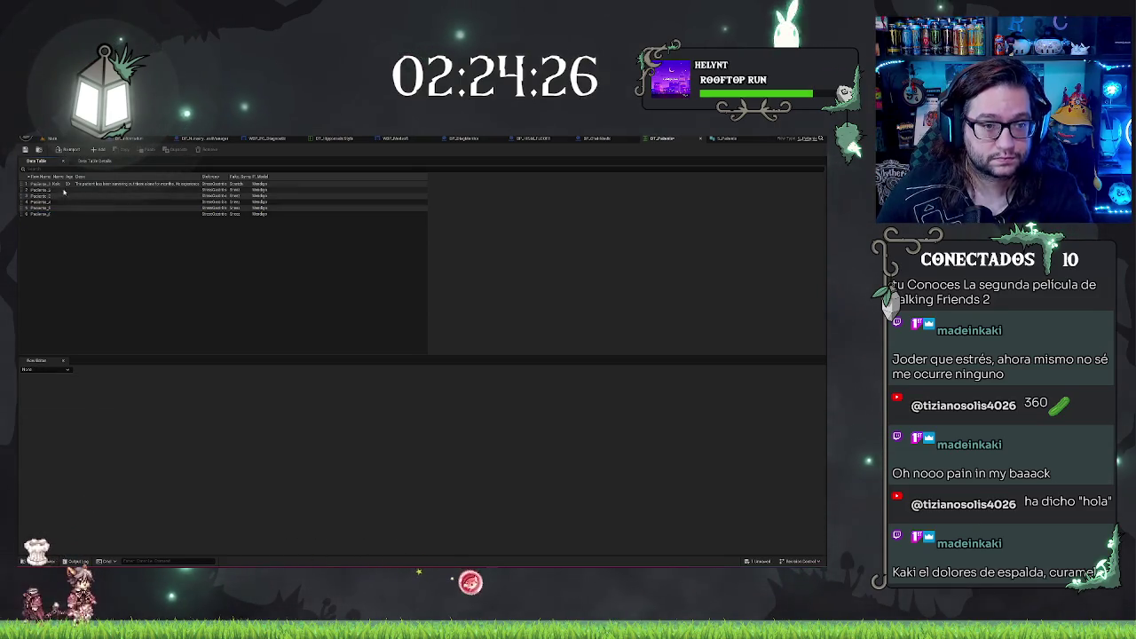
click(63, 190)
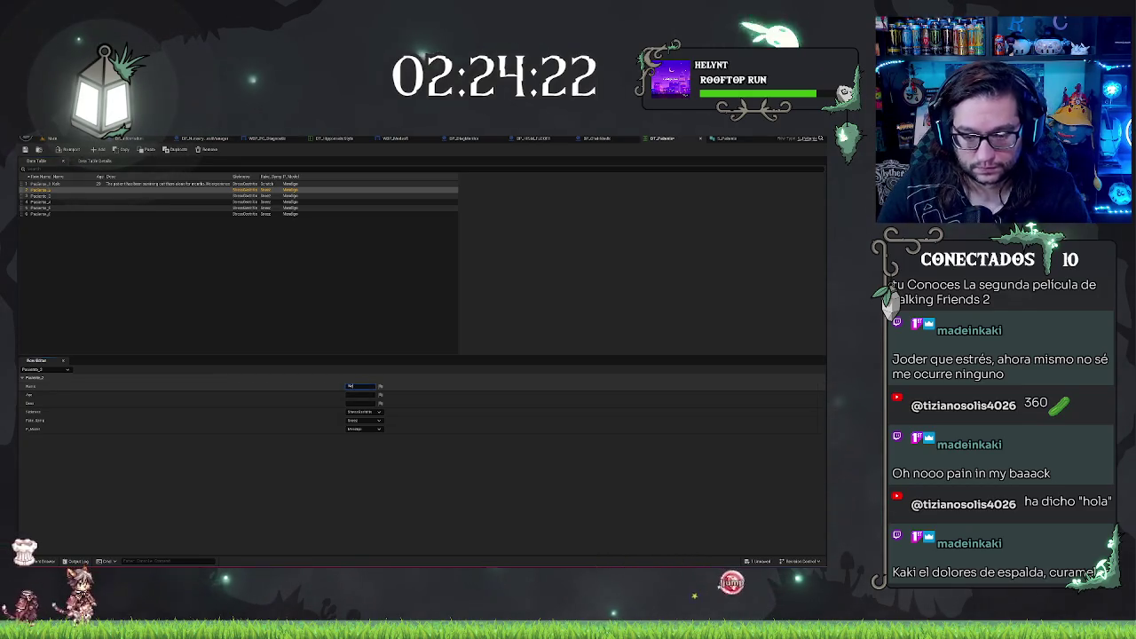
key(Return)
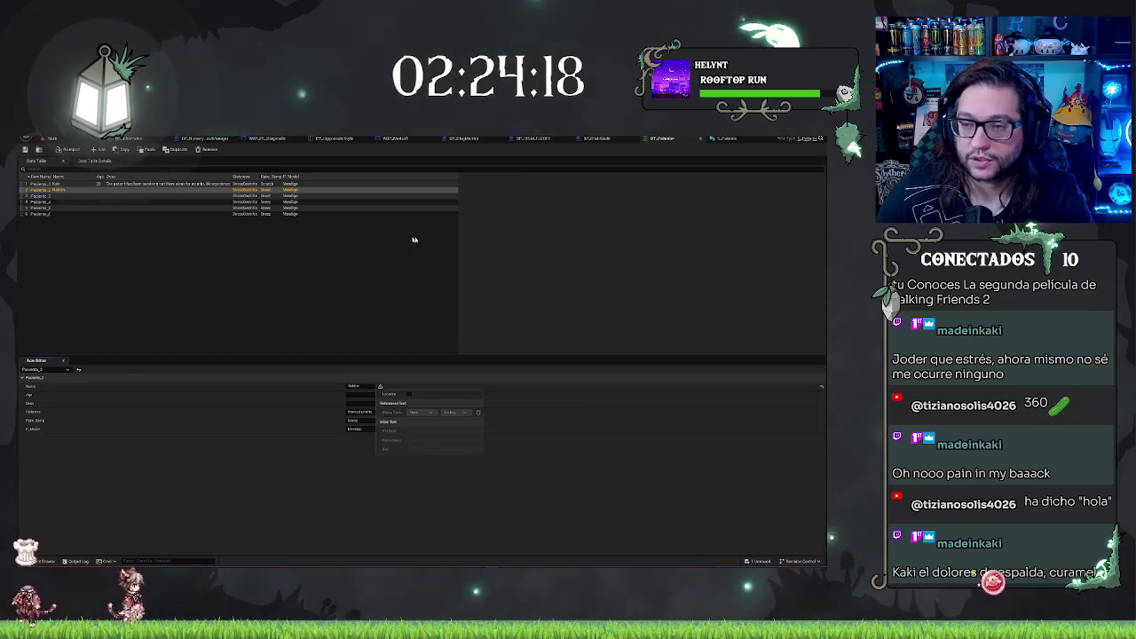
click(725, 140)
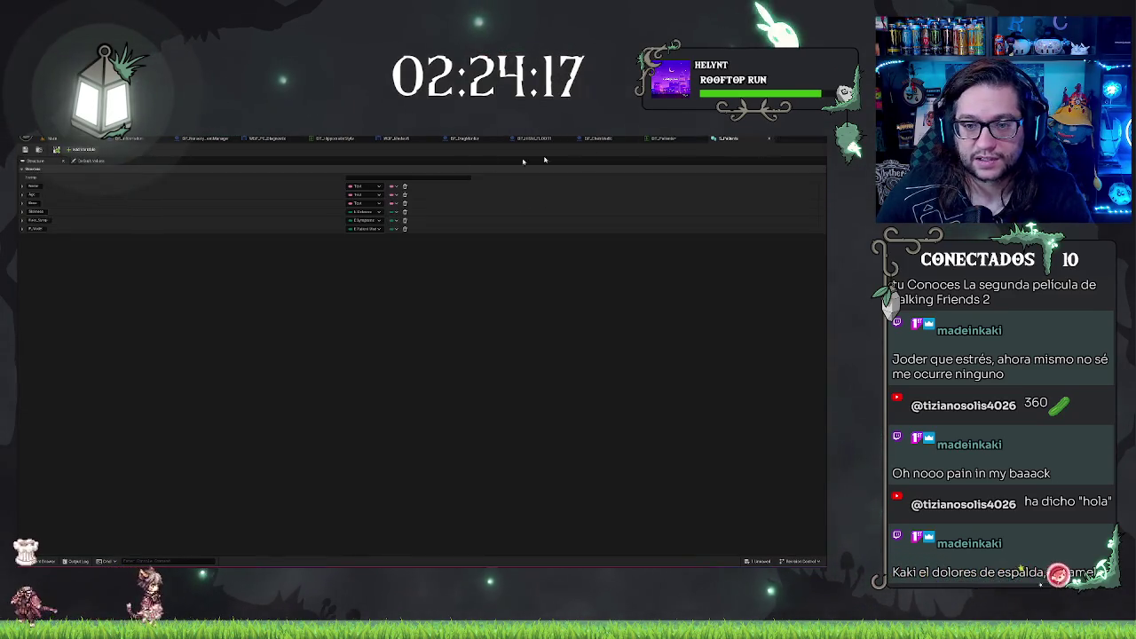
- Switch the S_Patients Name variable from Text to String, then view Paciente_1 and Paciente_2 in DT_Patients
click(394, 187)
click(390, 196)
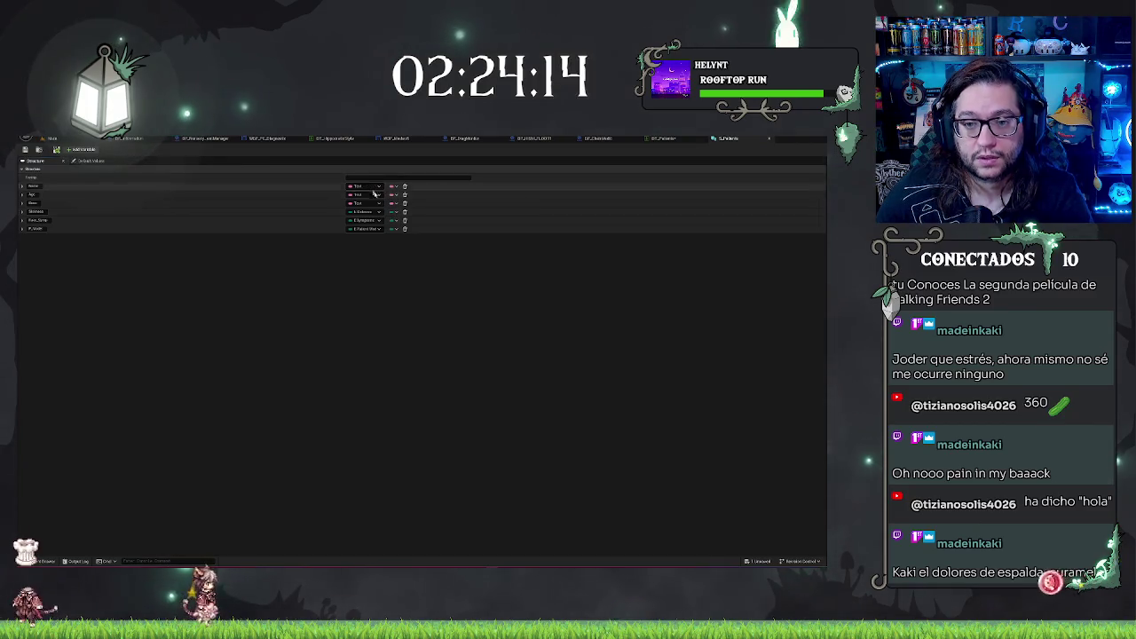
click(356, 187)
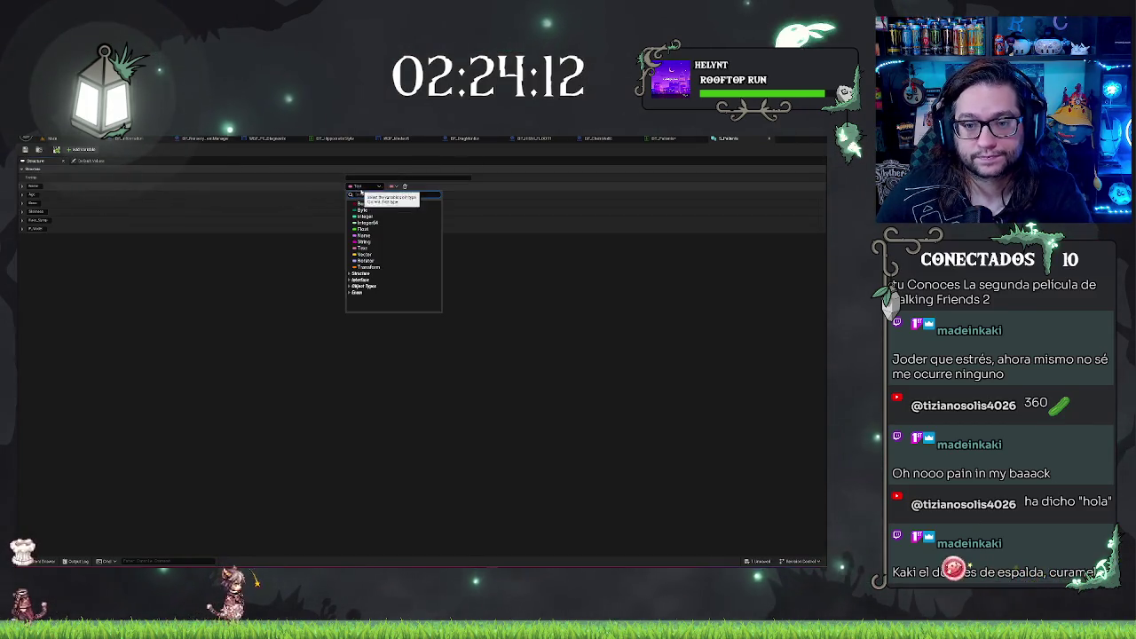
click(382, 253)
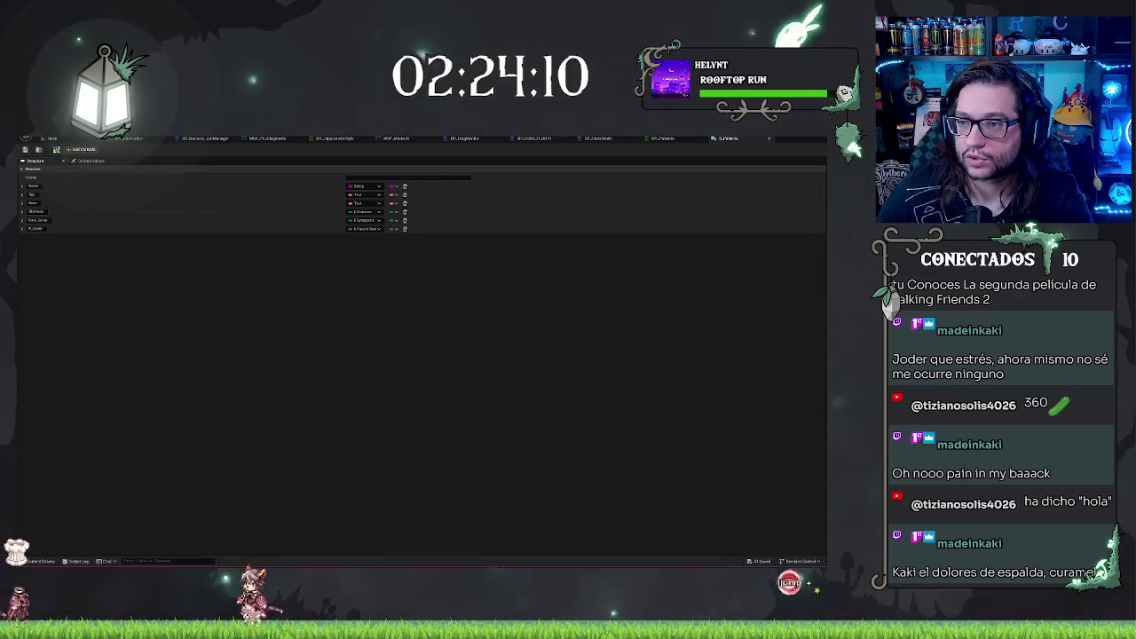
click(674, 138)
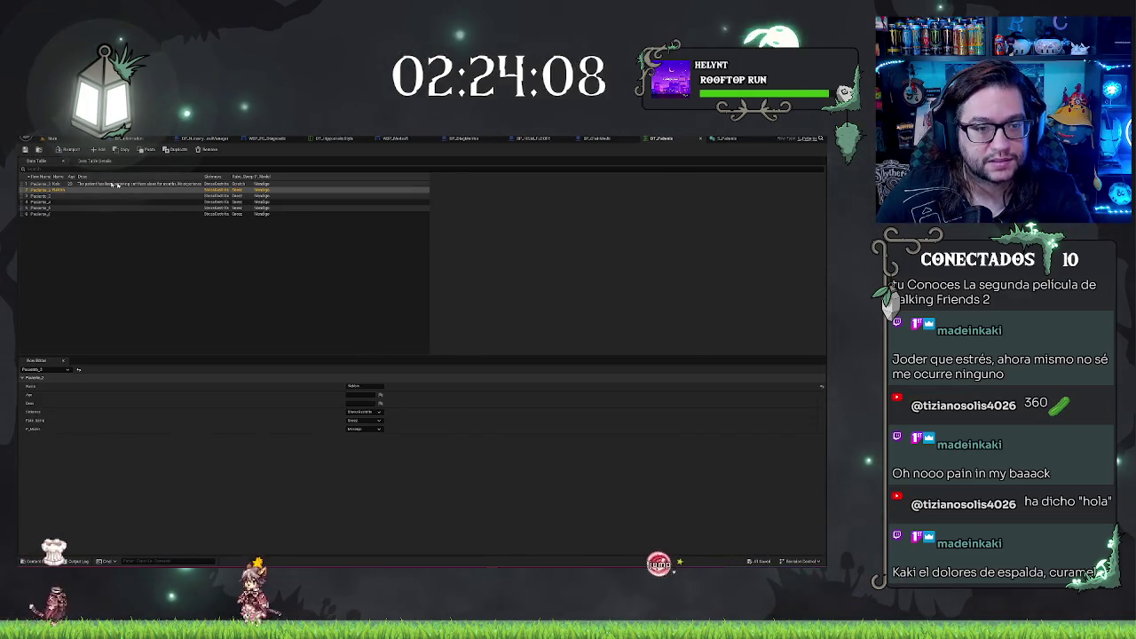
click(289, 184)
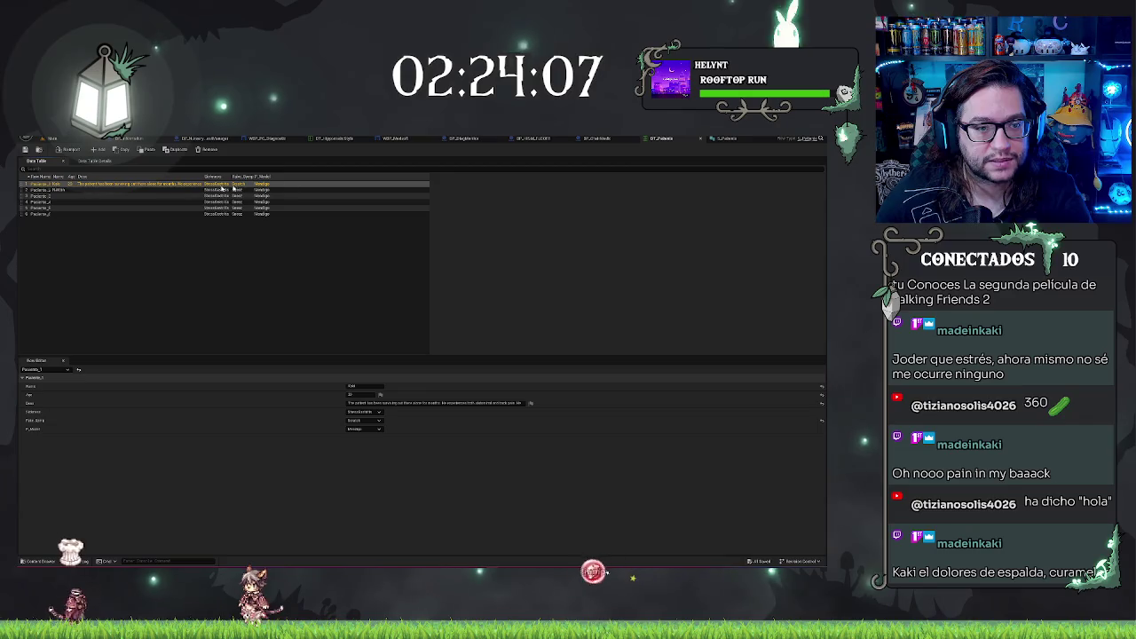
click(290, 189)
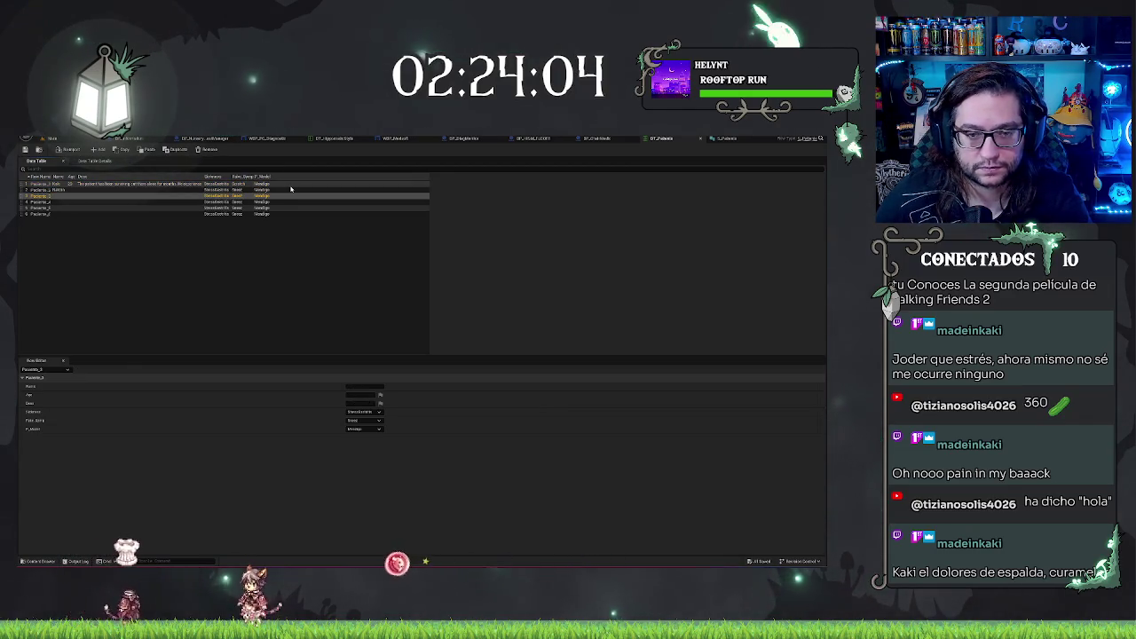
- Set Paciente_2's Age to 40
click(290, 186)
click(290, 188)
key(Down)
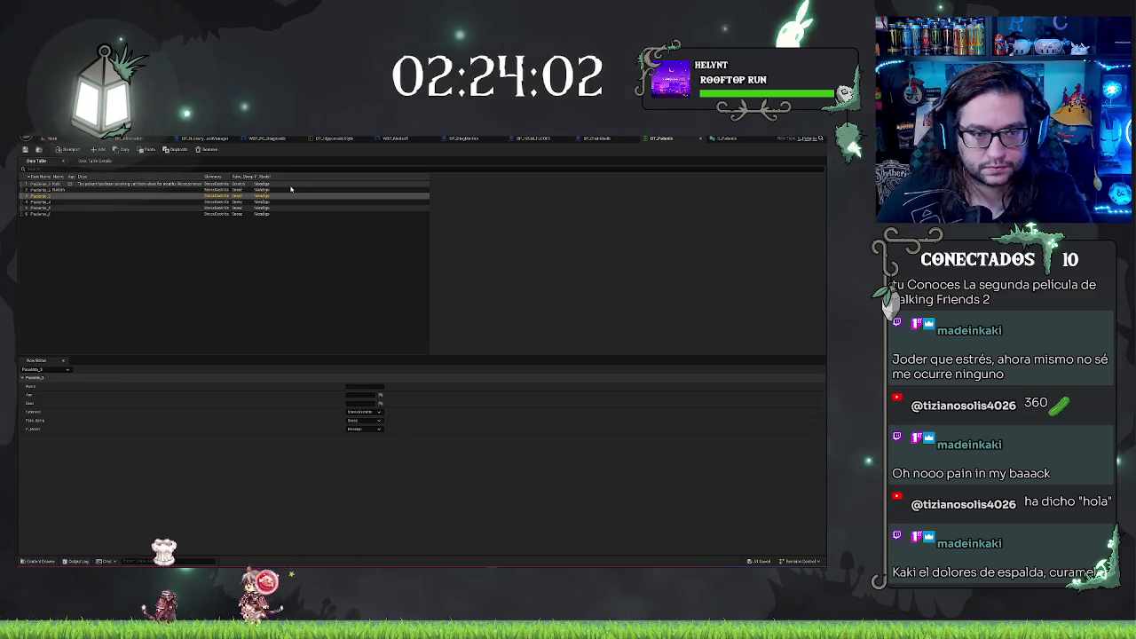
click(56, 189)
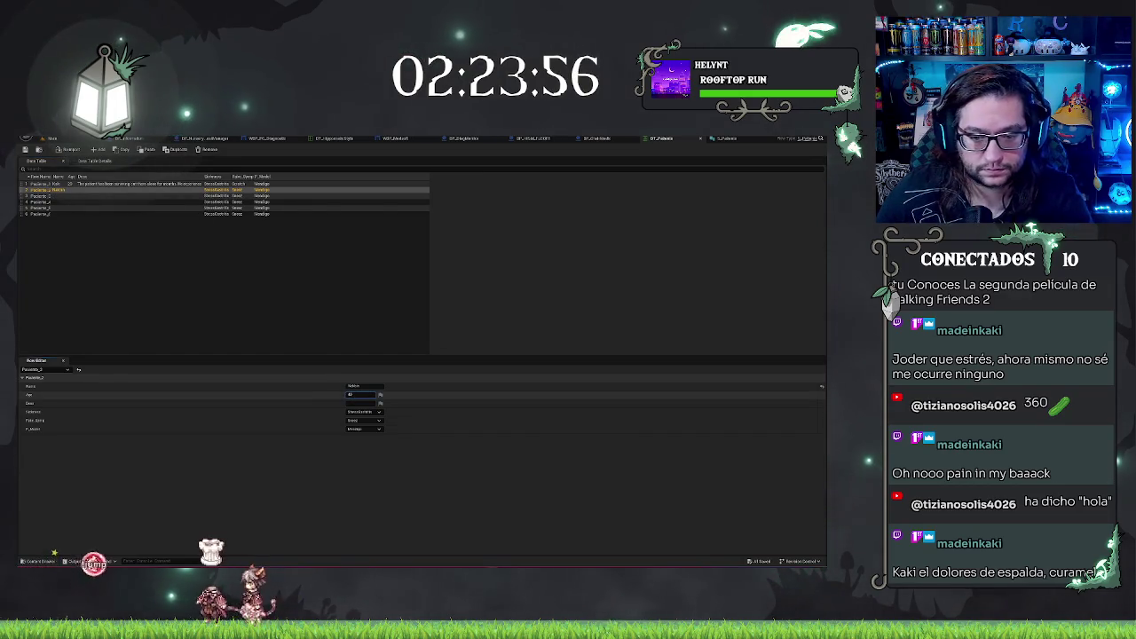
key(Tab)
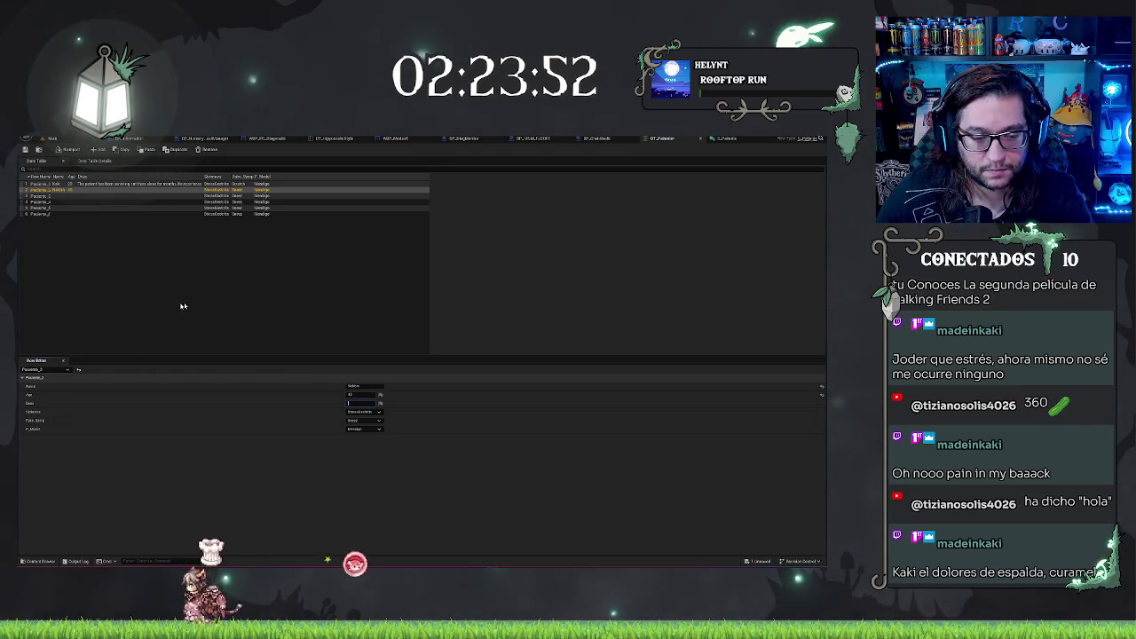
- Choose Paciente_2's Sickness and Fake_Symp values from the Row Editor dropdowns
click(374, 412)
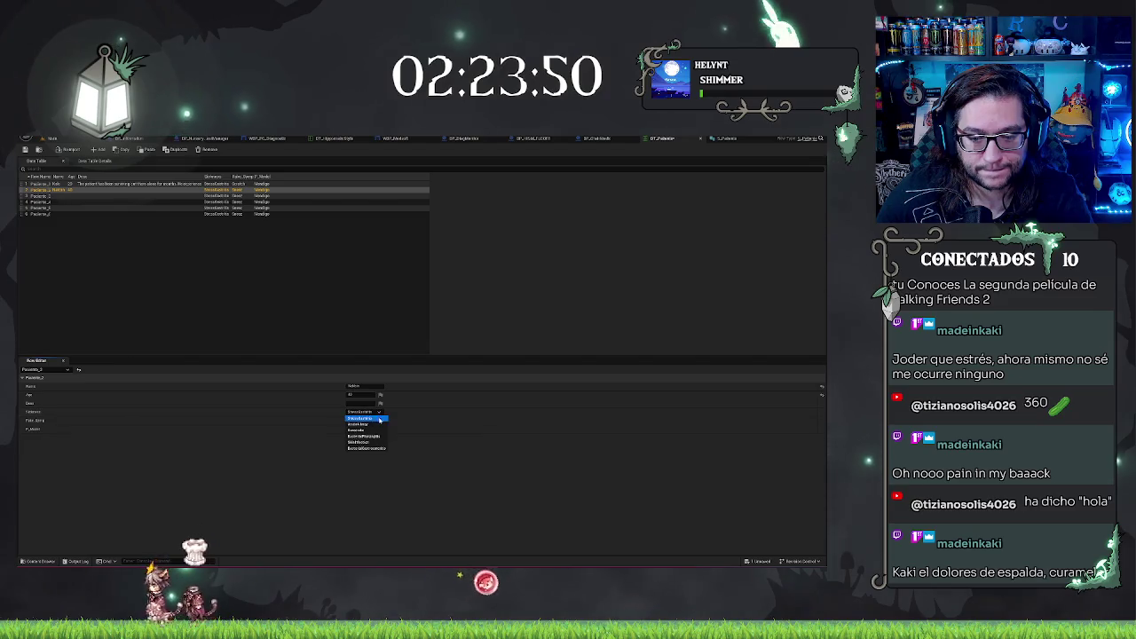
click(381, 425)
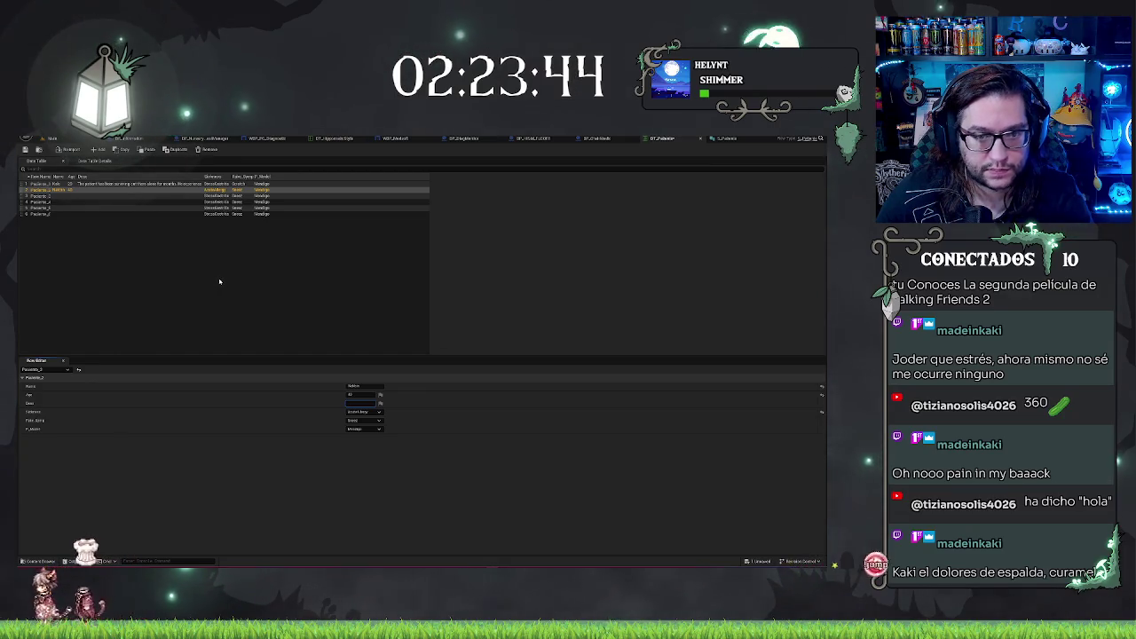
click(154, 233)
click(46, 196)
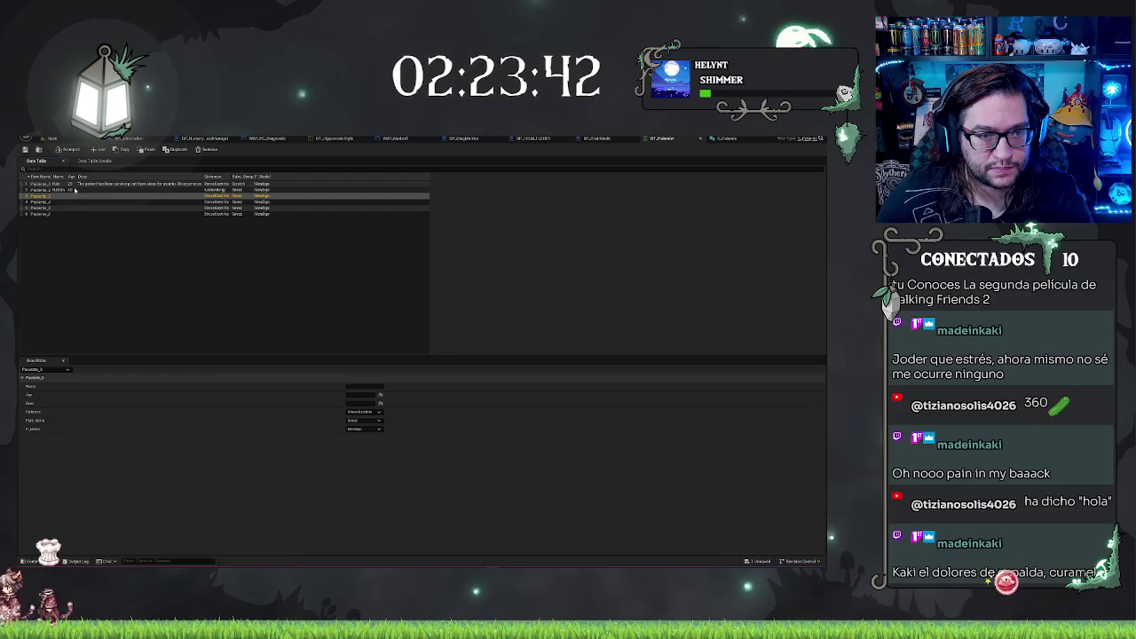
click(76, 189)
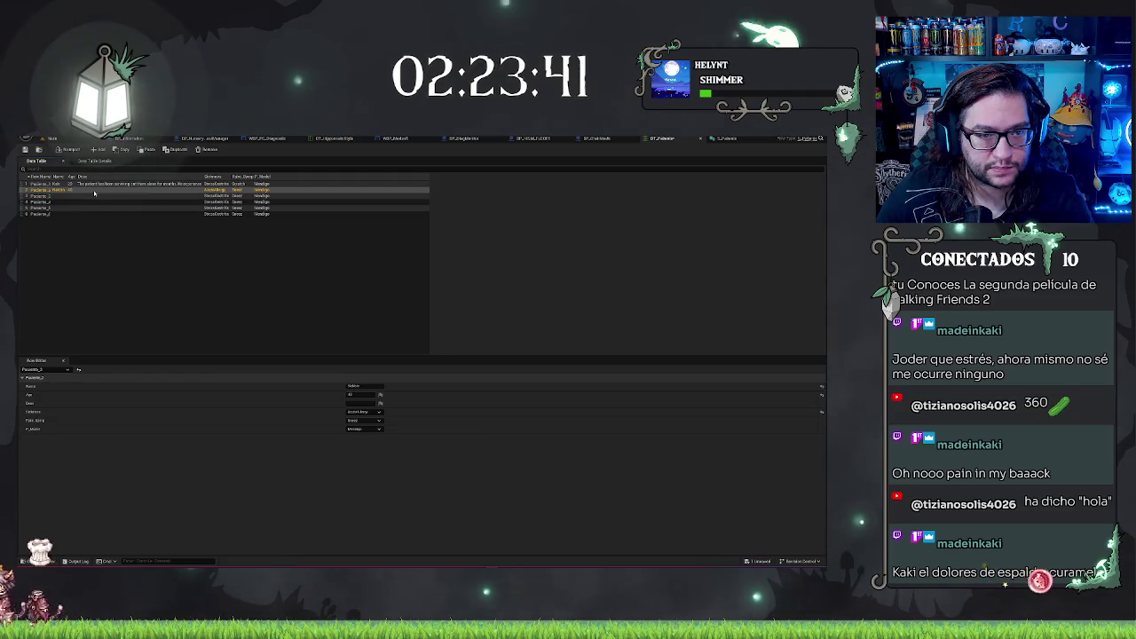
click(379, 420)
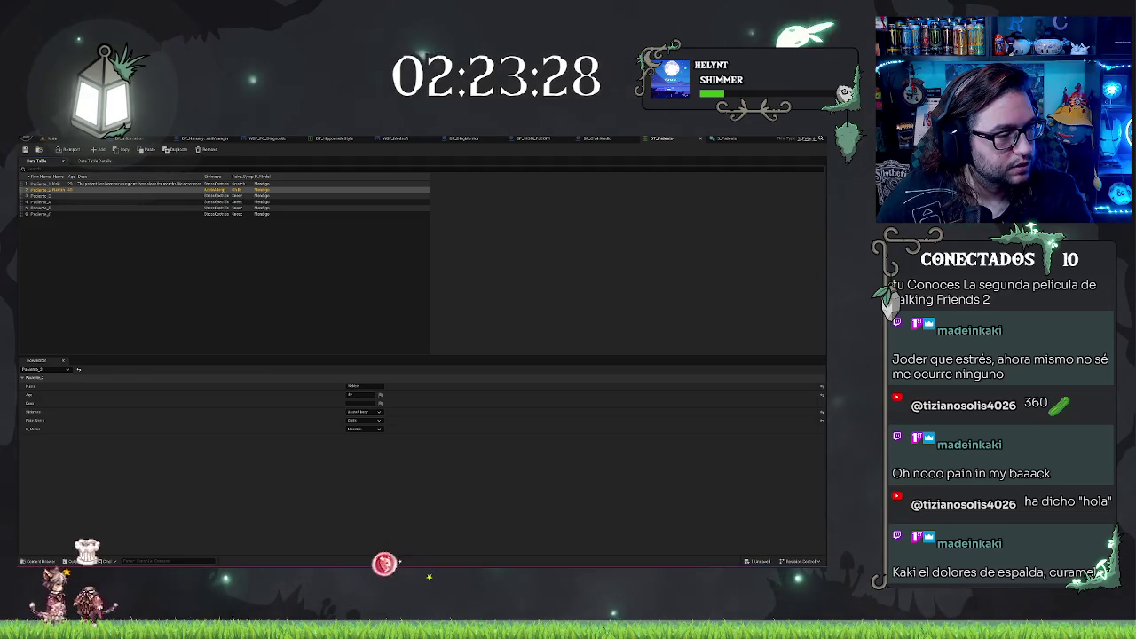
click(307, 293)
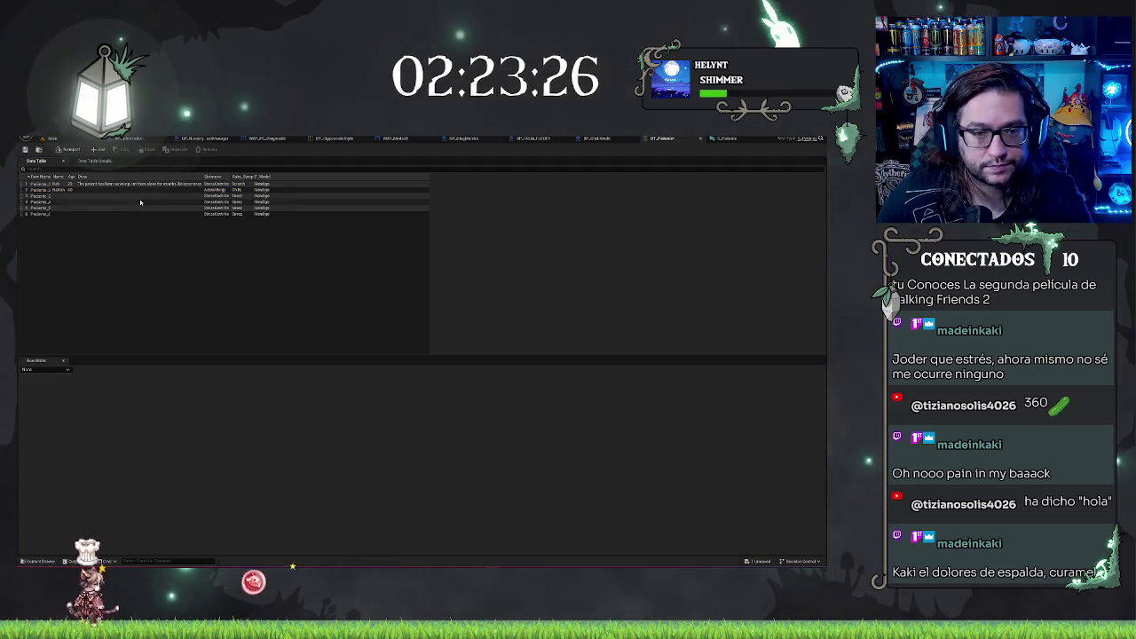
- Enter the patient names for Paciente_3 and Paciente_4
click(62, 191)
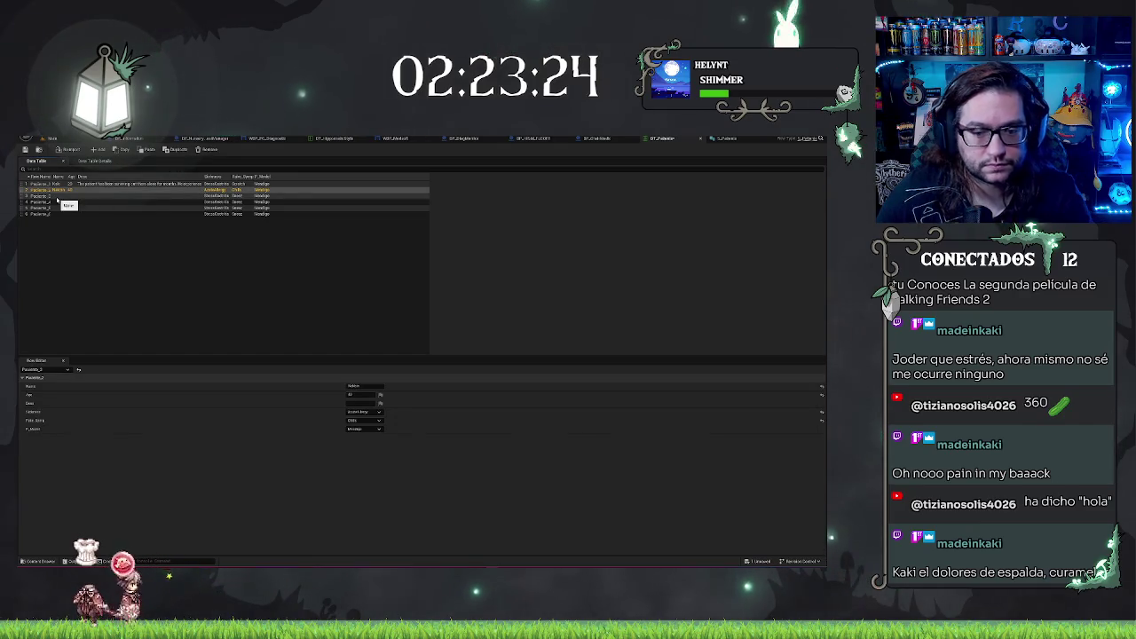
click(56, 196)
click(360, 385)
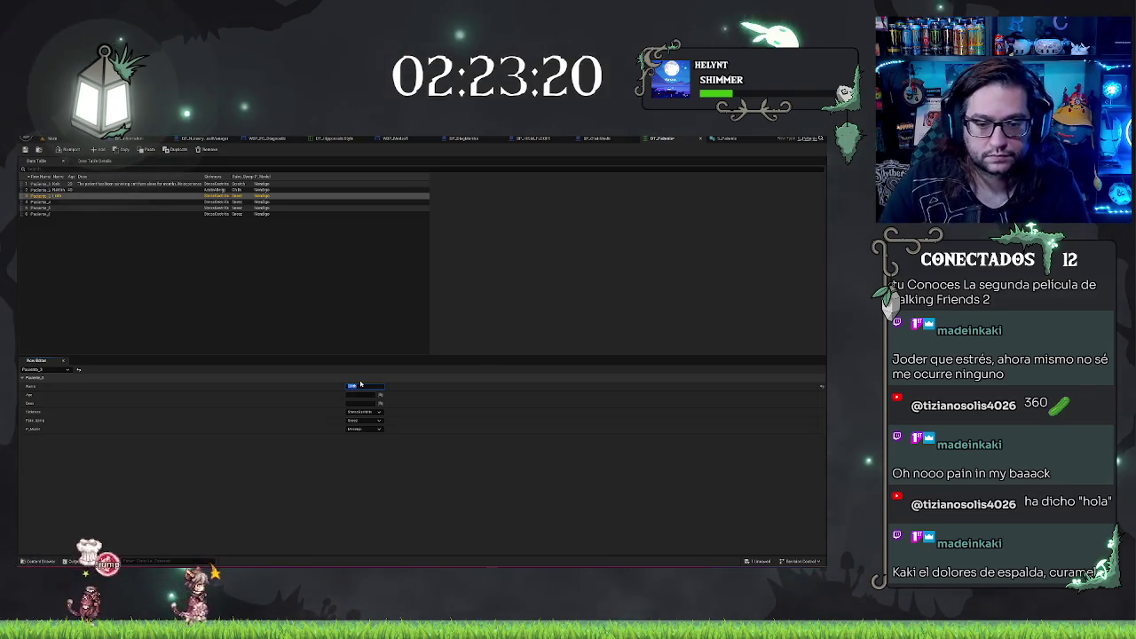
click(57, 203)
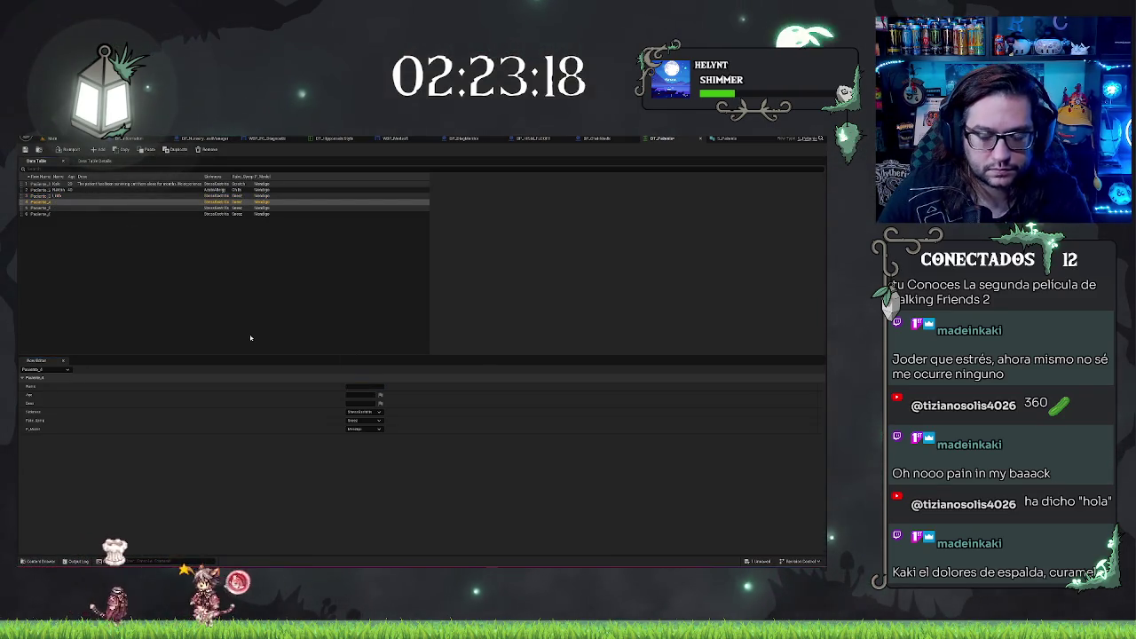
click(374, 385)
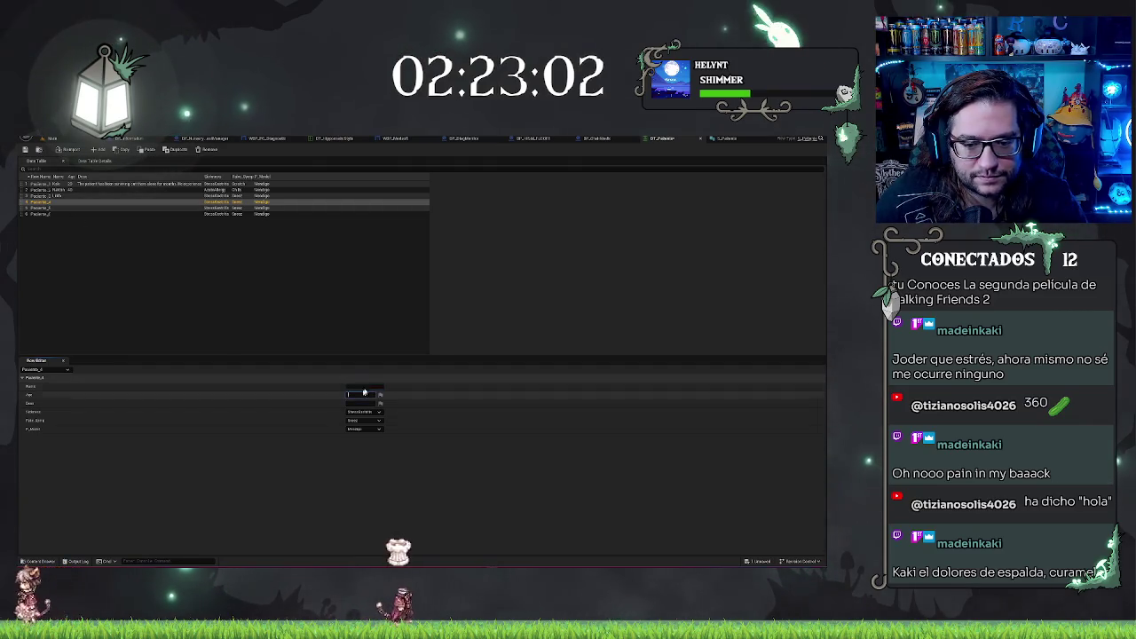
- Enter the patient names for Paciente_5 and Paciente_6, correcting Paciente_4's name
click(71, 209)
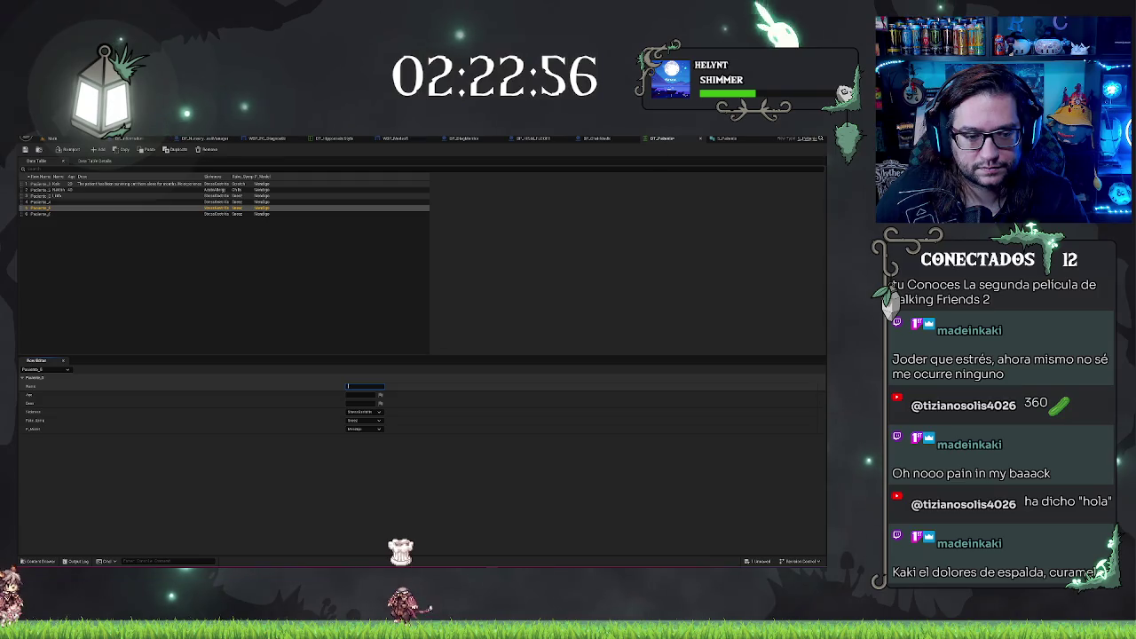
key(BackSpace)
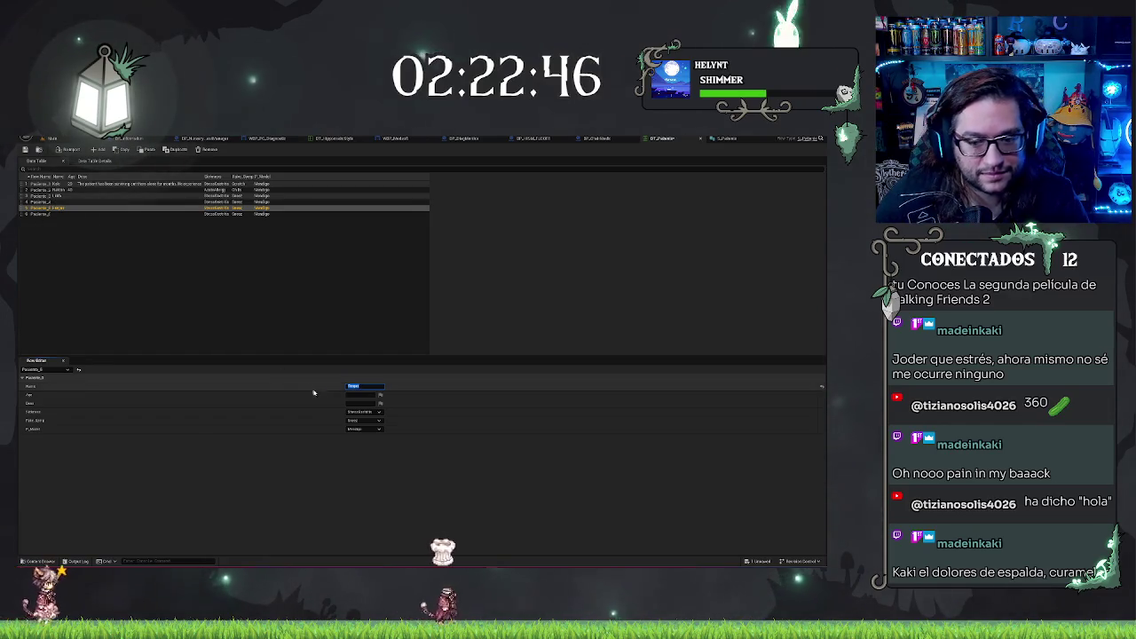
click(41, 203)
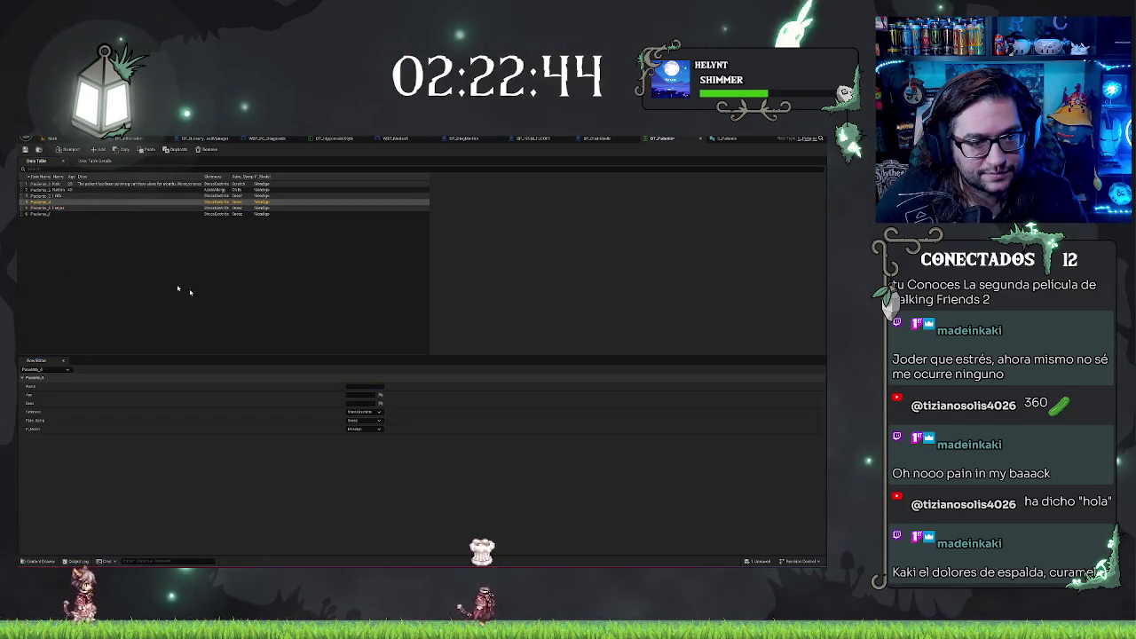
click(365, 386)
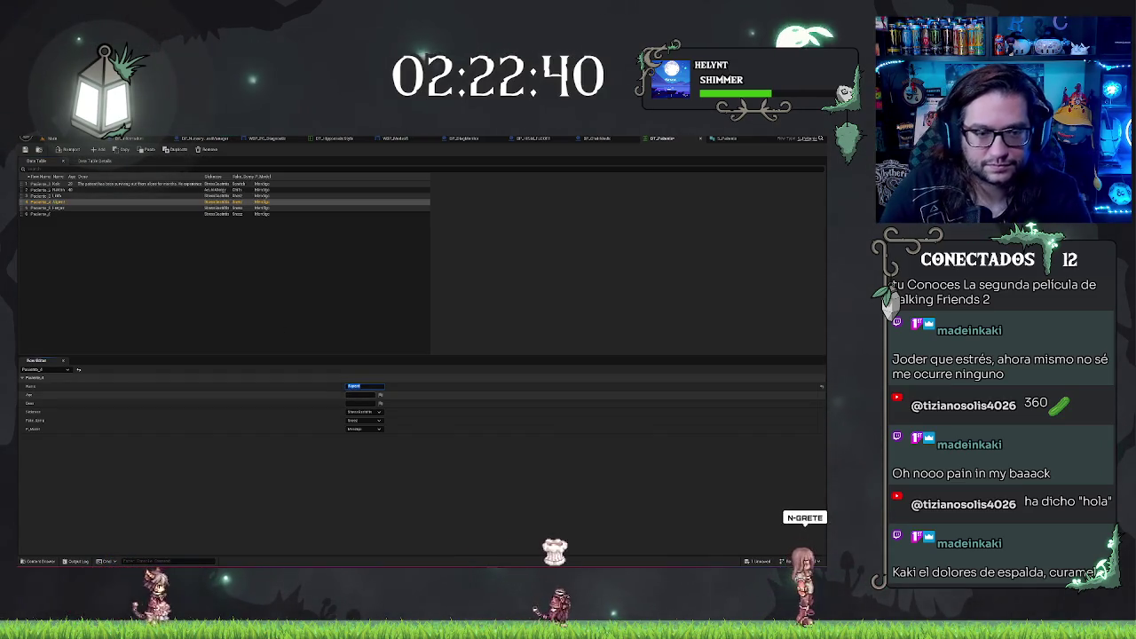
click(55, 215)
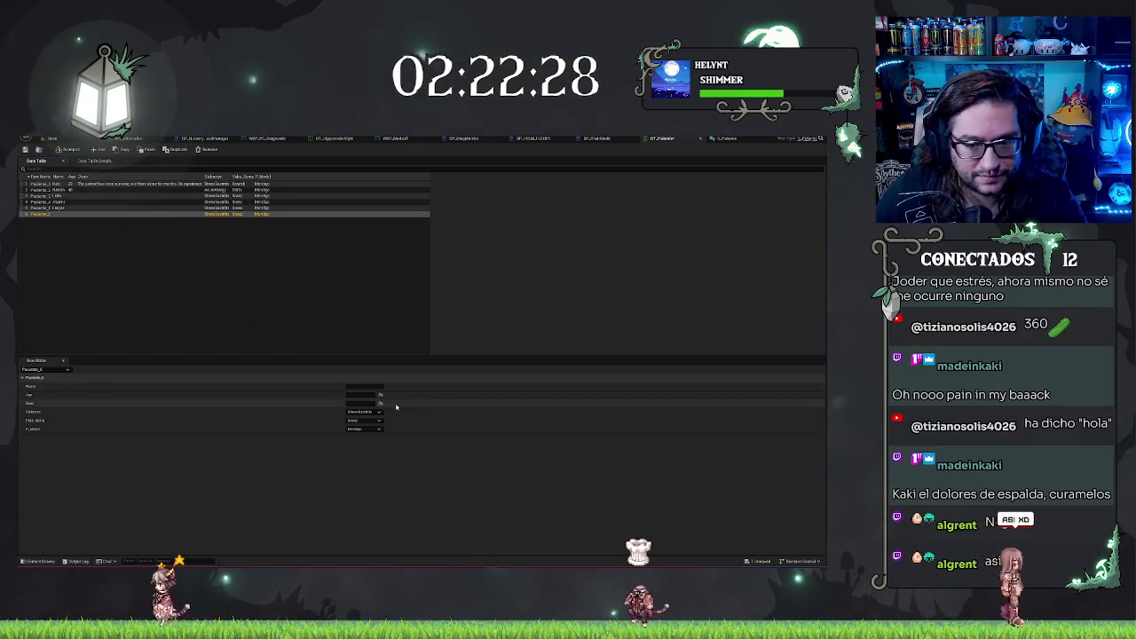
click(363, 387)
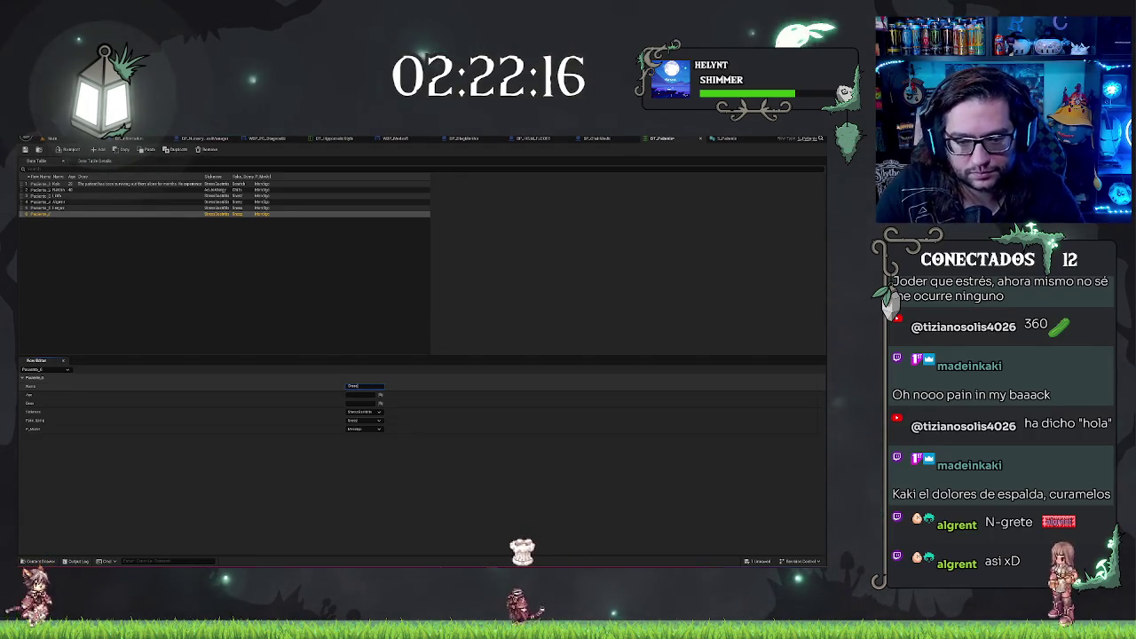
click(170, 251)
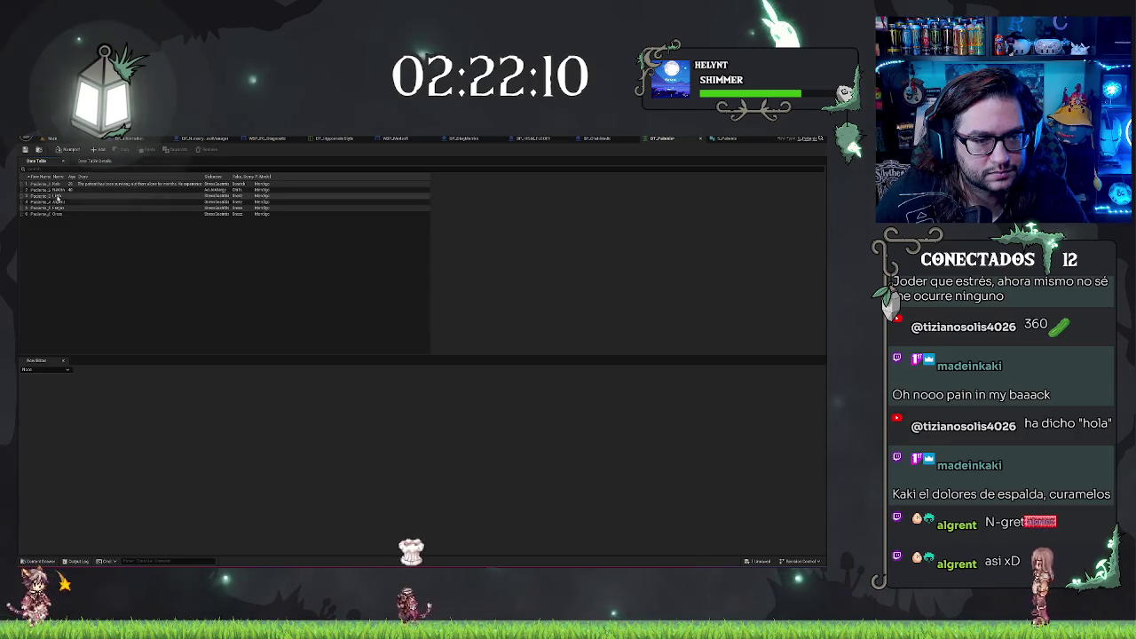
- Enter the ages for Paciente_3 and Paciente_4 in the Row Editor
click(53, 196)
click(359, 394)
text(4)
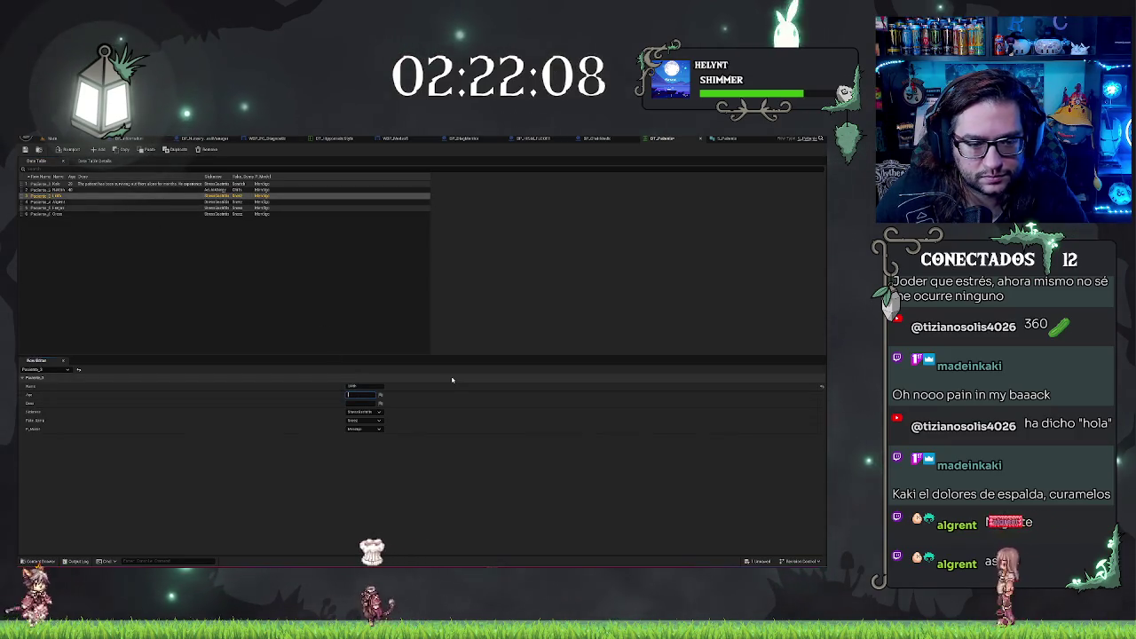
click(53, 202)
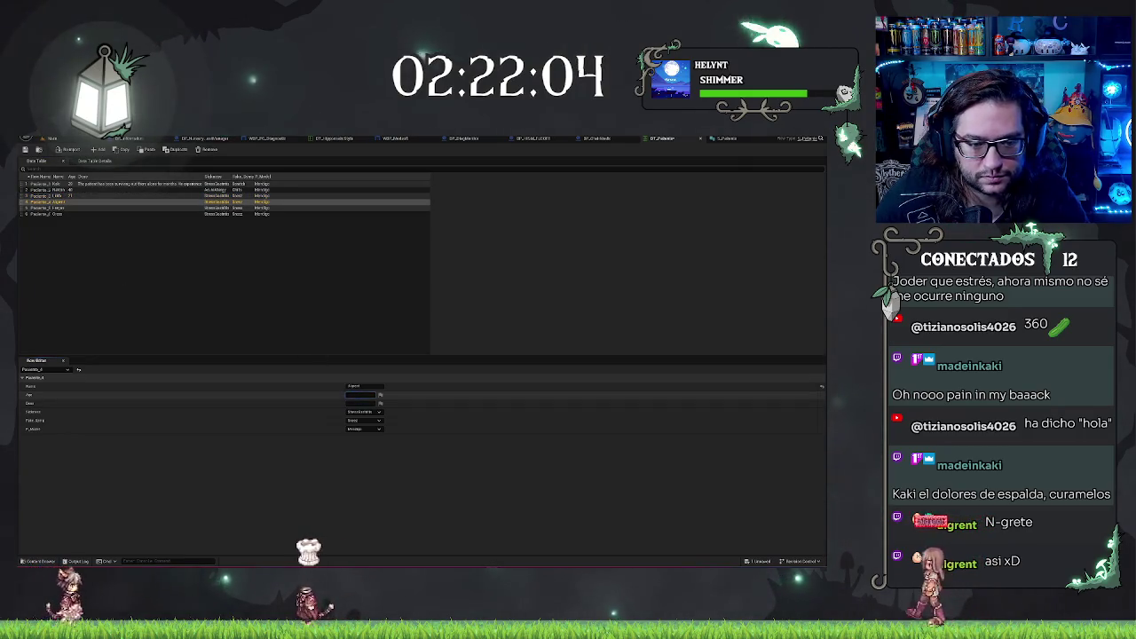
click(359, 394)
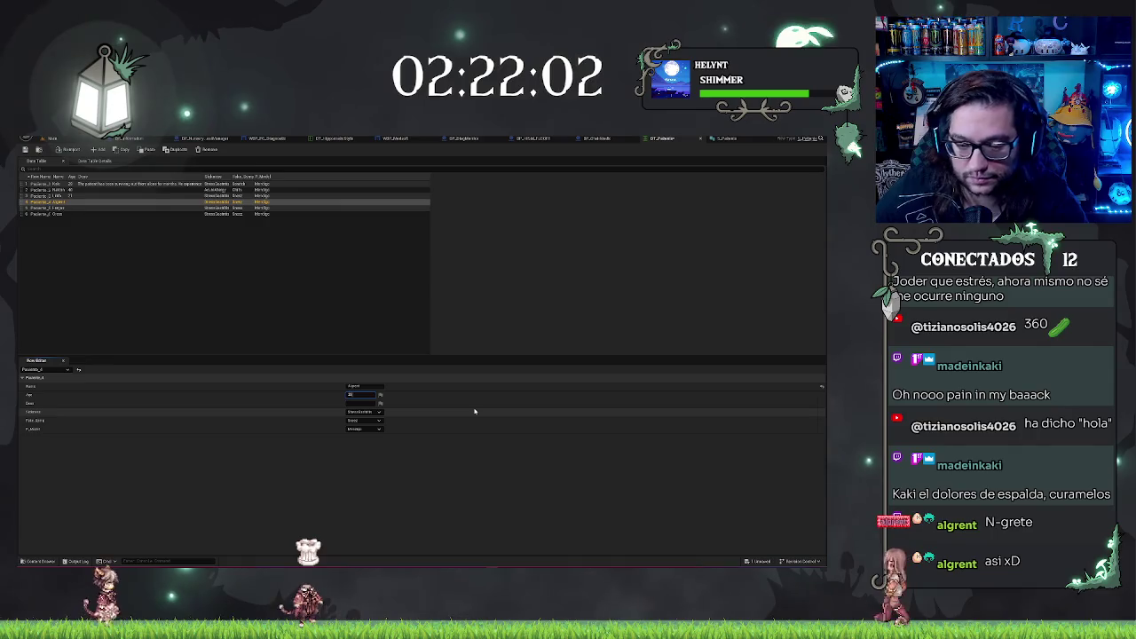
text(4)
- Fill in Paciente_5's age and set Paciente_6's age to 20
click(53, 207)
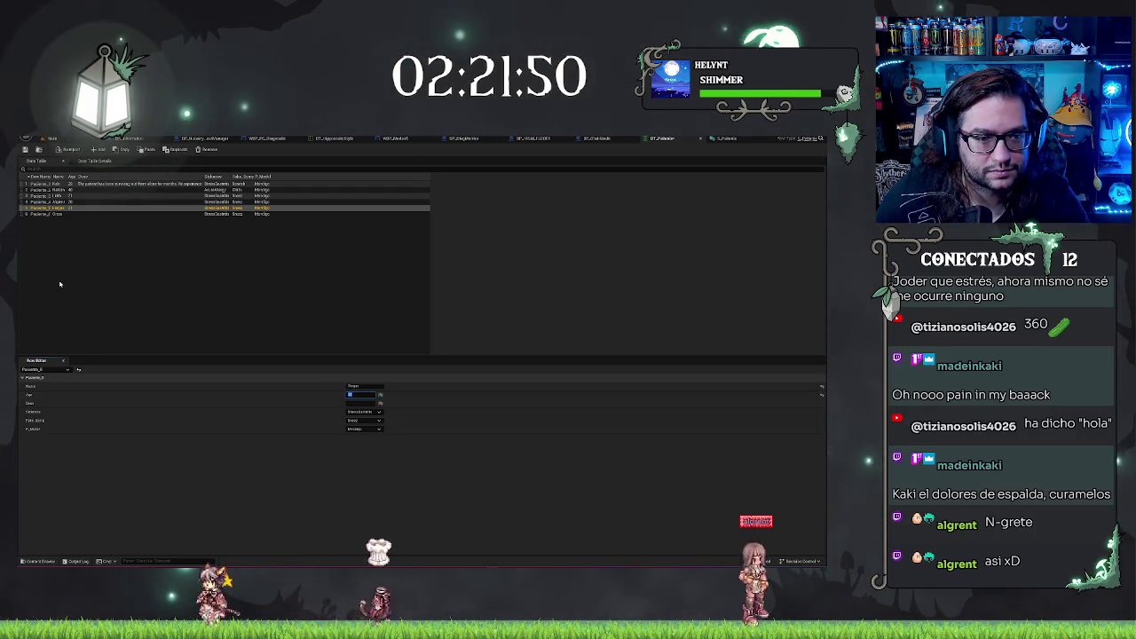
click(71, 213)
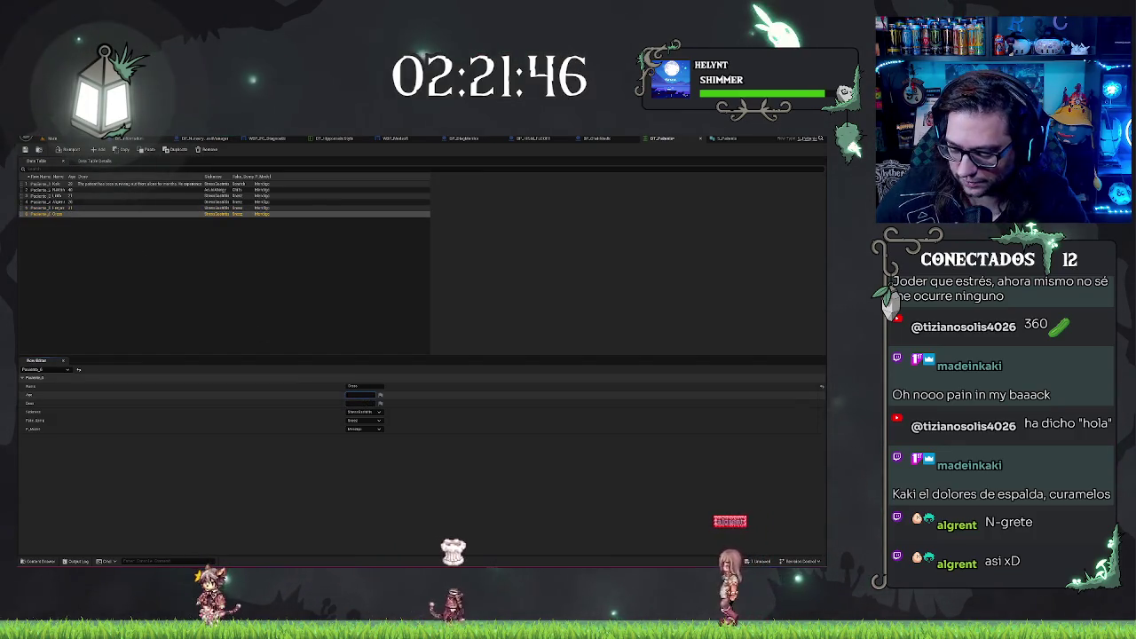
text(3)
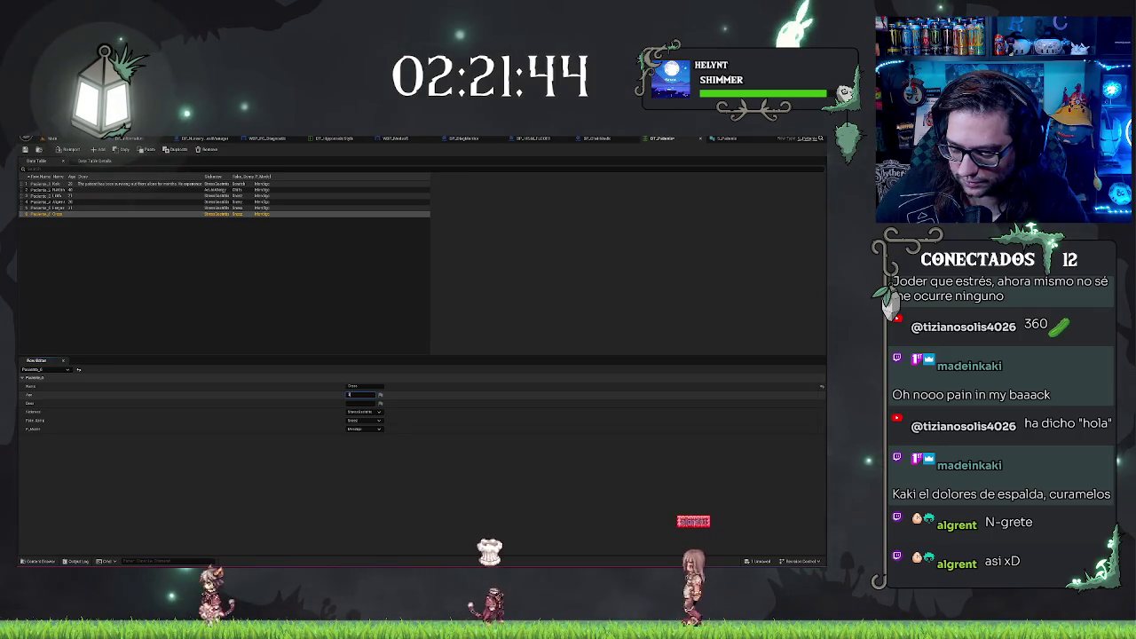
key(Escape)
click(139, 188)
key(Down)
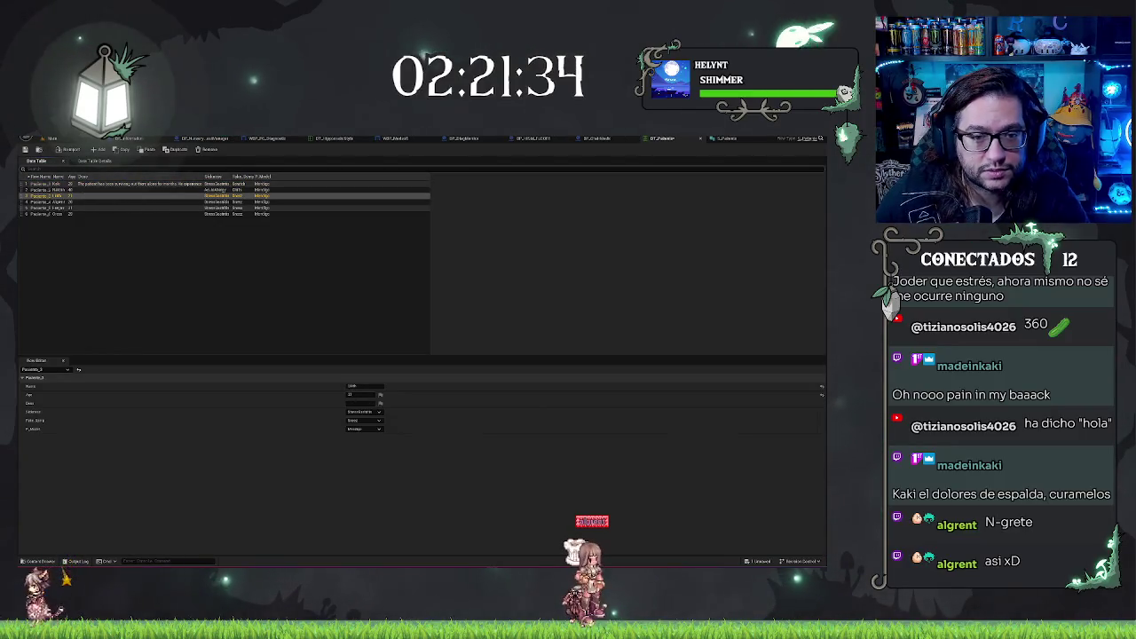
click(373, 412)
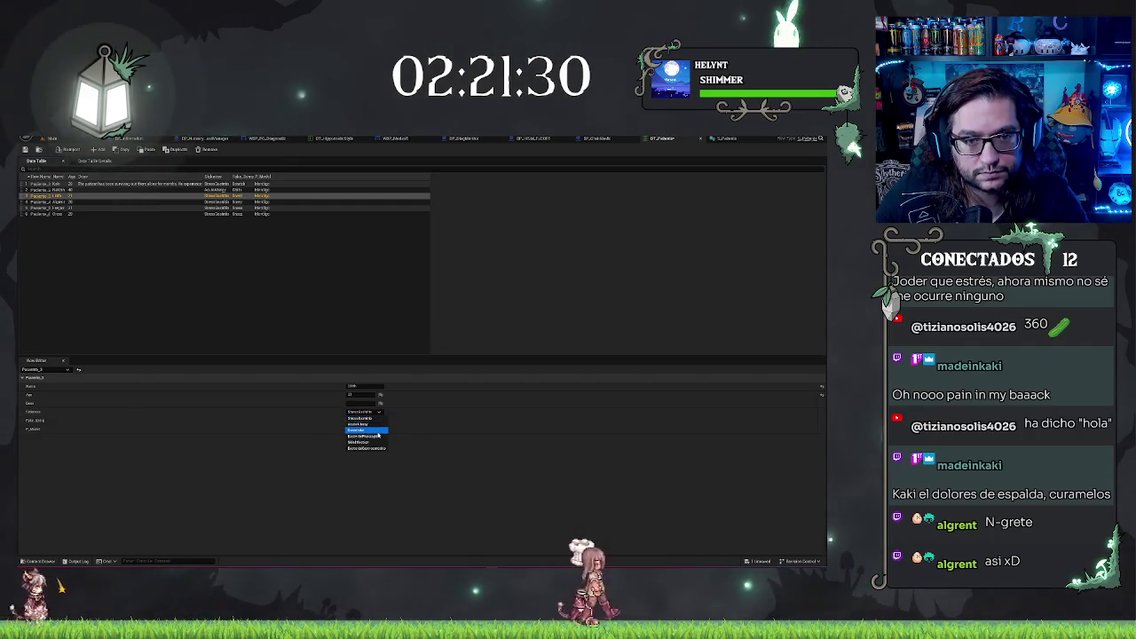
- Choose a Sickness for each of patients 3, 4, 5 and 6
click(378, 434)
click(238, 202)
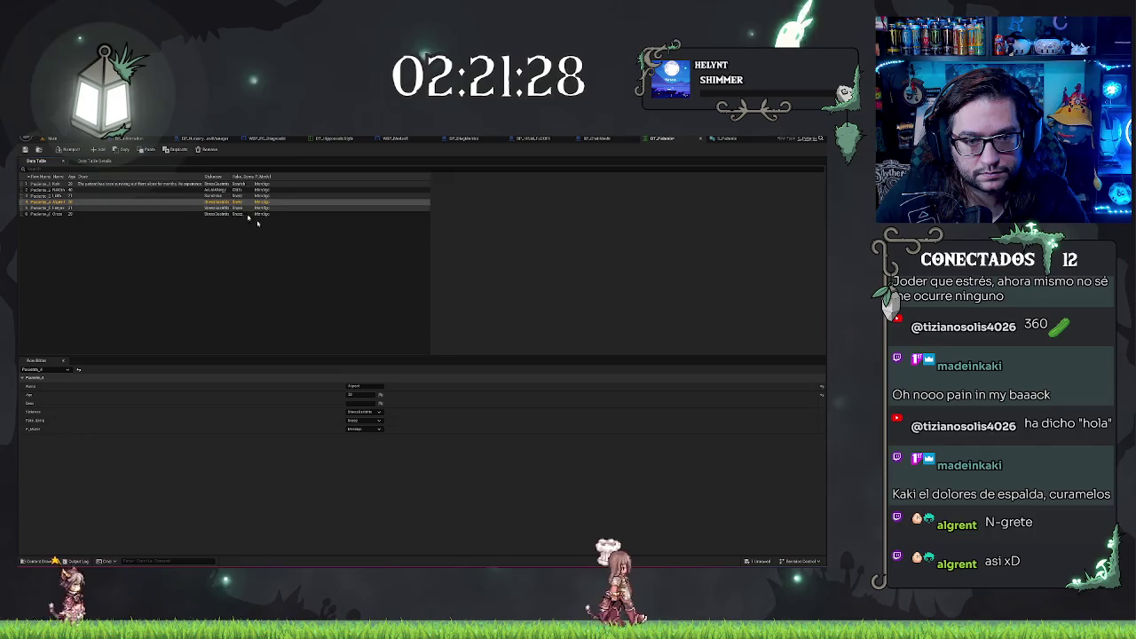
click(371, 412)
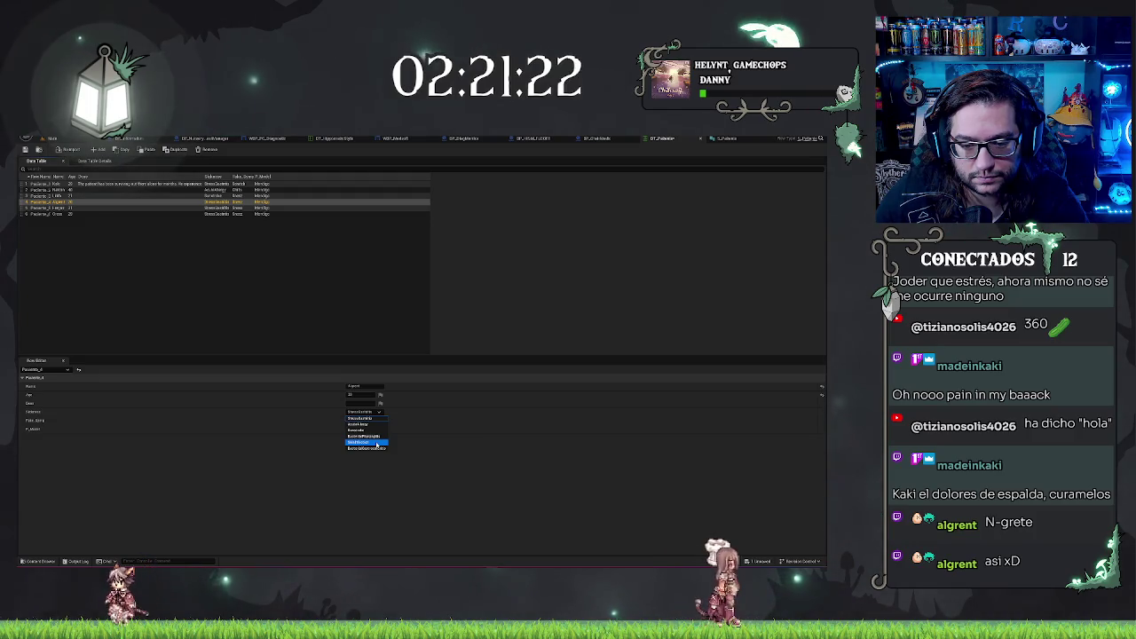
click(383, 451)
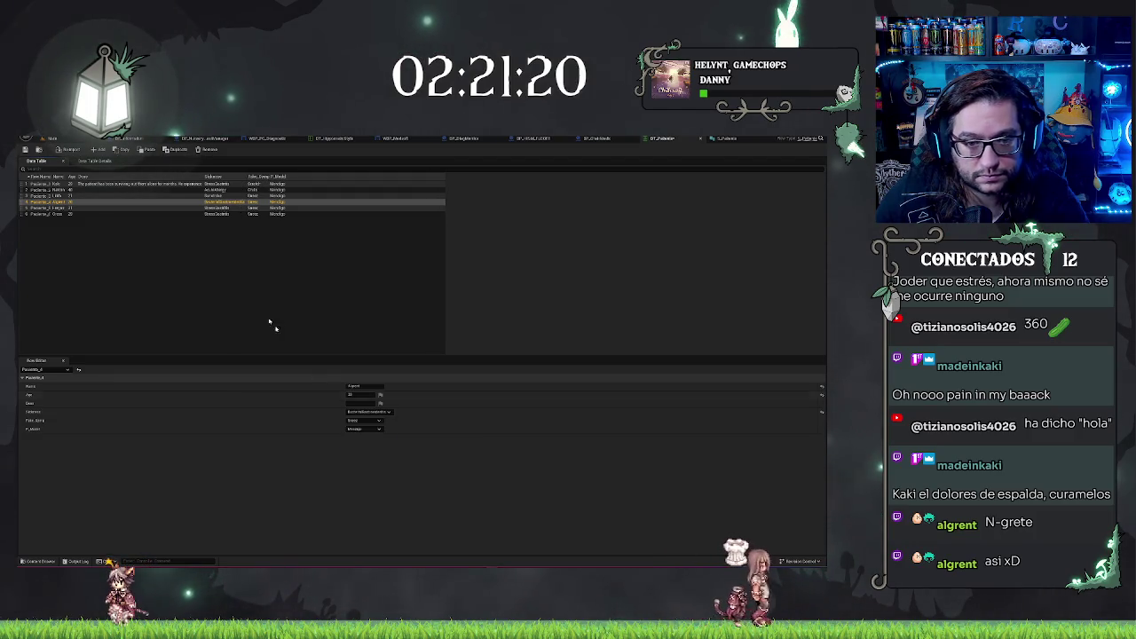
click(226, 208)
click(360, 412)
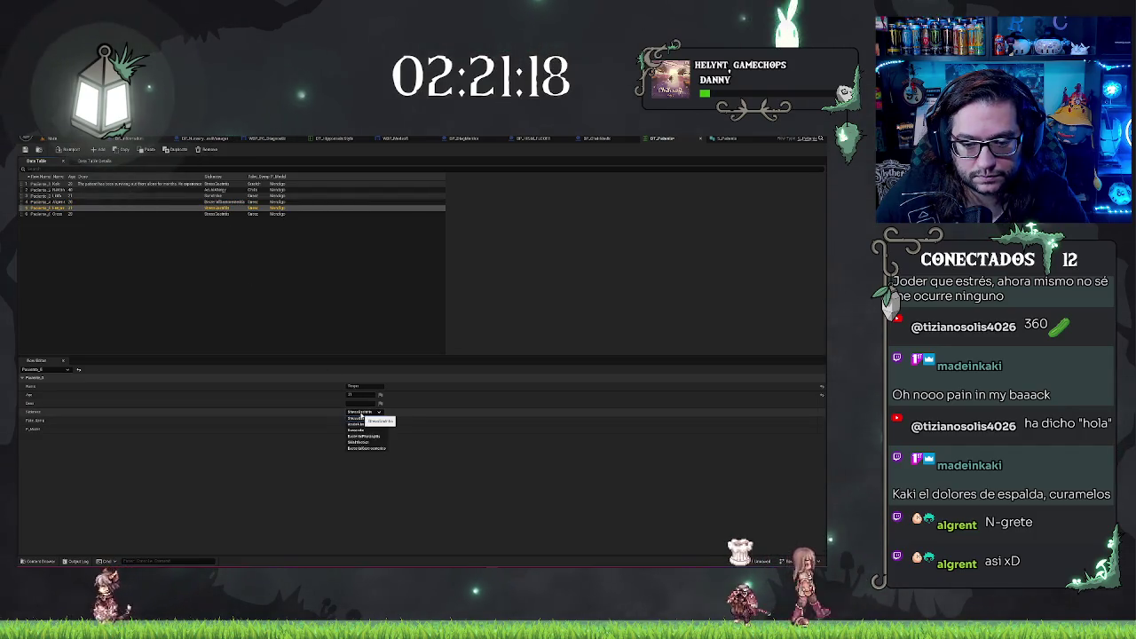
click(209, 215)
click(364, 412)
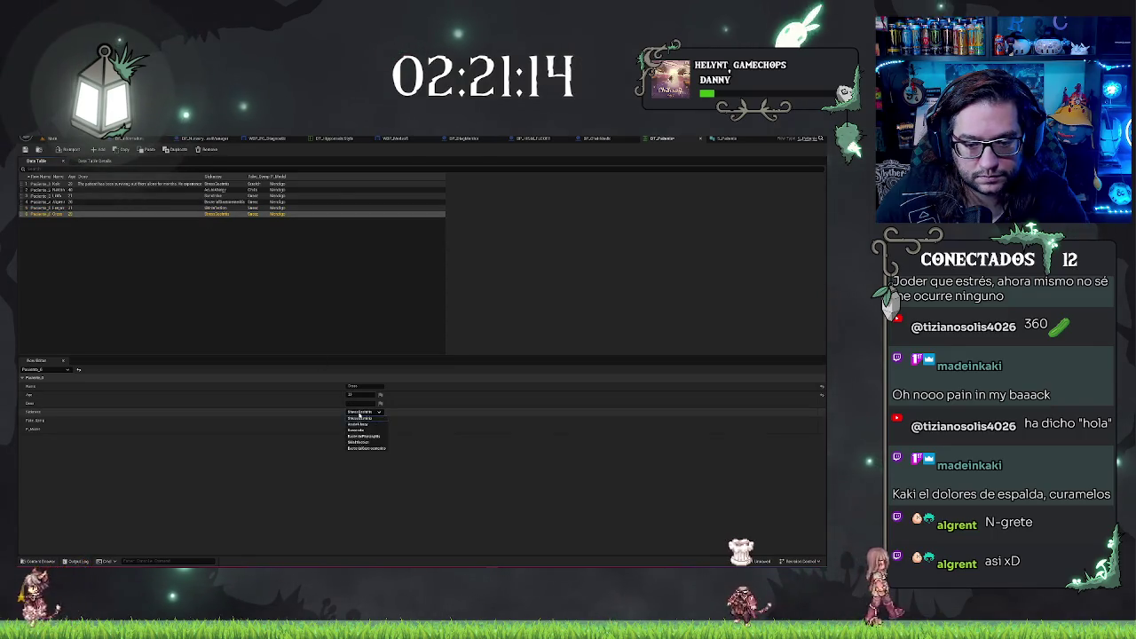
click(371, 441)
click(254, 282)
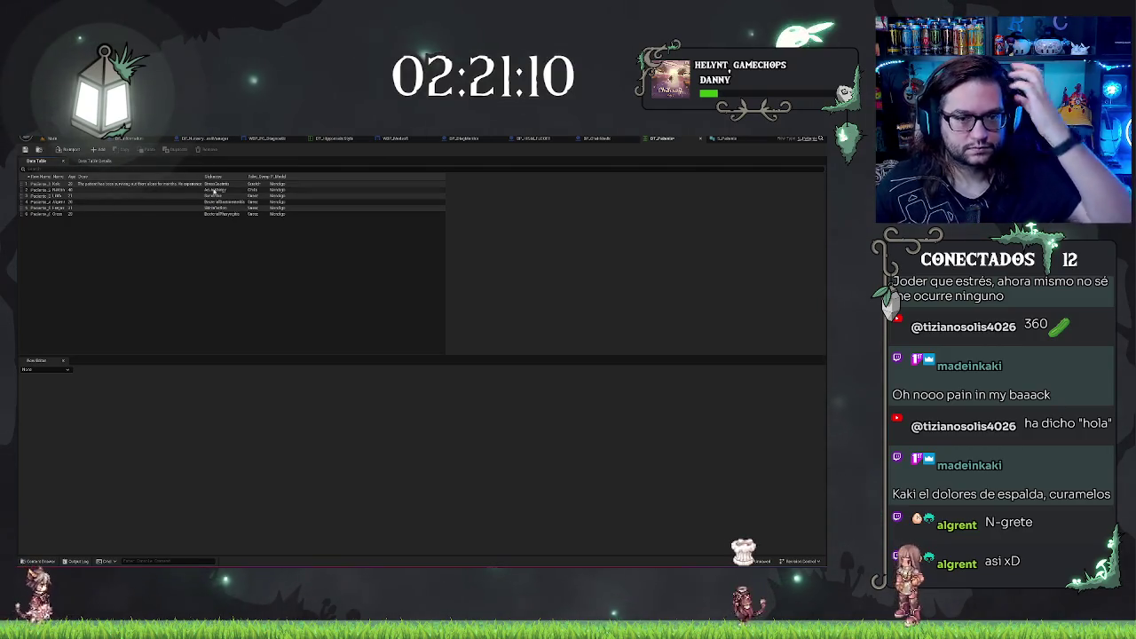
key(Up)
key(Up)
key(Up)
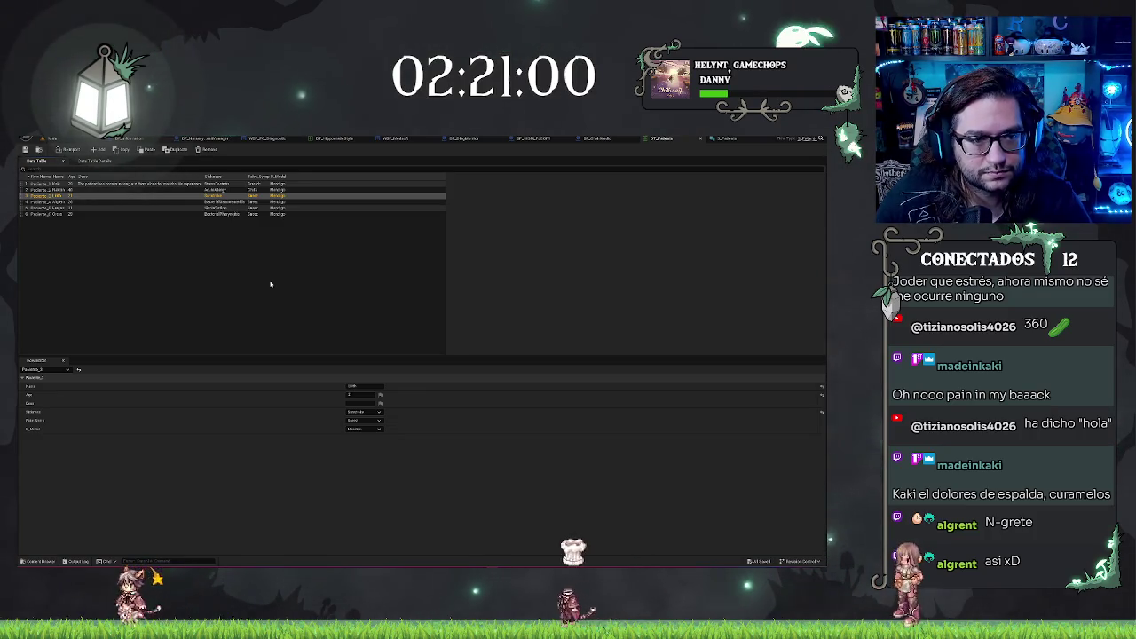
- Add a seventh row to the table and rename it Paciente_7
click(98, 149)
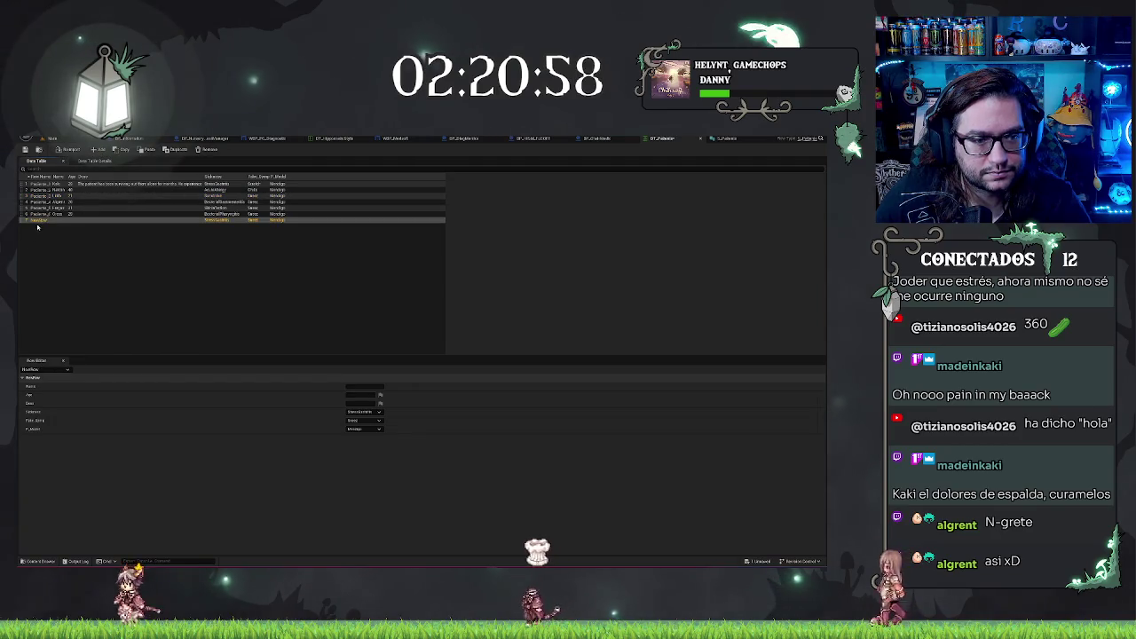
double_click(38, 220)
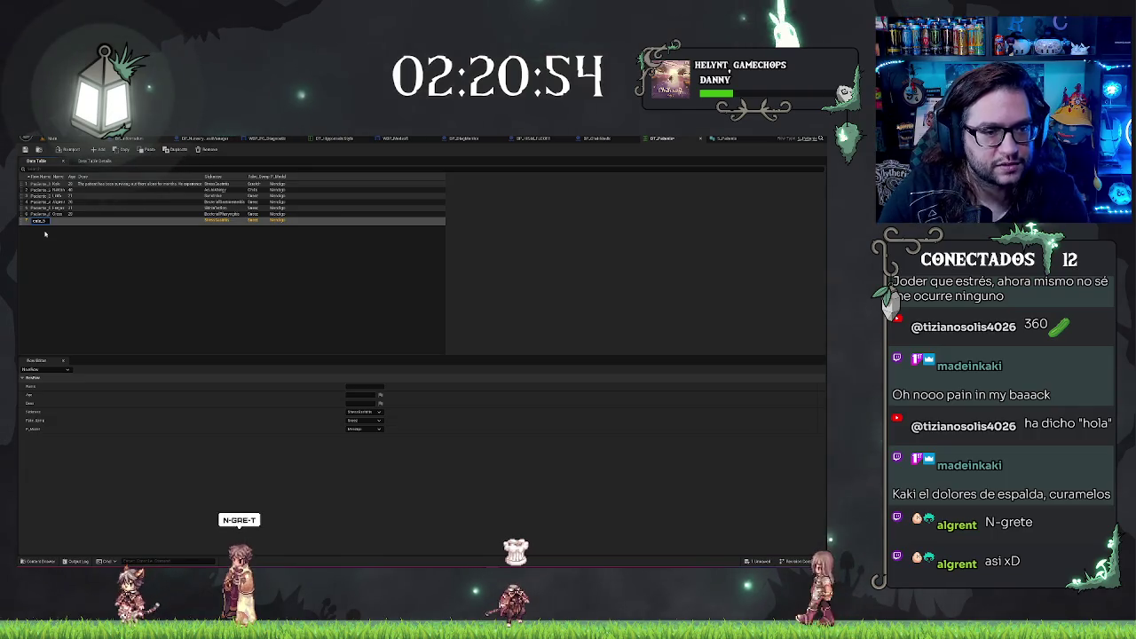
key(Return)
key(Return)
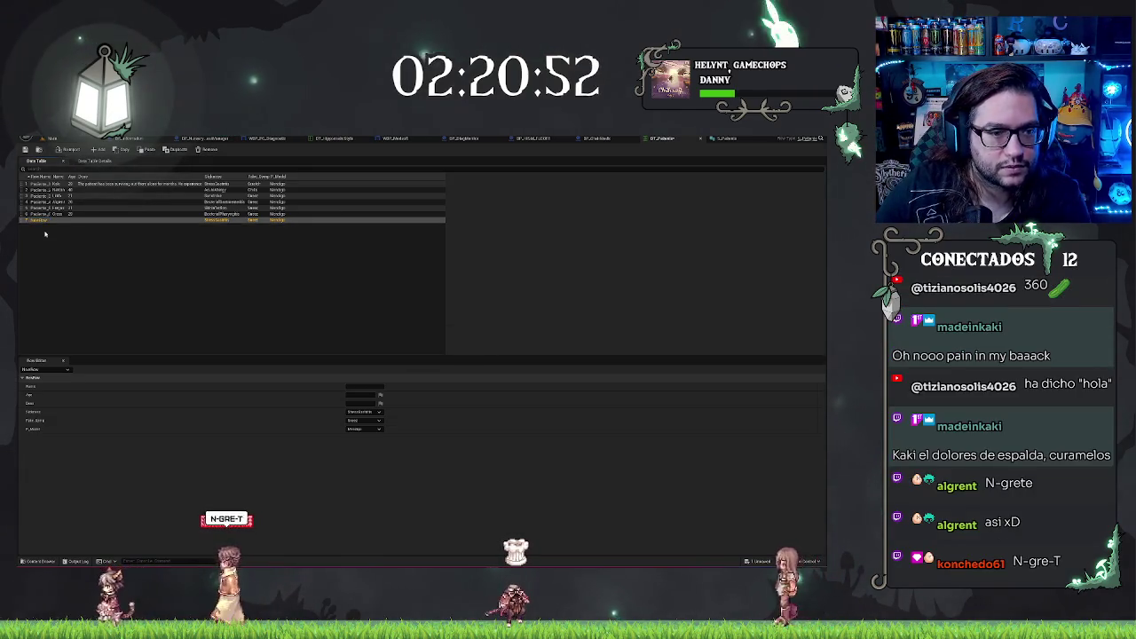
text(Paciente_7)
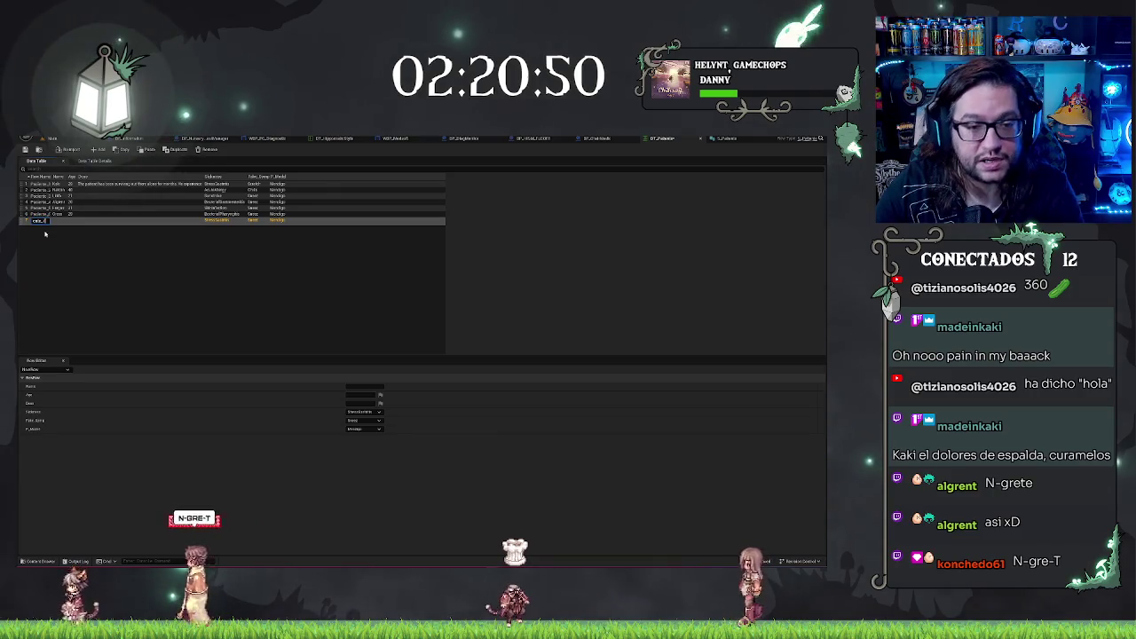
key(Return)
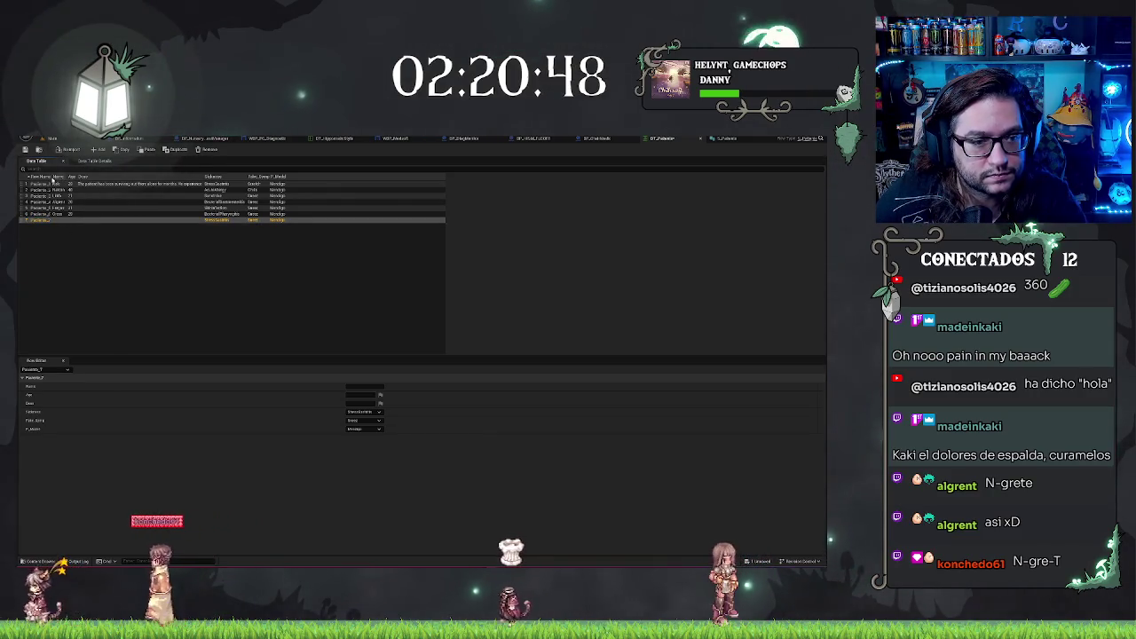
- Widen the table's row column and type Paciente_7's name in the Row Editor
drag(70, 178, 79, 179)
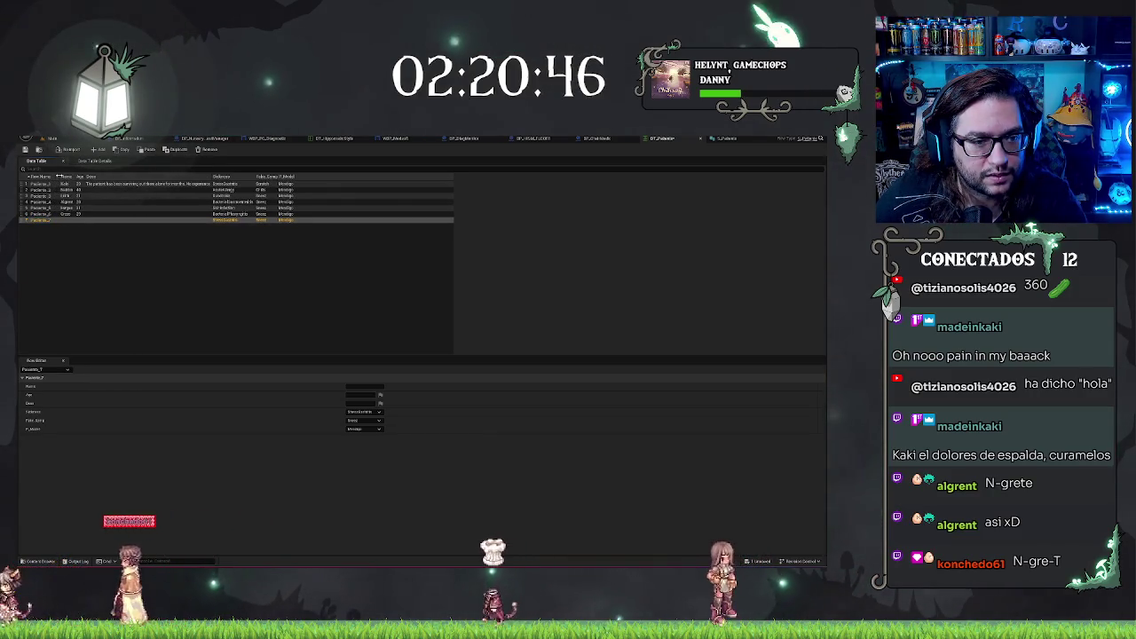
click(93, 248)
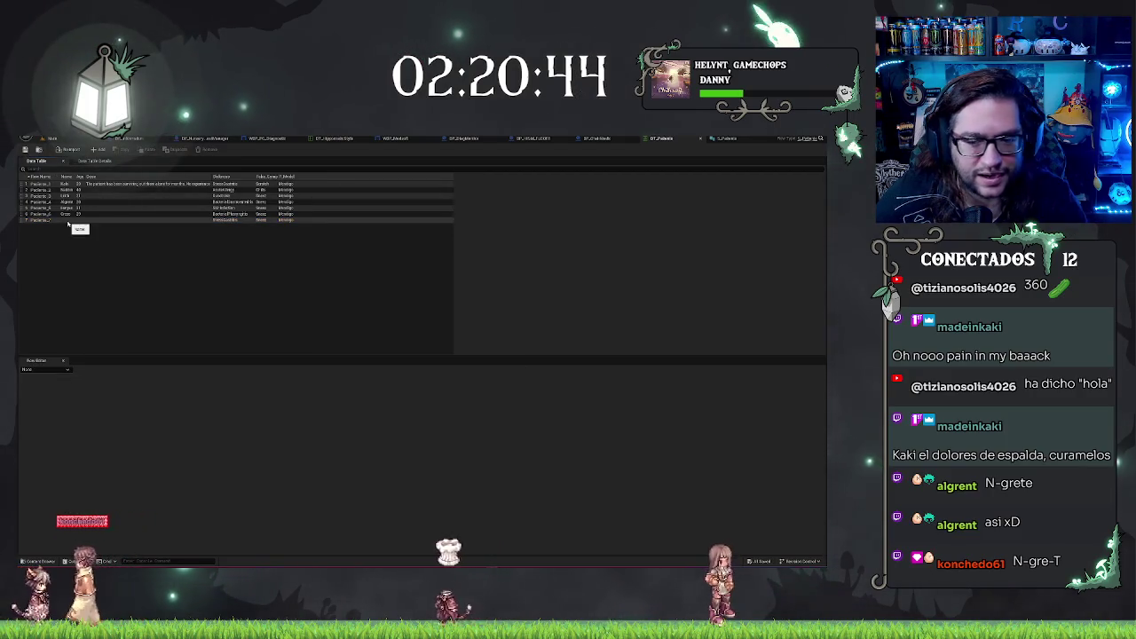
click(69, 220)
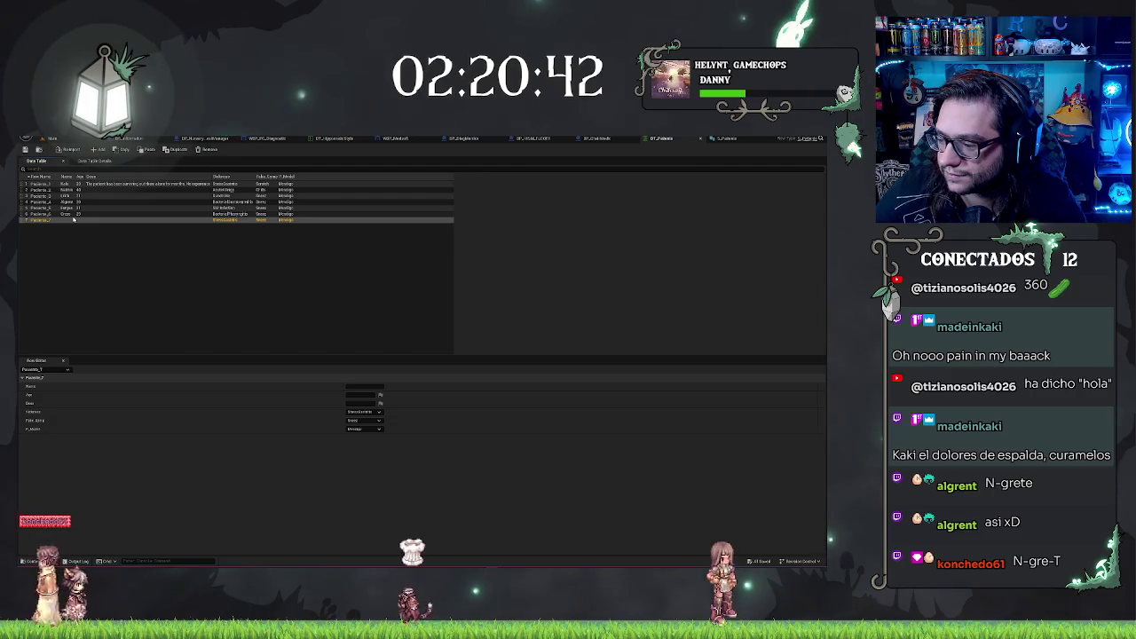
click(364, 387)
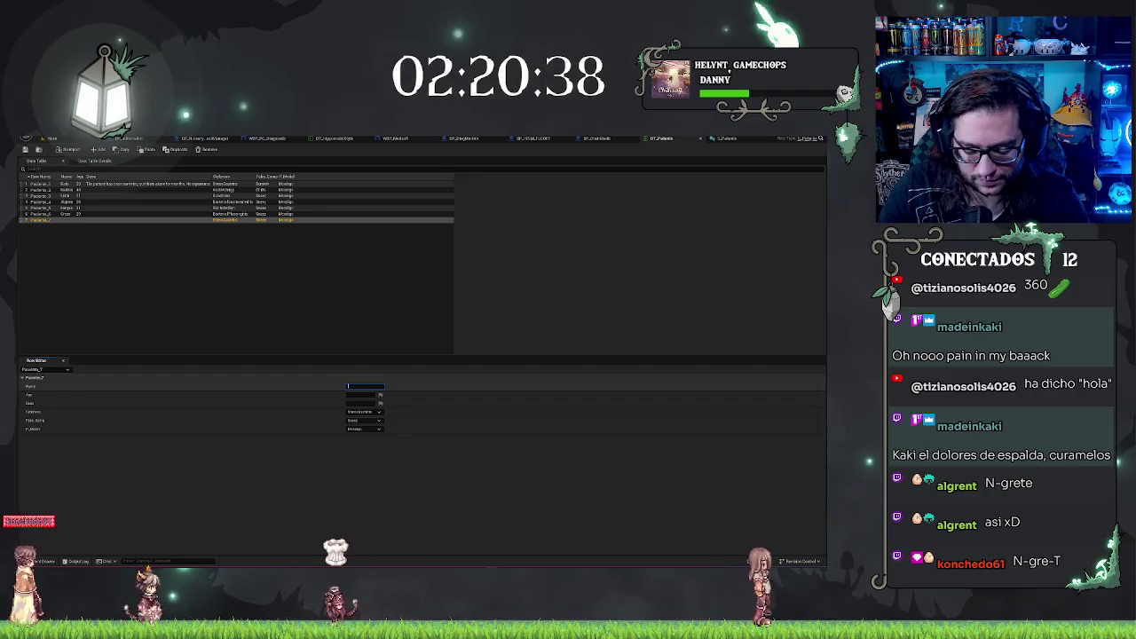
text(A)
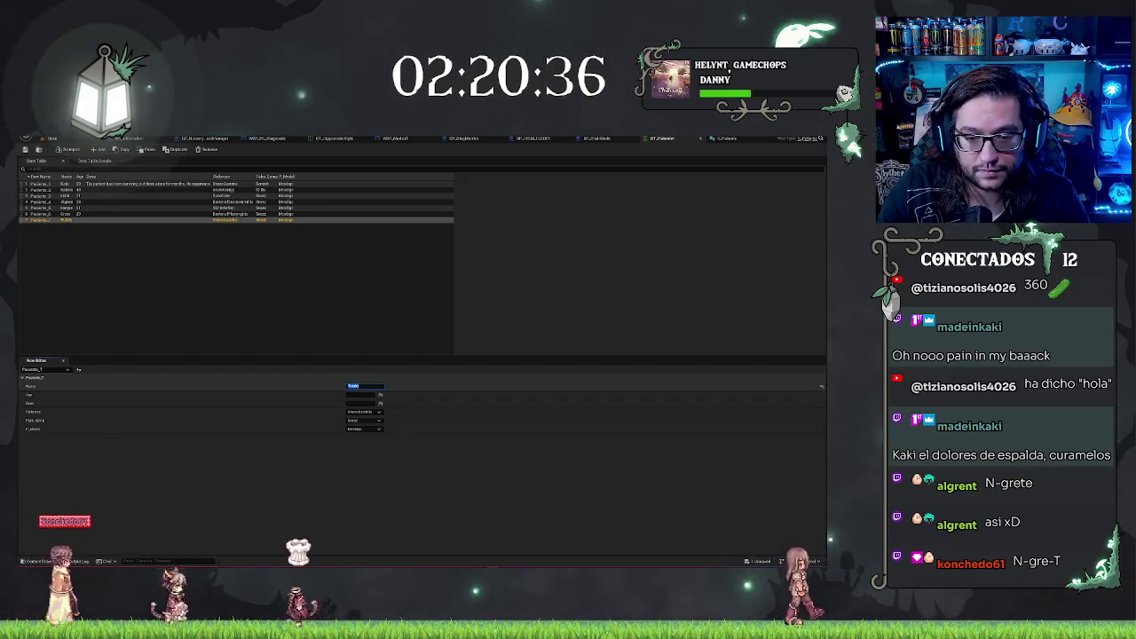
key(Return)
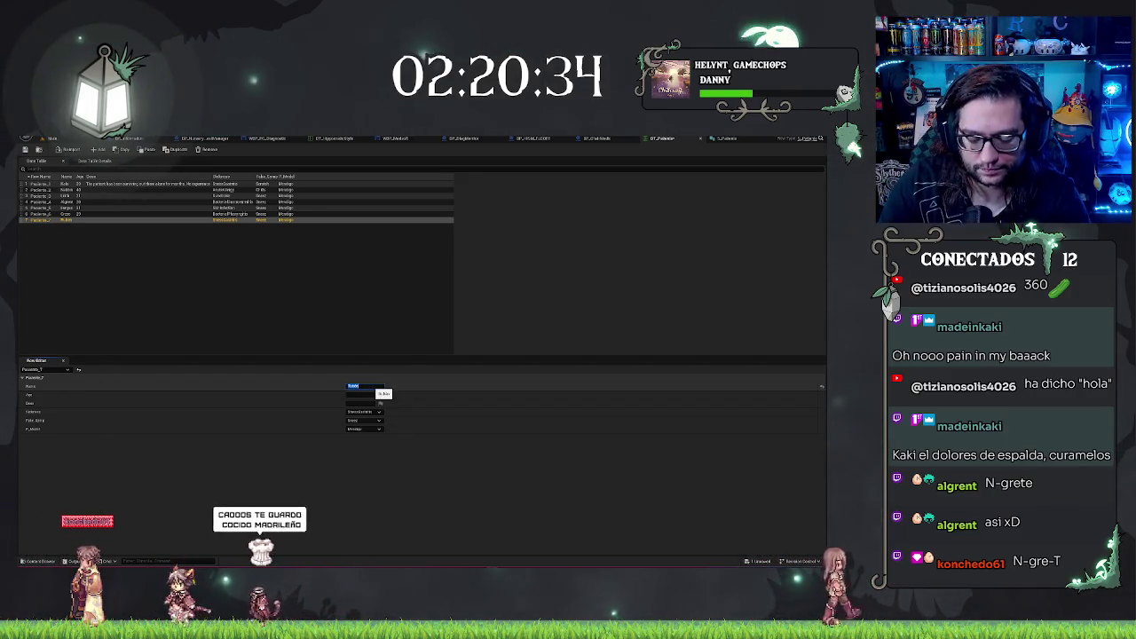
click(322, 257)
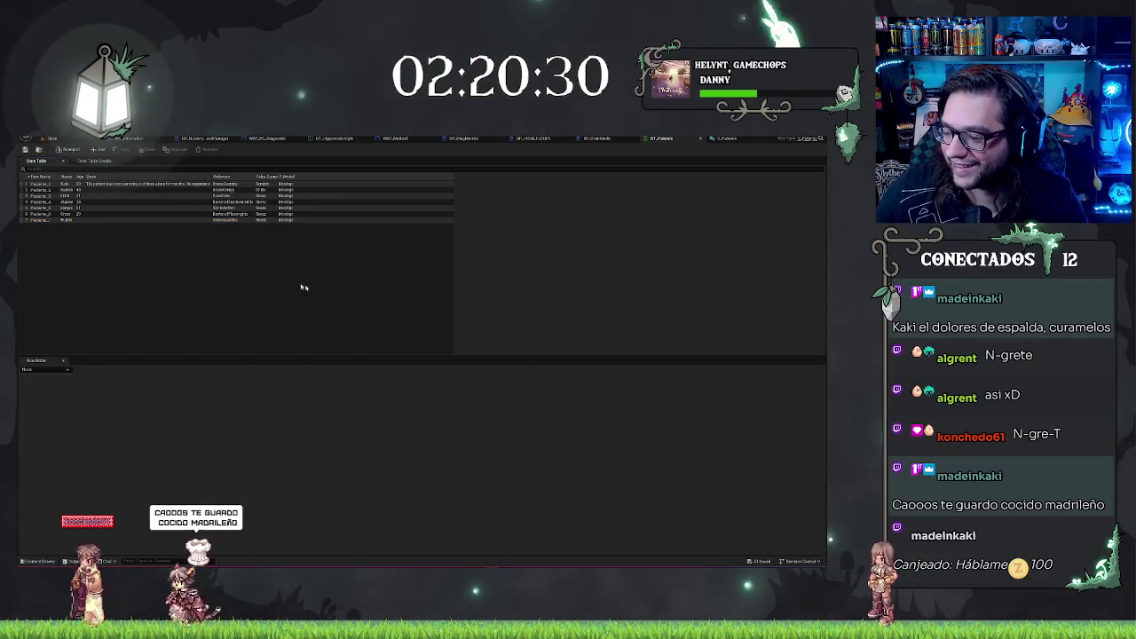
click(79, 220)
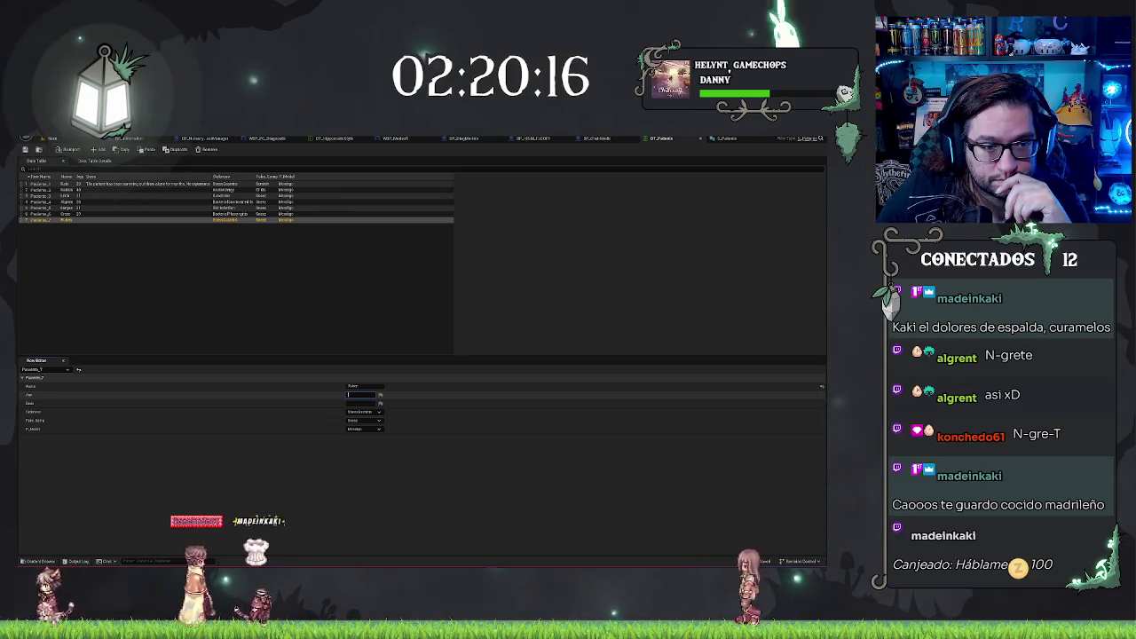
- Confirm Paciente_7's age and give it a sickness
key(Return)
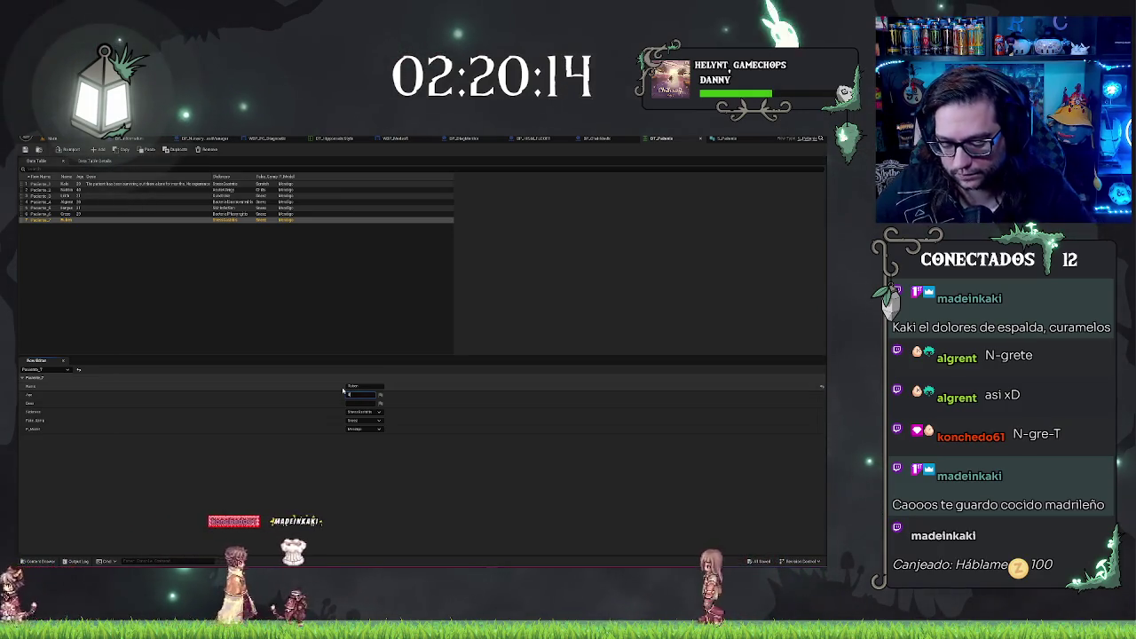
click(343, 391)
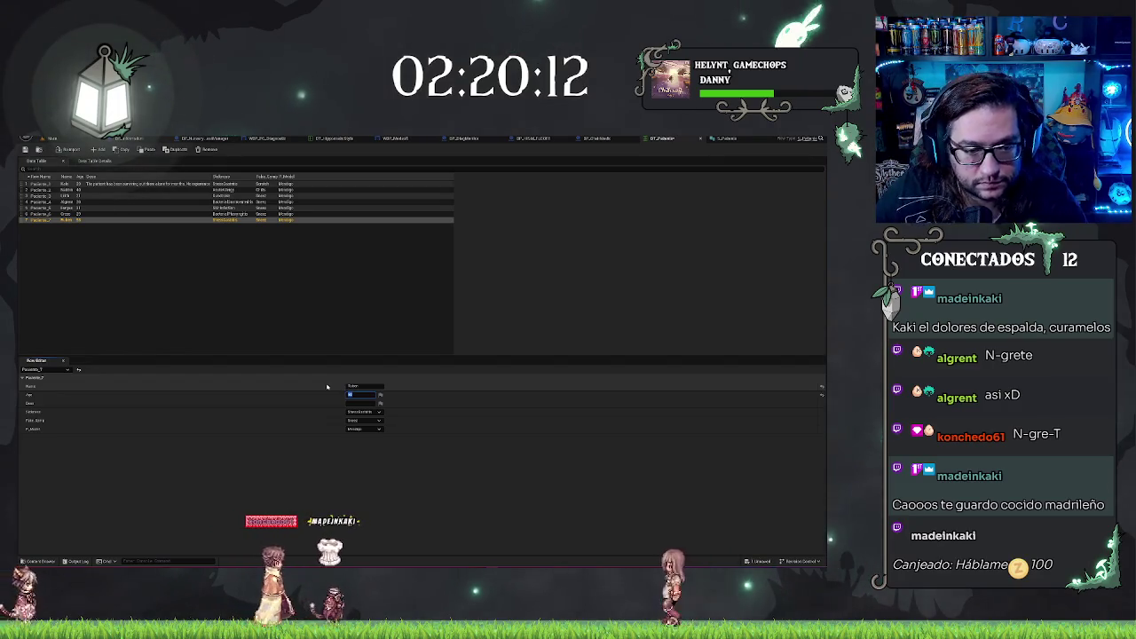
key(Return)
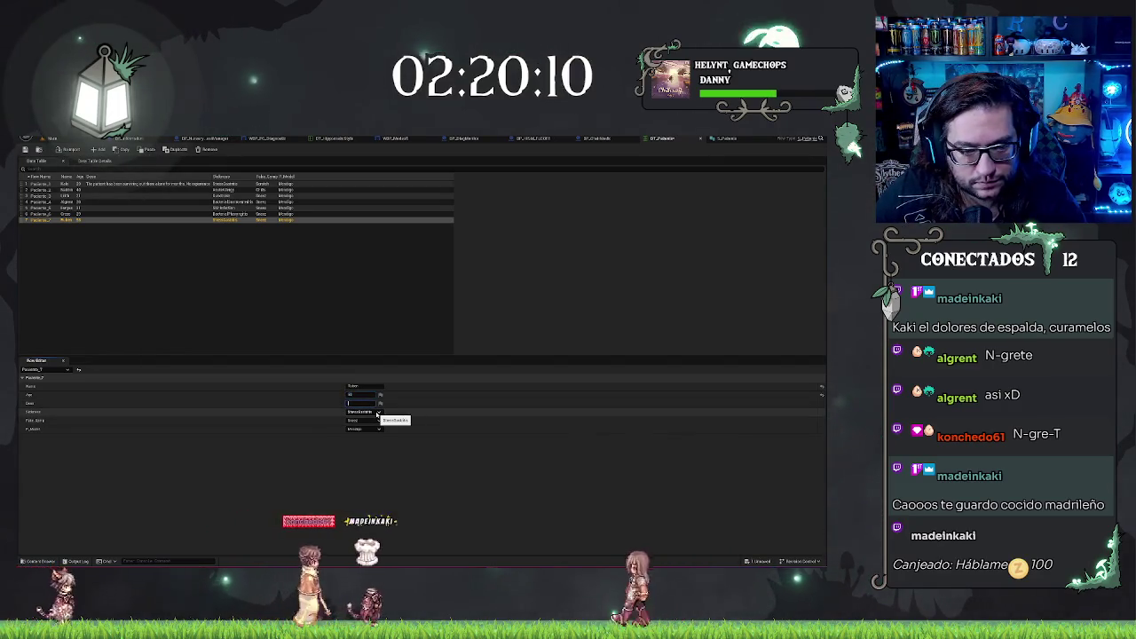
click(377, 413)
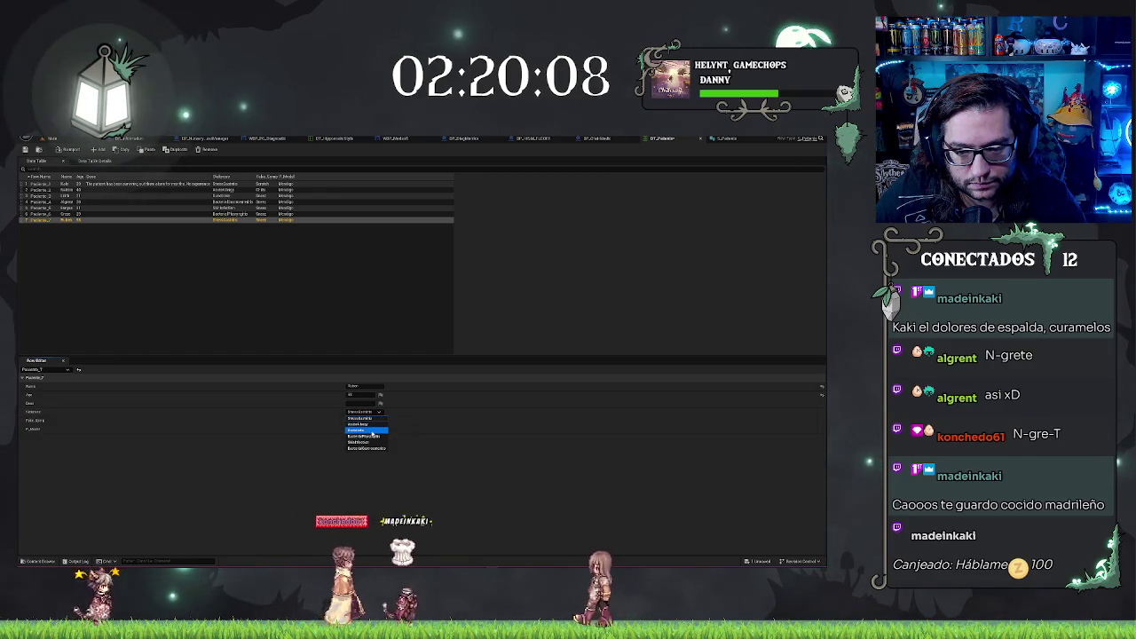
click(364, 429)
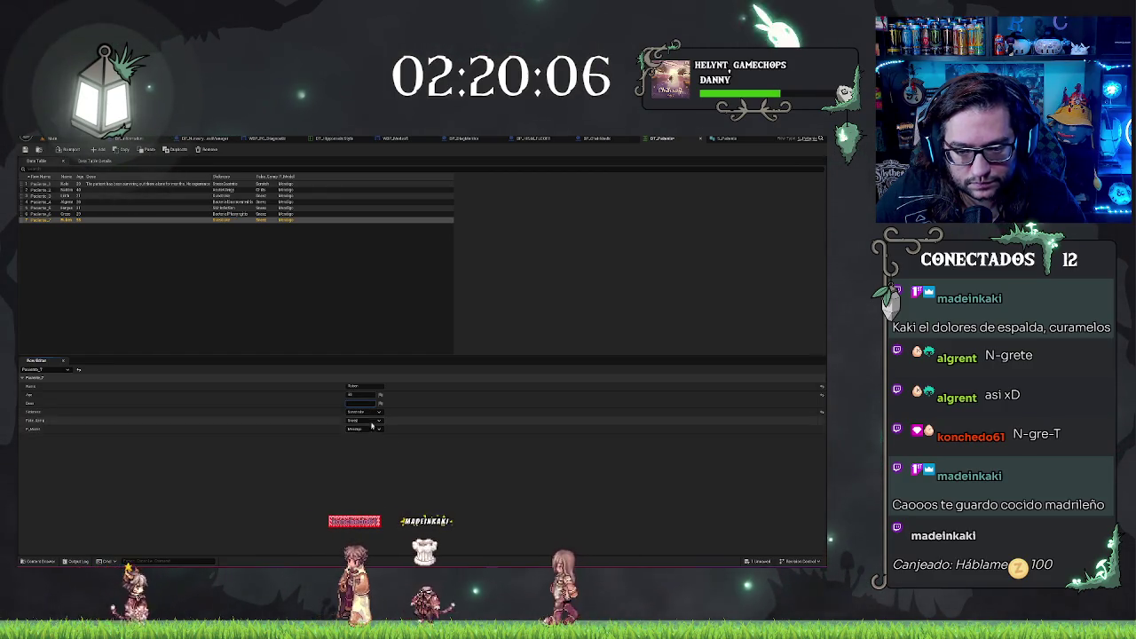
click(374, 429)
click(319, 294)
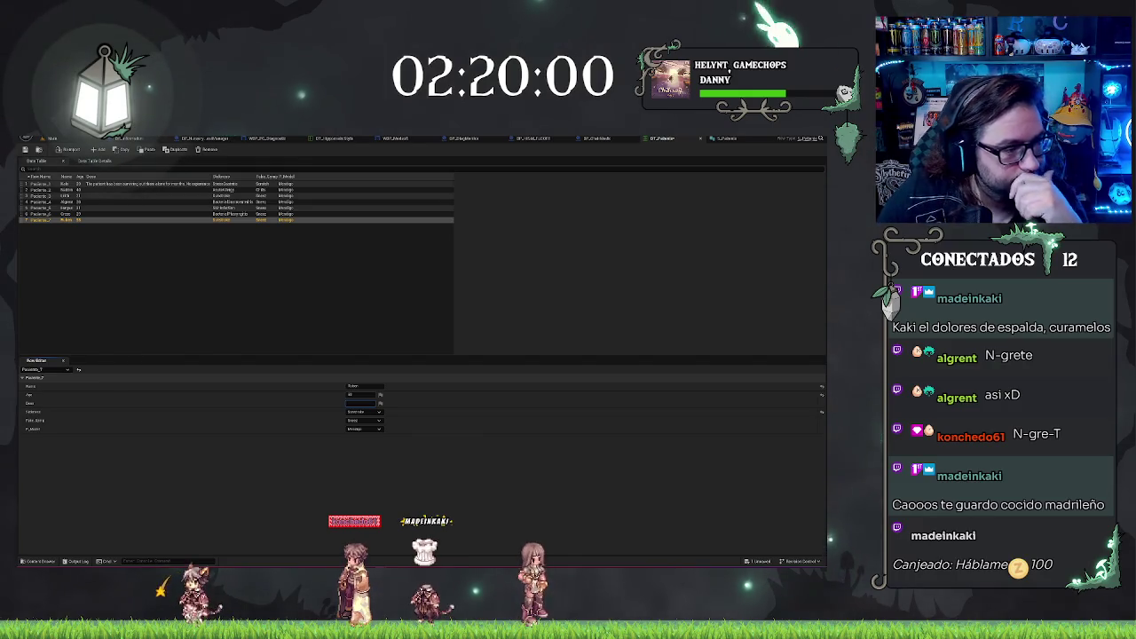
- Pick a new Estado value for Paciente_3 and open the patient struct tab
click(89, 196)
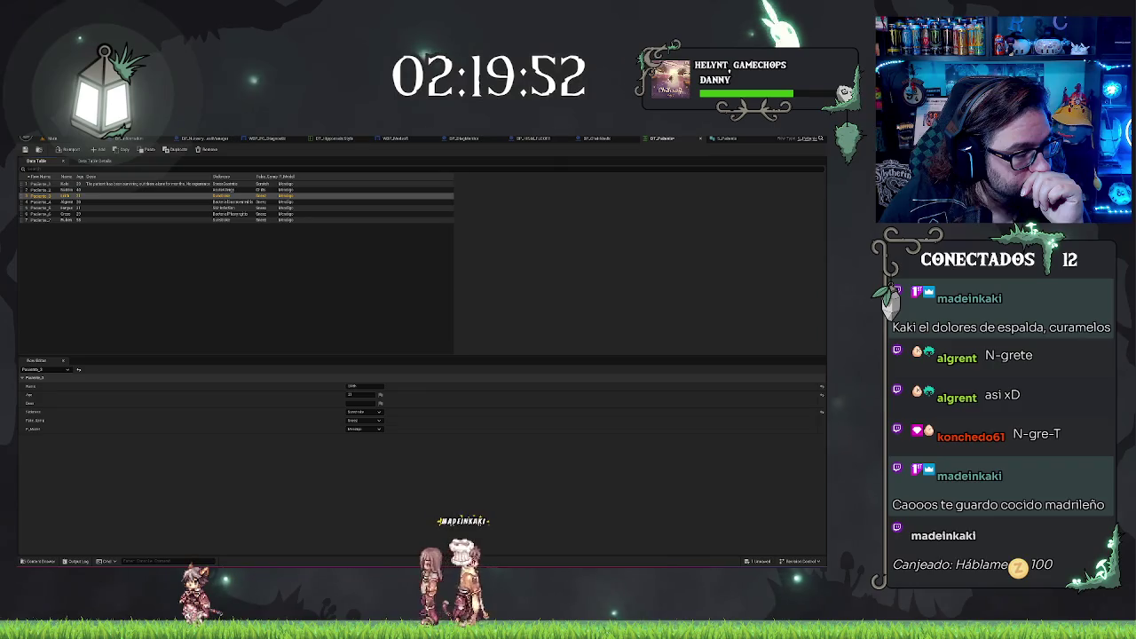
click(363, 421)
click(364, 428)
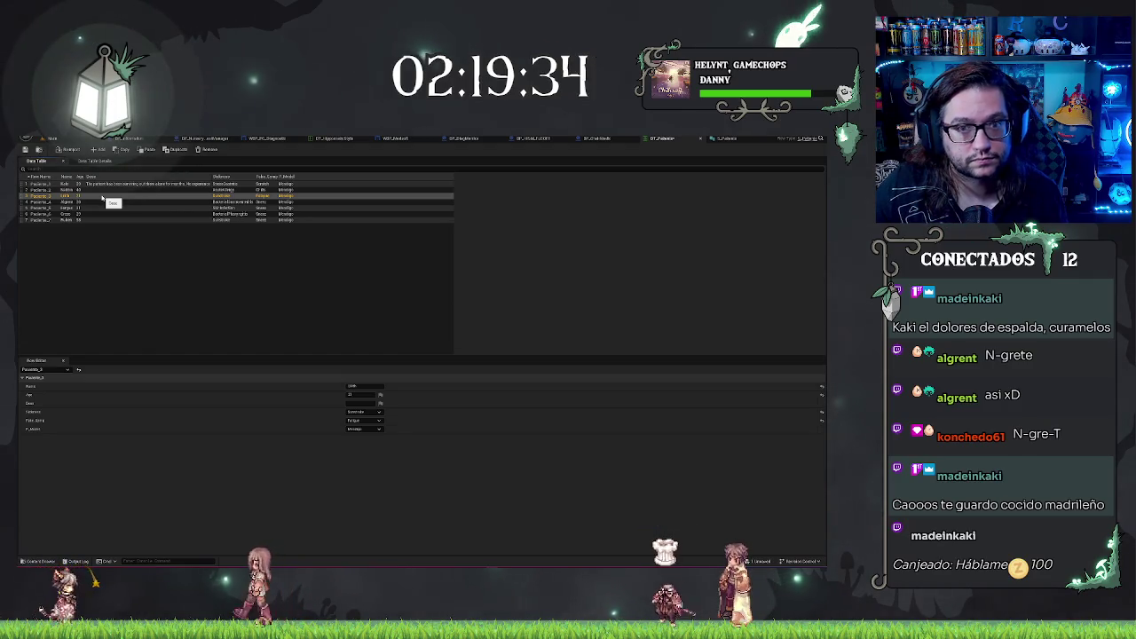
click(723, 139)
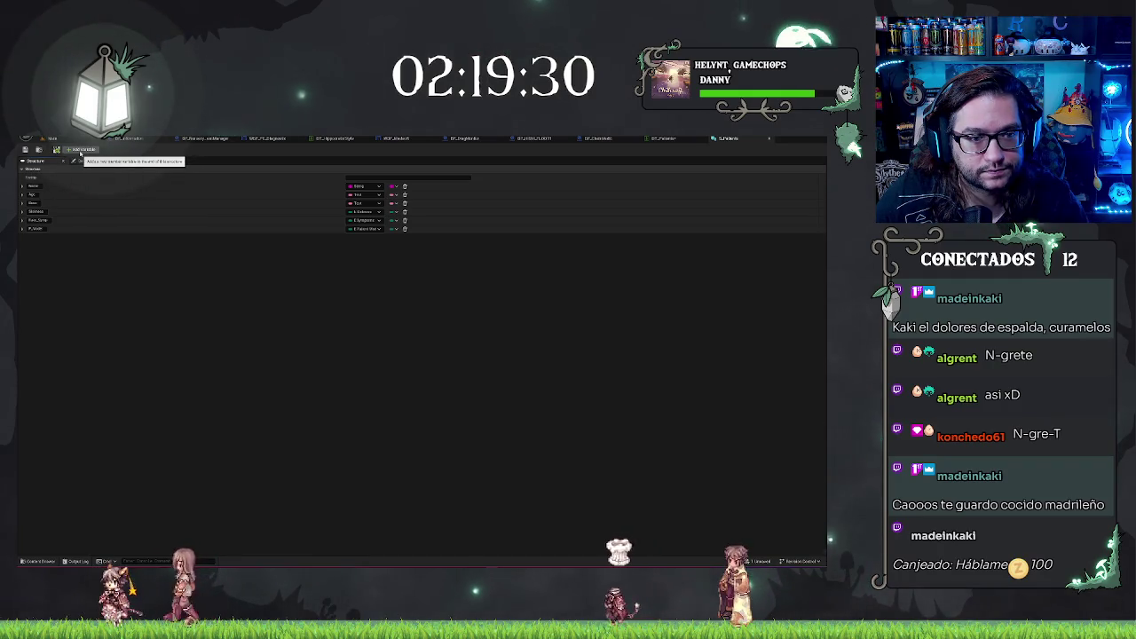
- Add a new variable to the patient struct, move it to fourth place, and make it Text
click(80, 151)
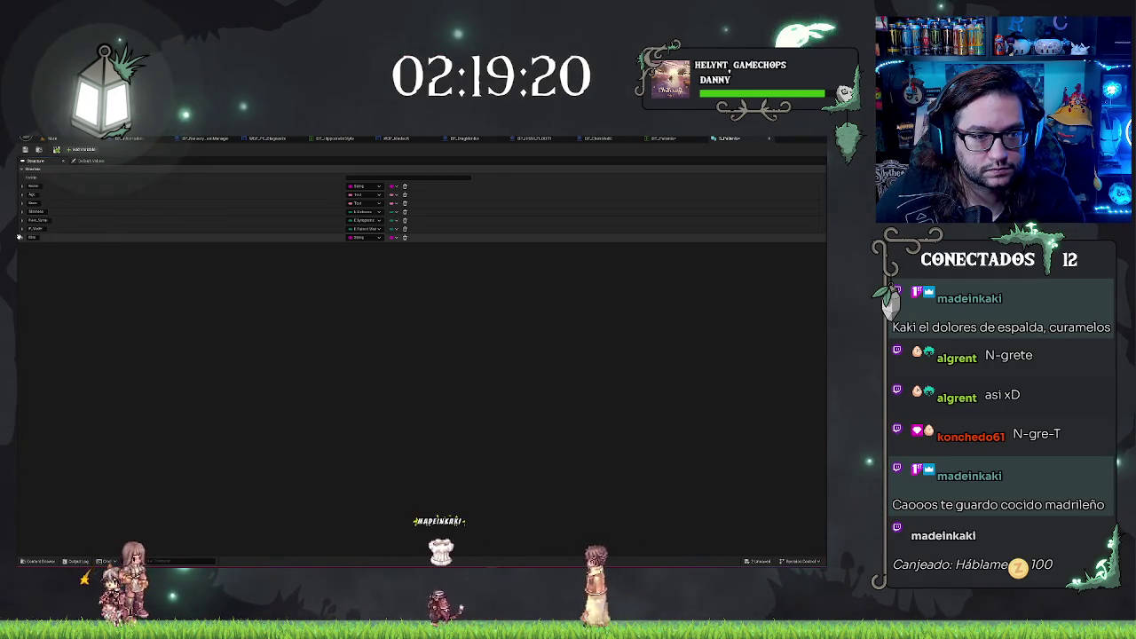
drag(18, 237, 31, 210)
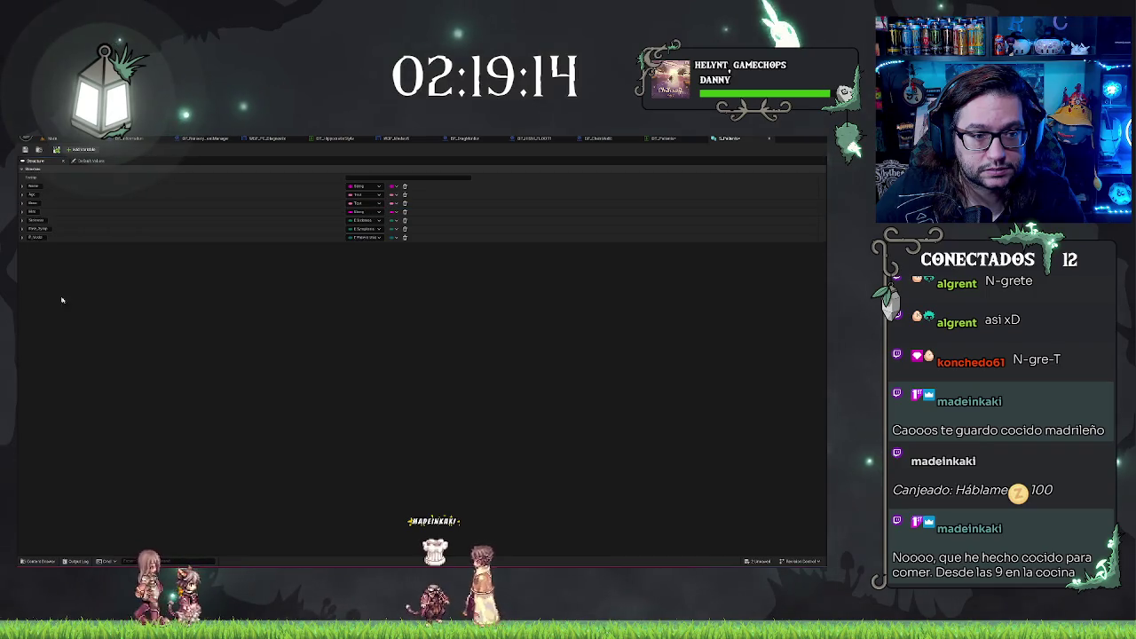
click(367, 214)
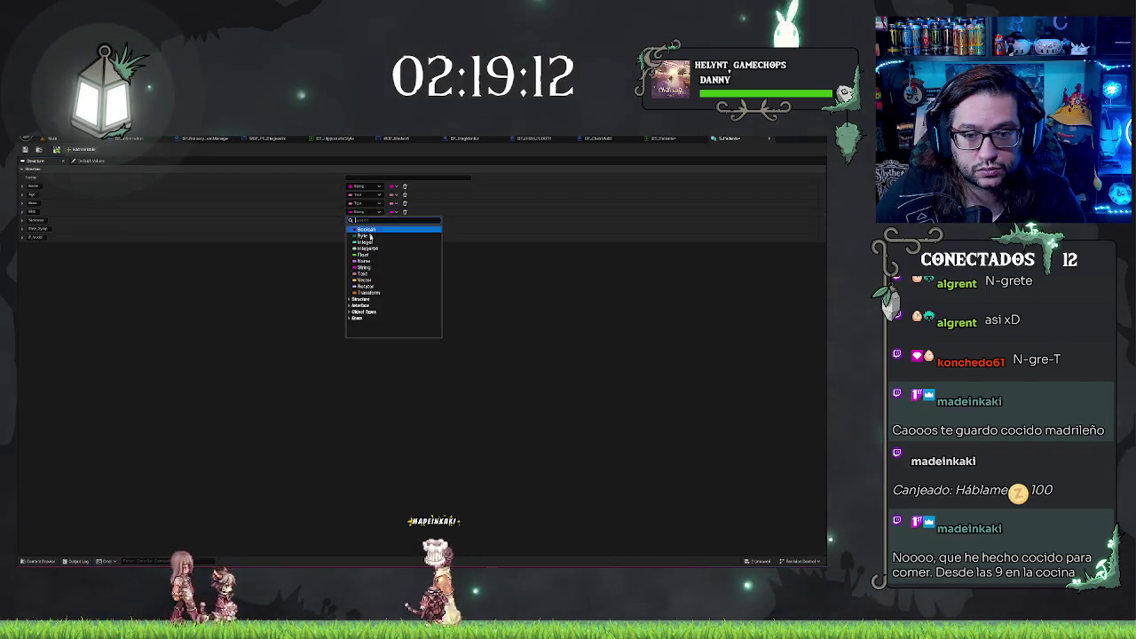
click(364, 274)
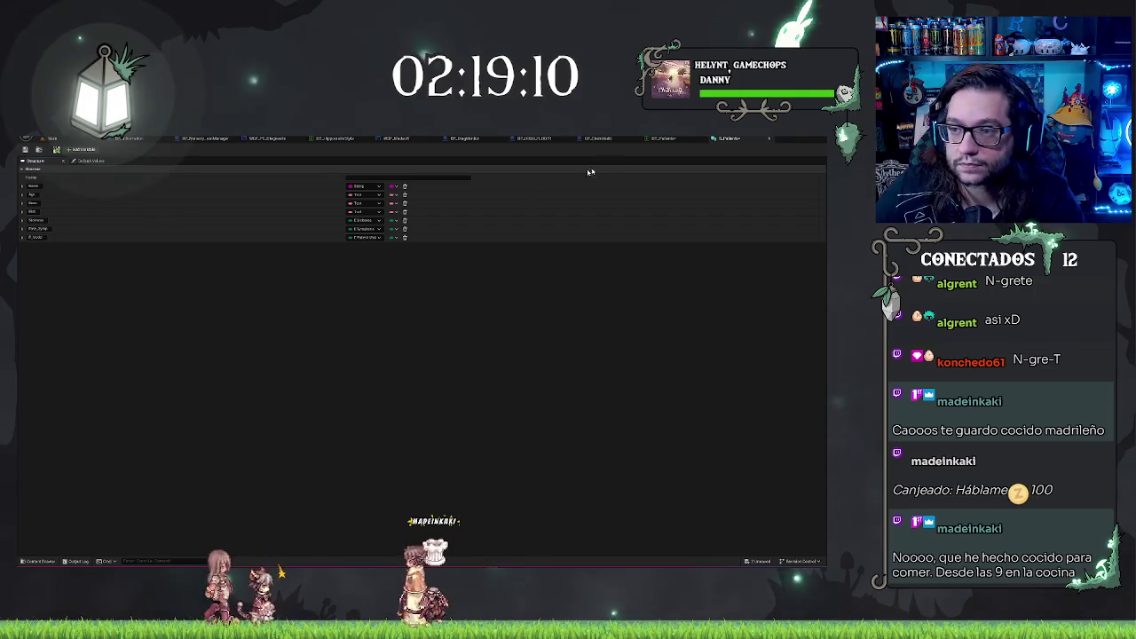
- Switch over to the WBP_Medsoft widget designer
click(667, 139)
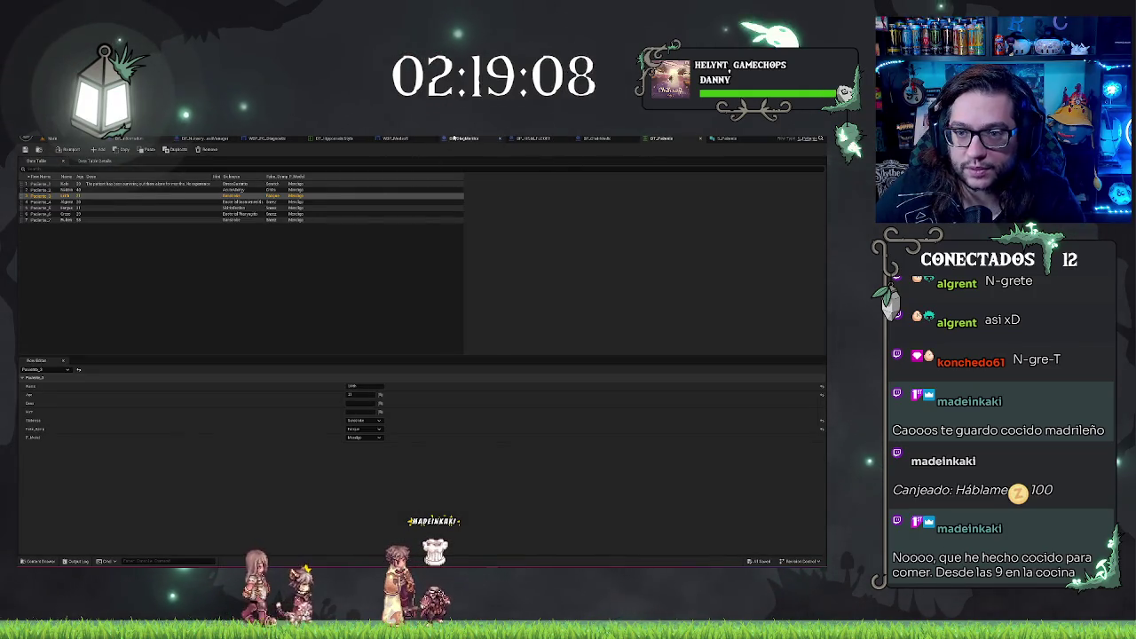
click(596, 138)
click(393, 139)
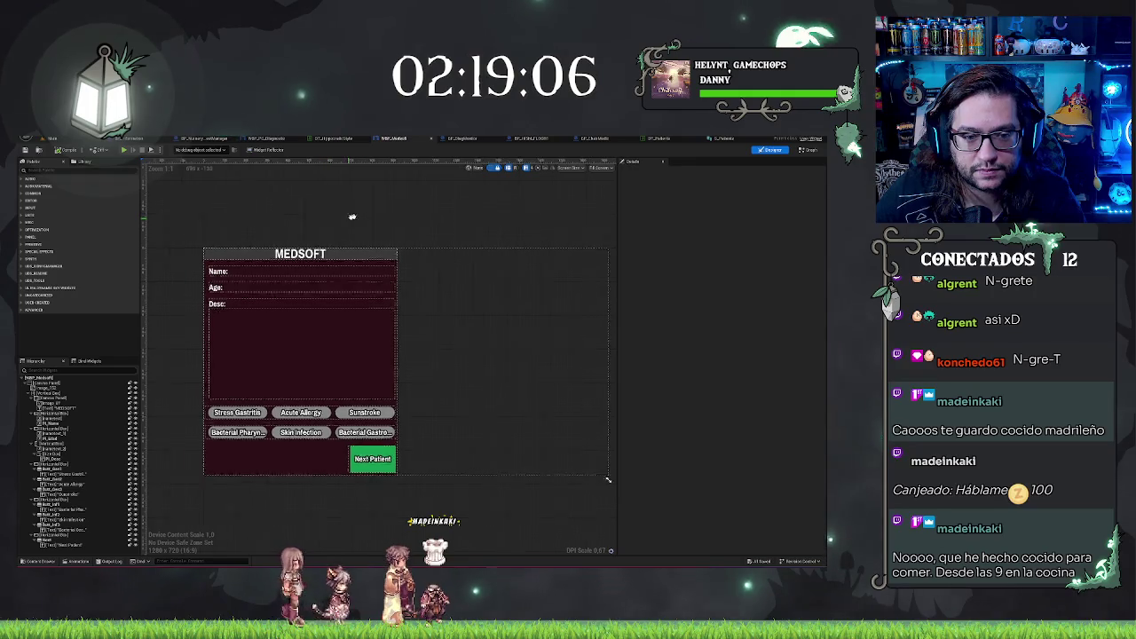
- Duplicate the Next Patient button and set both copies to Fill size in the bottom row
drag(352, 217, 410, 203)
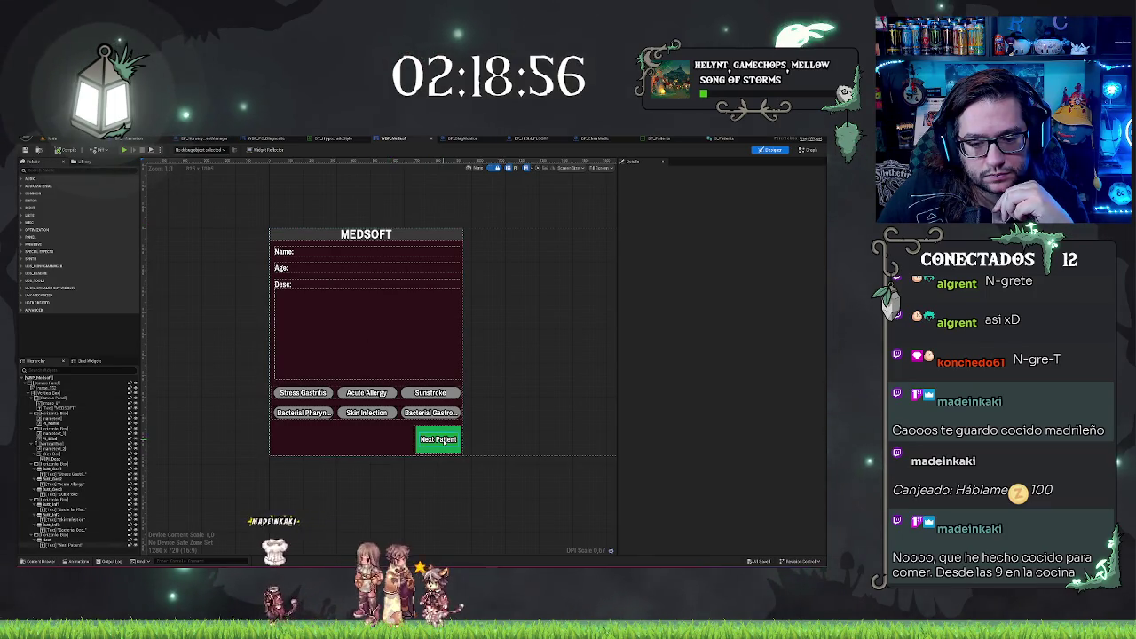
click(67, 541)
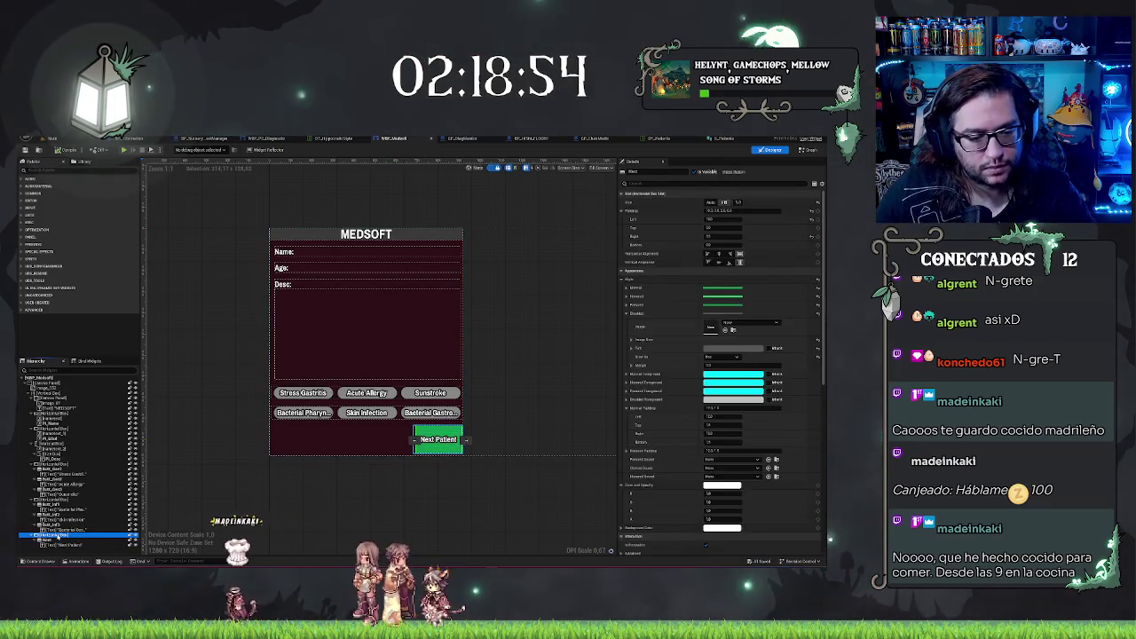
key(ctrl+d)
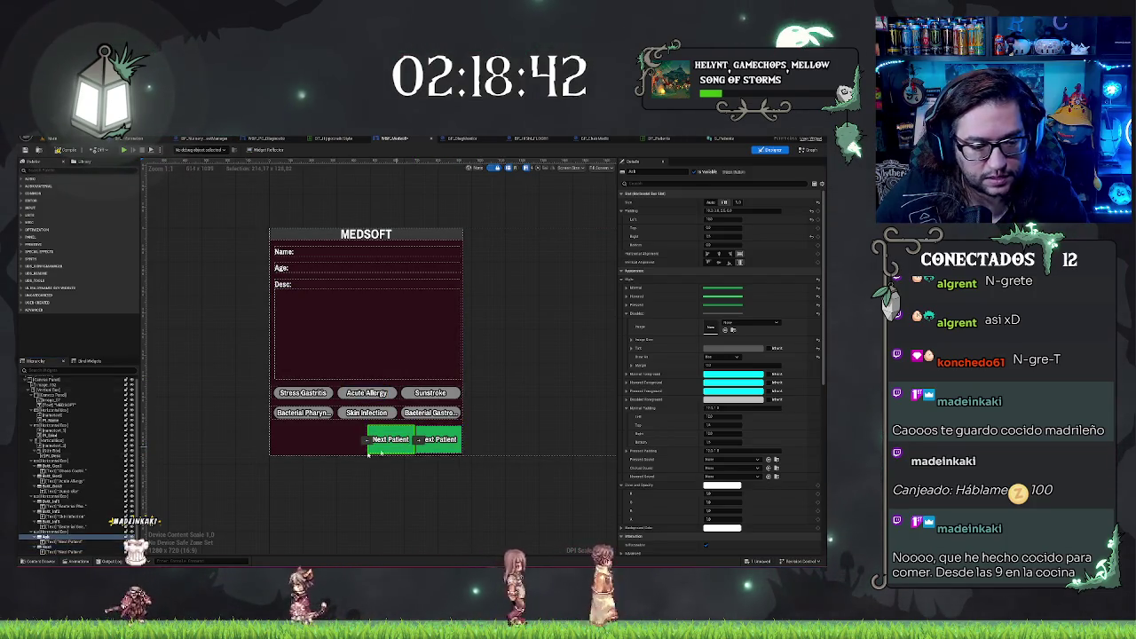
click(707, 254)
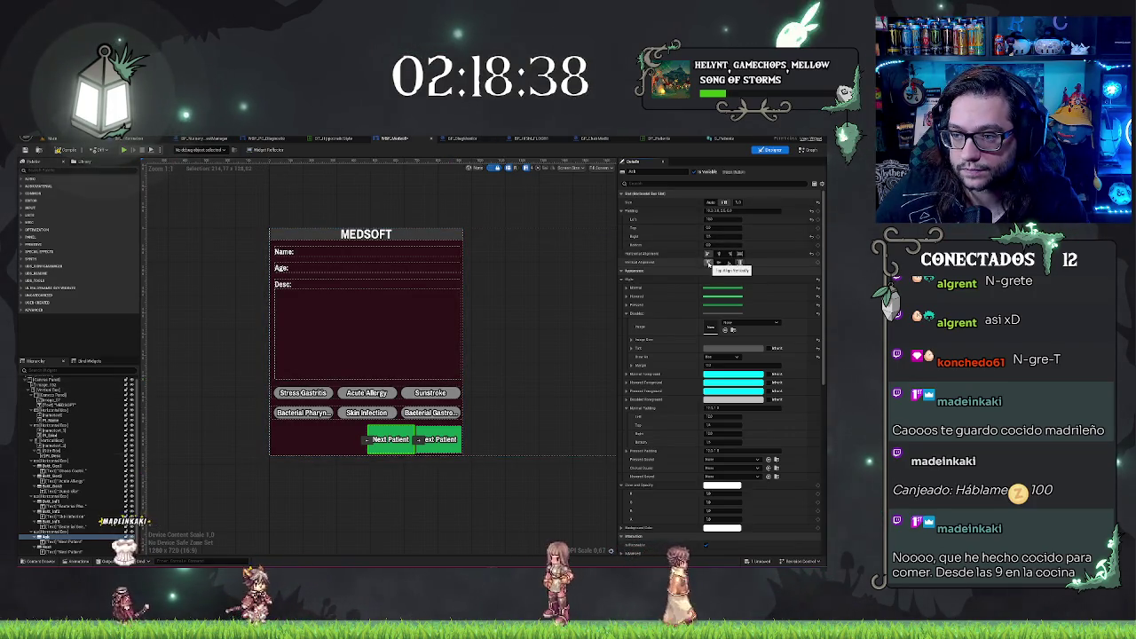
click(723, 203)
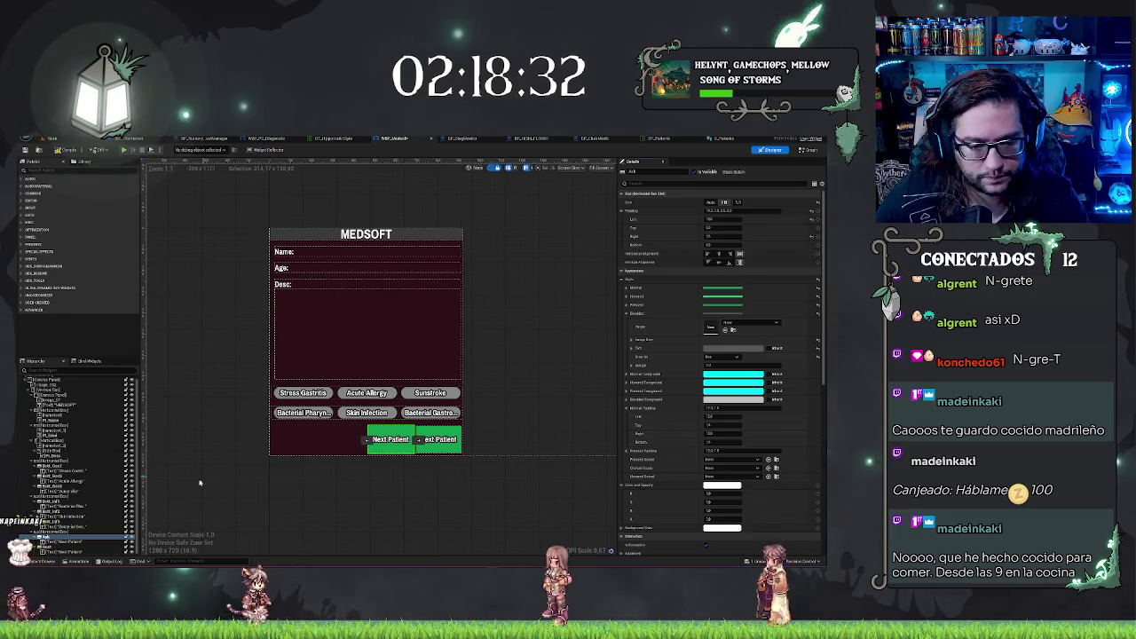
click(51, 548)
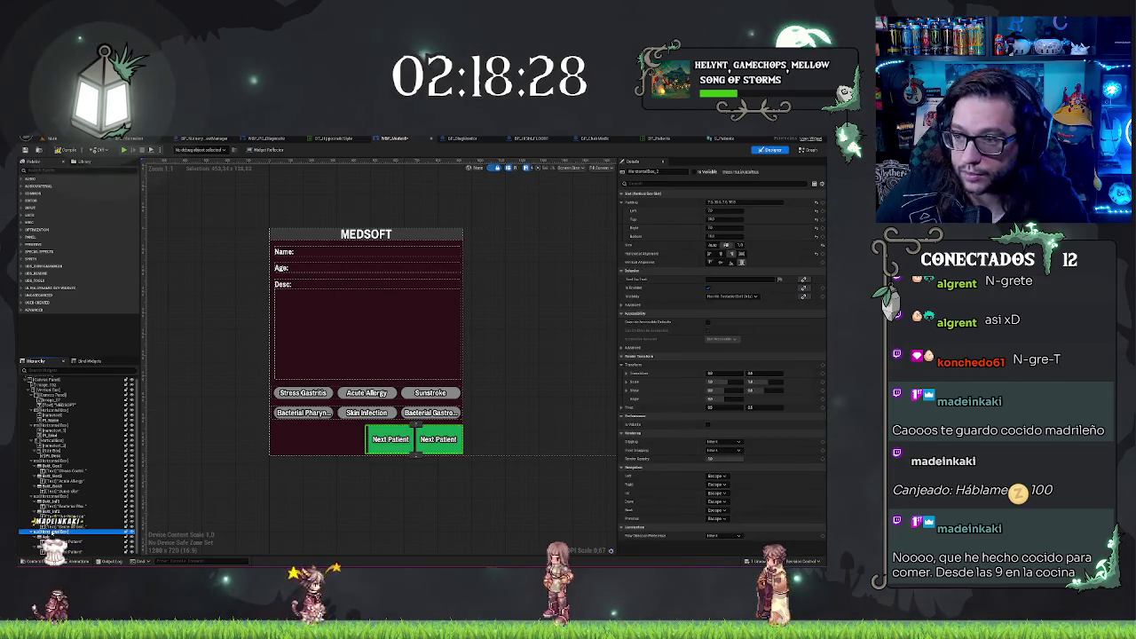
key(ctrl+z)
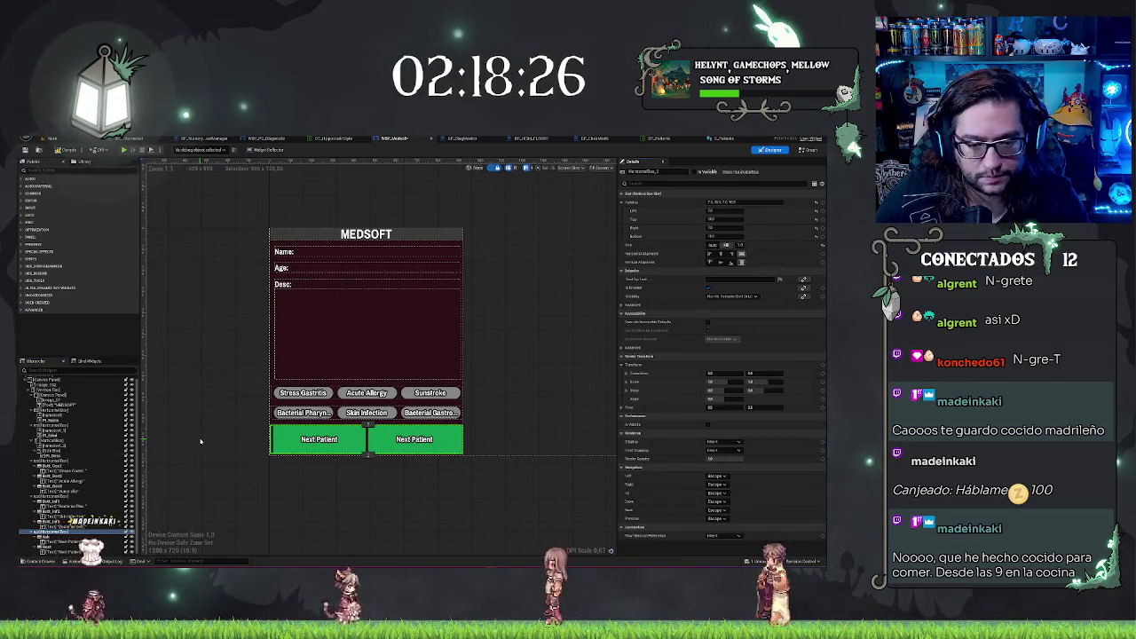
- Align the first Next Patient button to the left edge and the second to the right
click(319, 439)
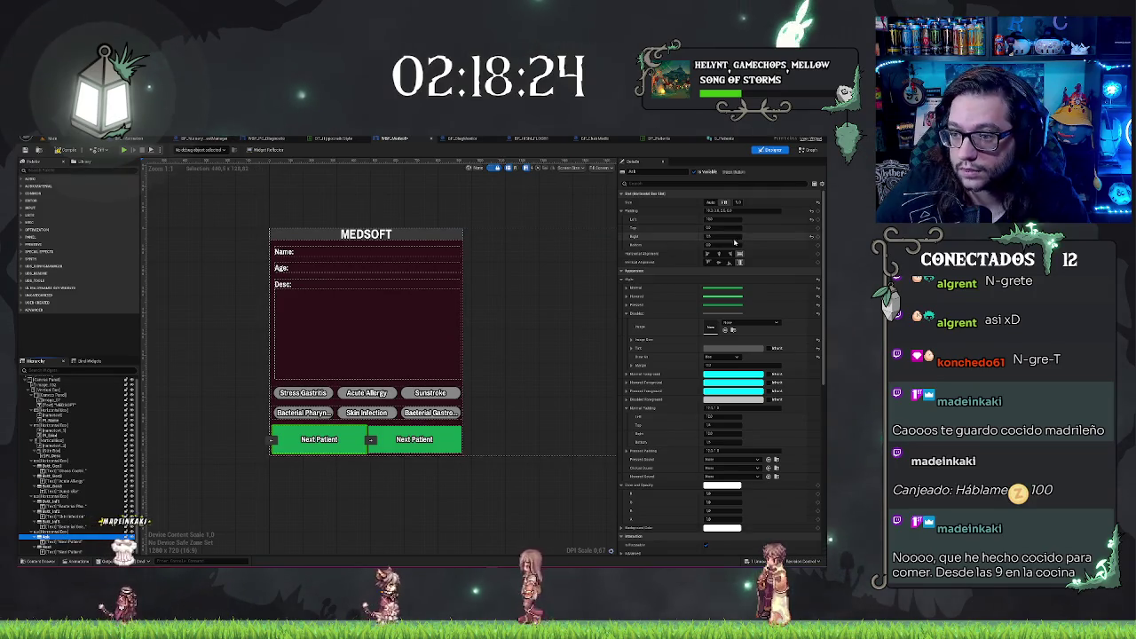
click(708, 254)
click(414, 440)
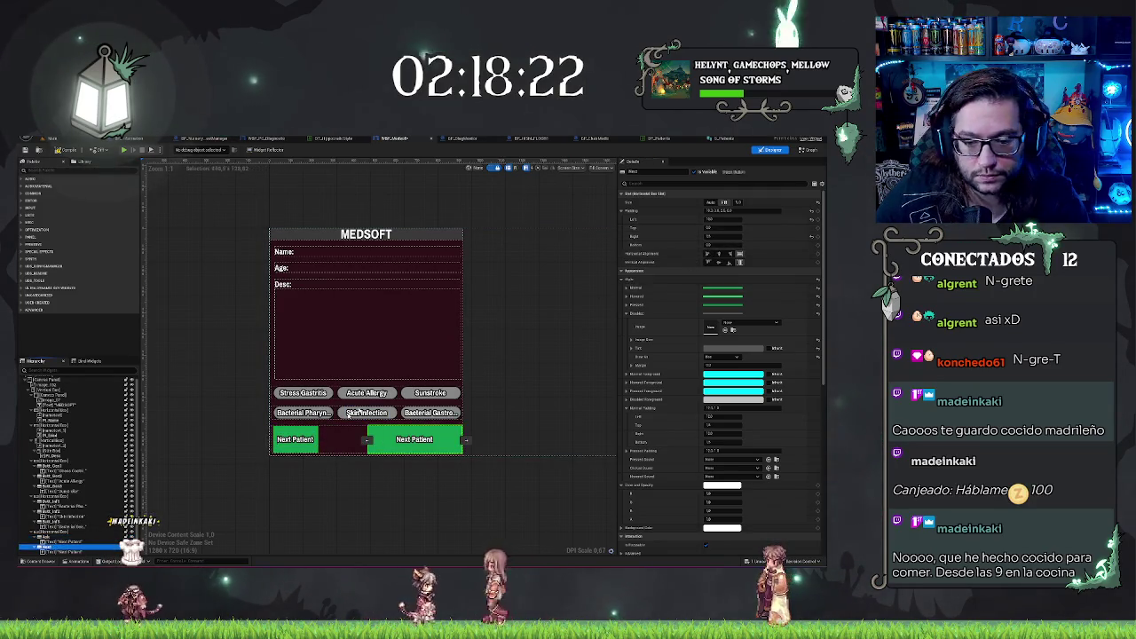
click(724, 254)
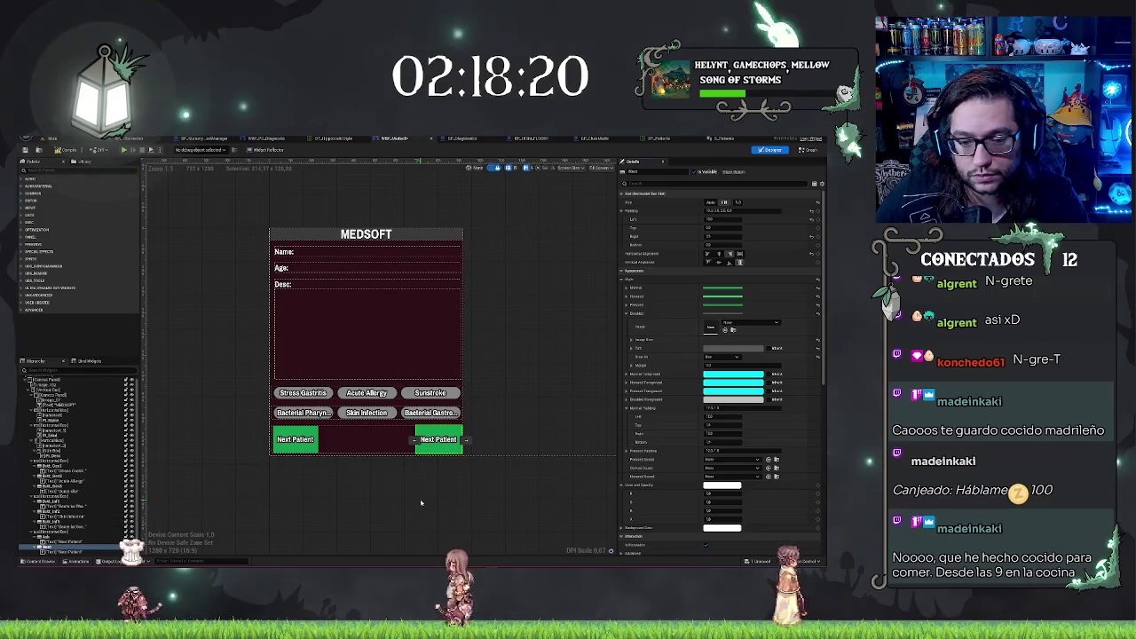
click(290, 440)
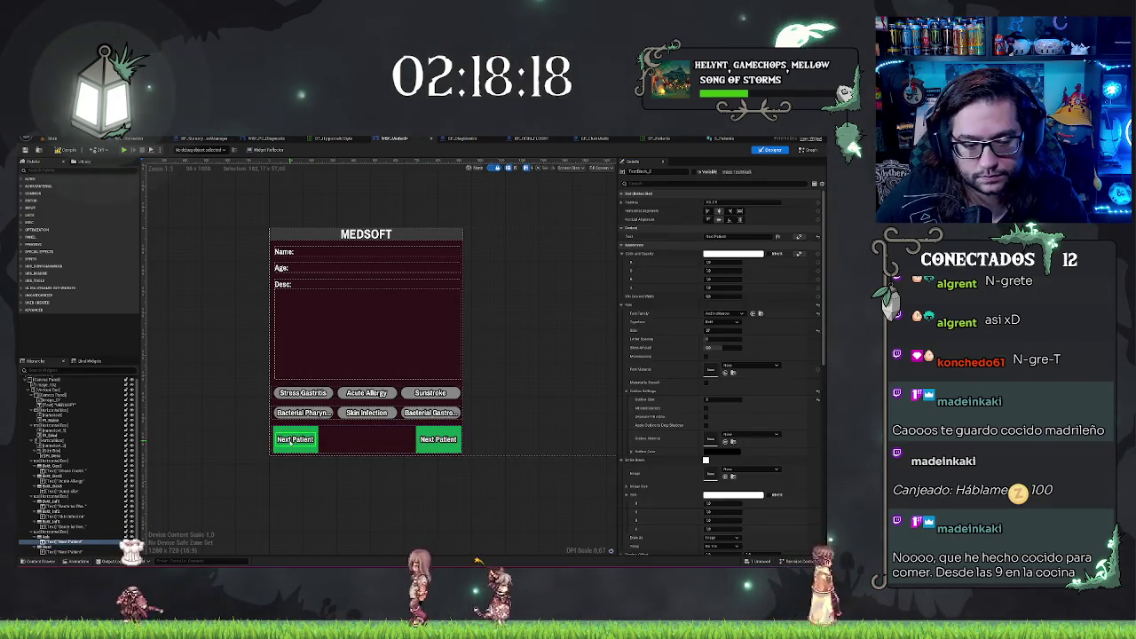
- Change the left button's TextBlock text to 'Ask Patient' and confirm it
click(728, 236)
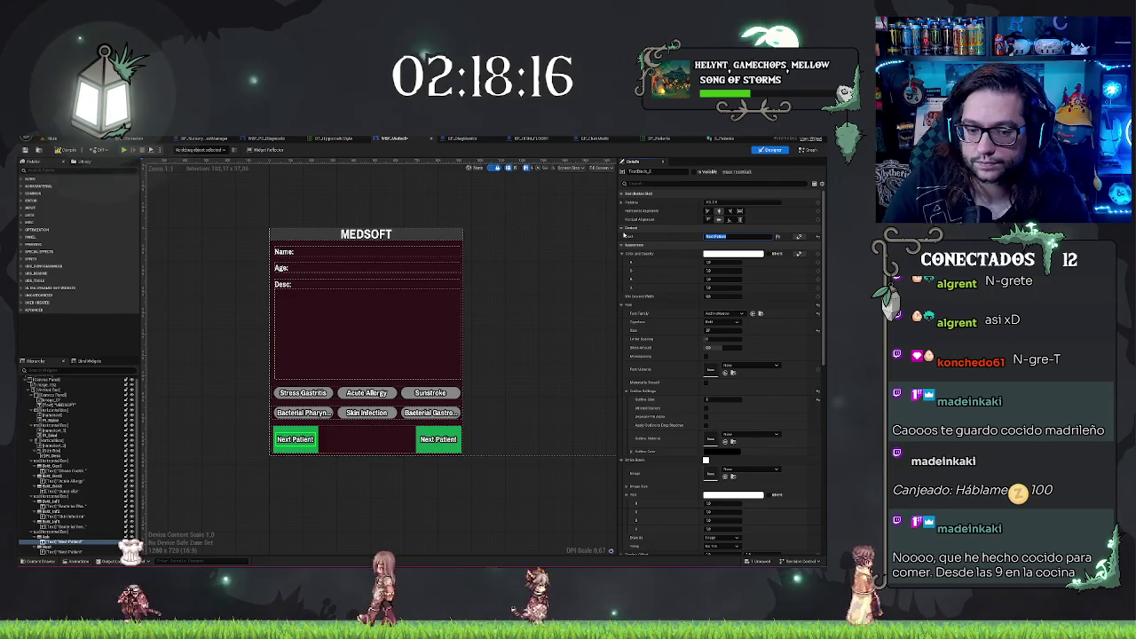
text(Ask)
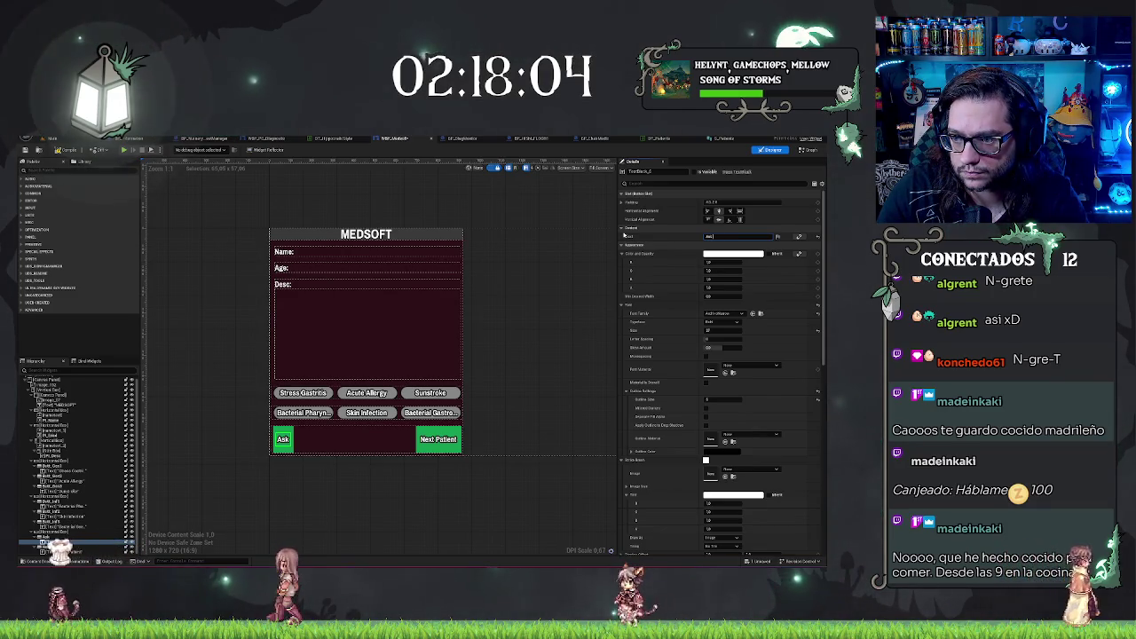
text(?)
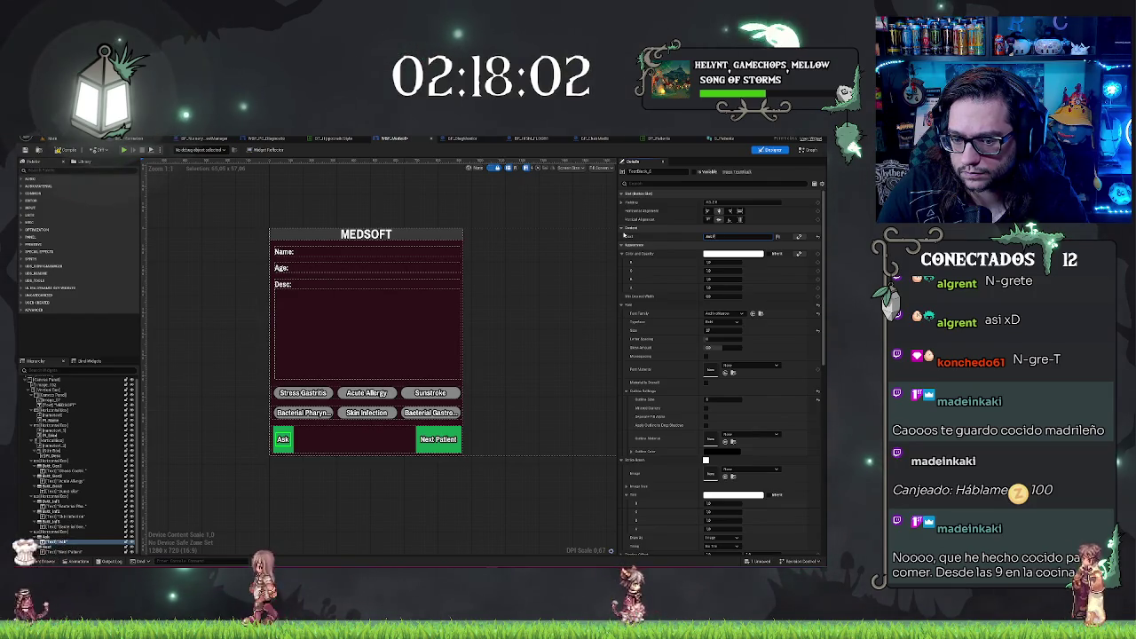
text(atient)
key(Return)
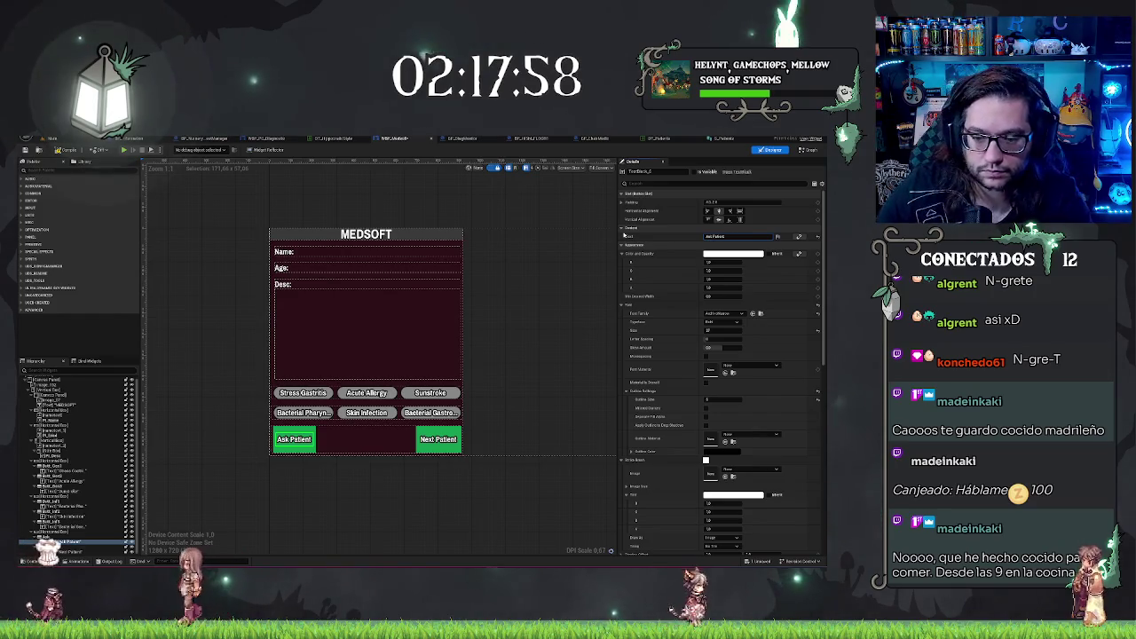
click(418, 488)
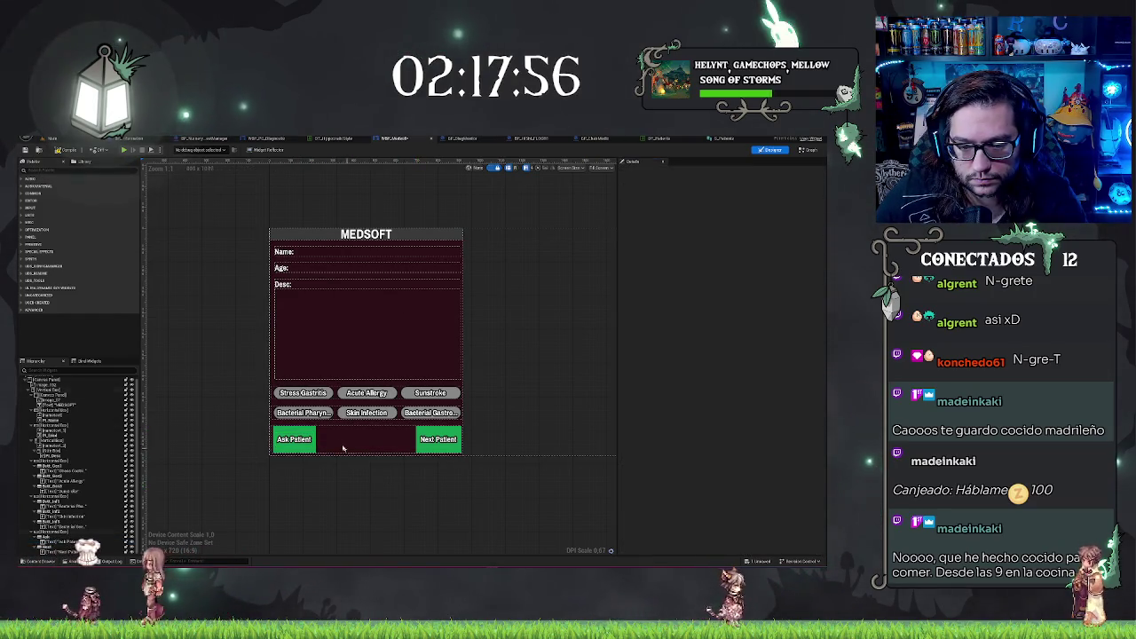
- Filter the Ask Patient label's details for width and raise the minimum width to widen both buttons
click(303, 432)
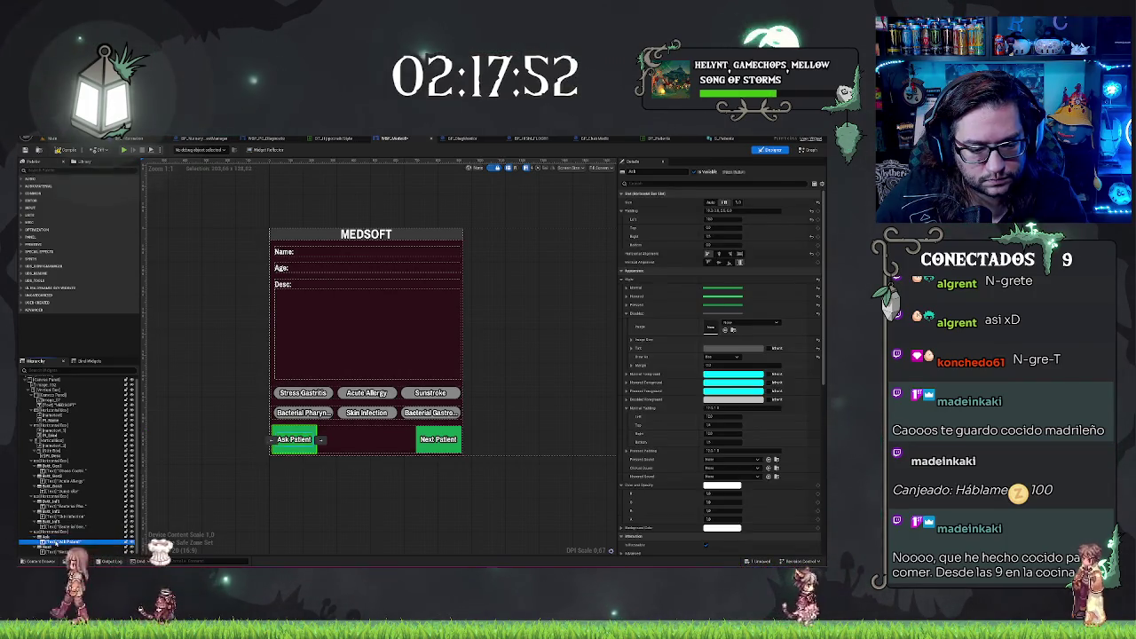
click(58, 541)
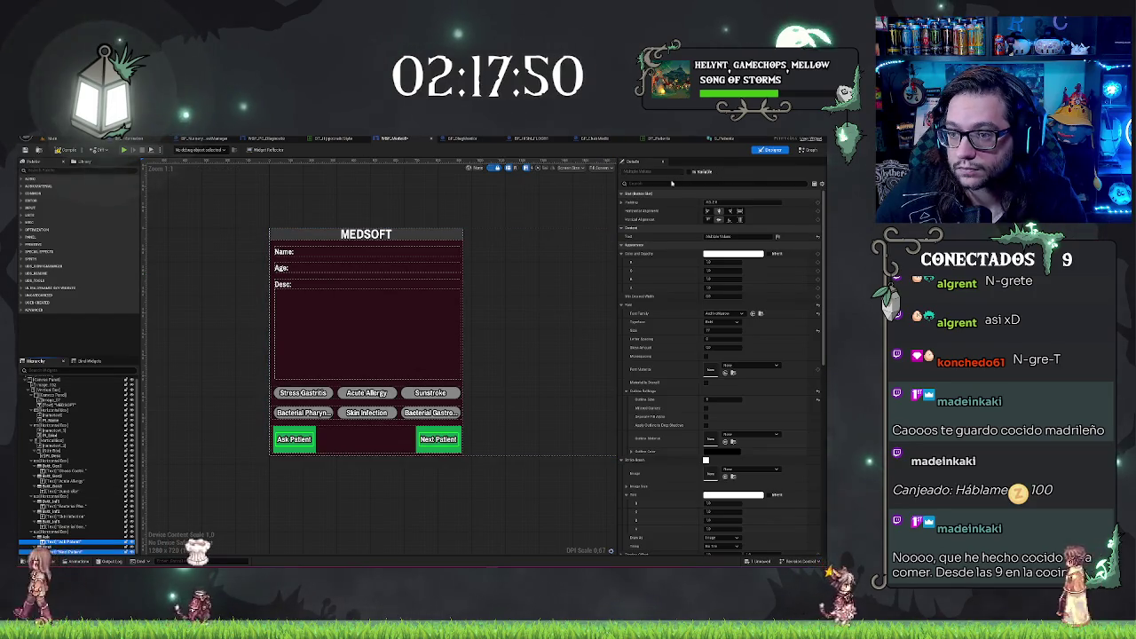
scroll(664, 183, down, 5)
text(wid)
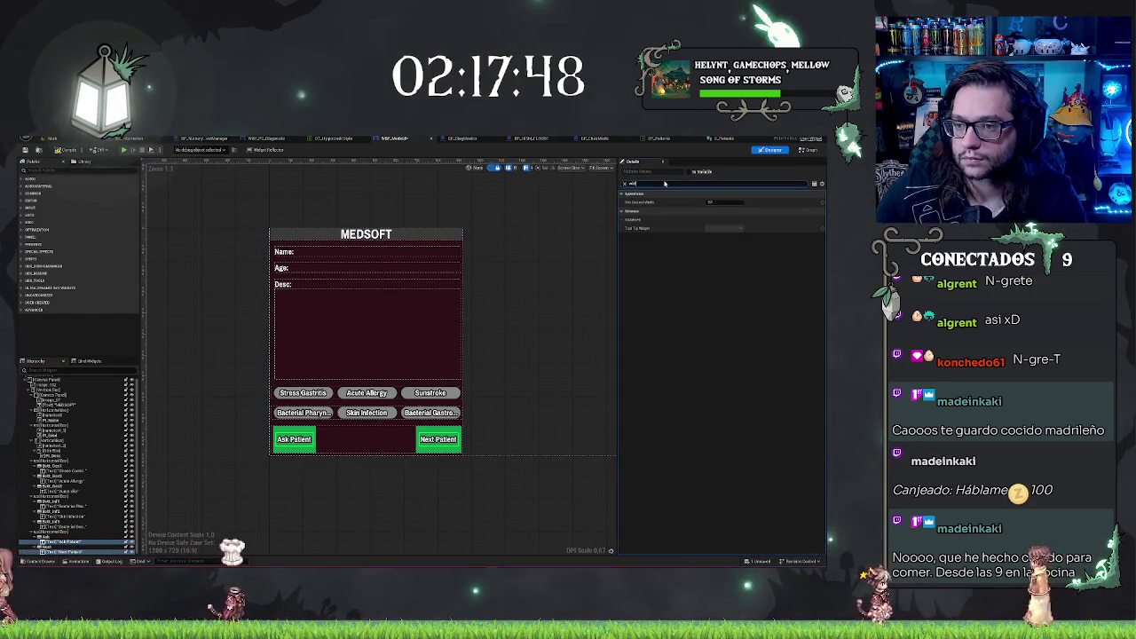
drag(737, 208, 740, 209)
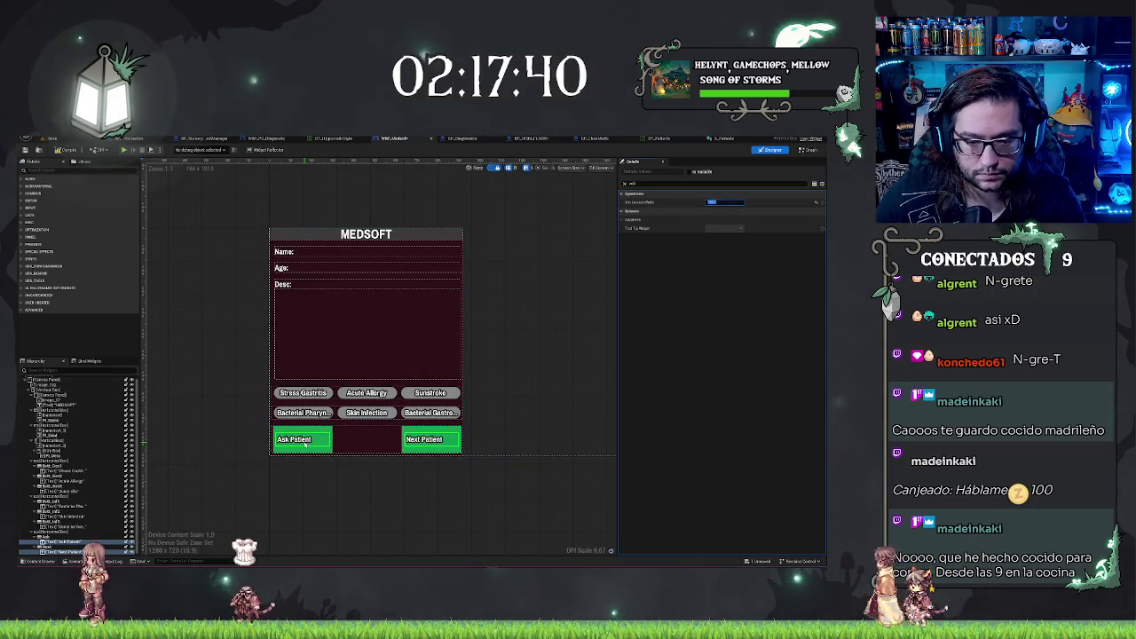
- Change the label text to 'Ask' and centre-justify both button labels
click(62, 541)
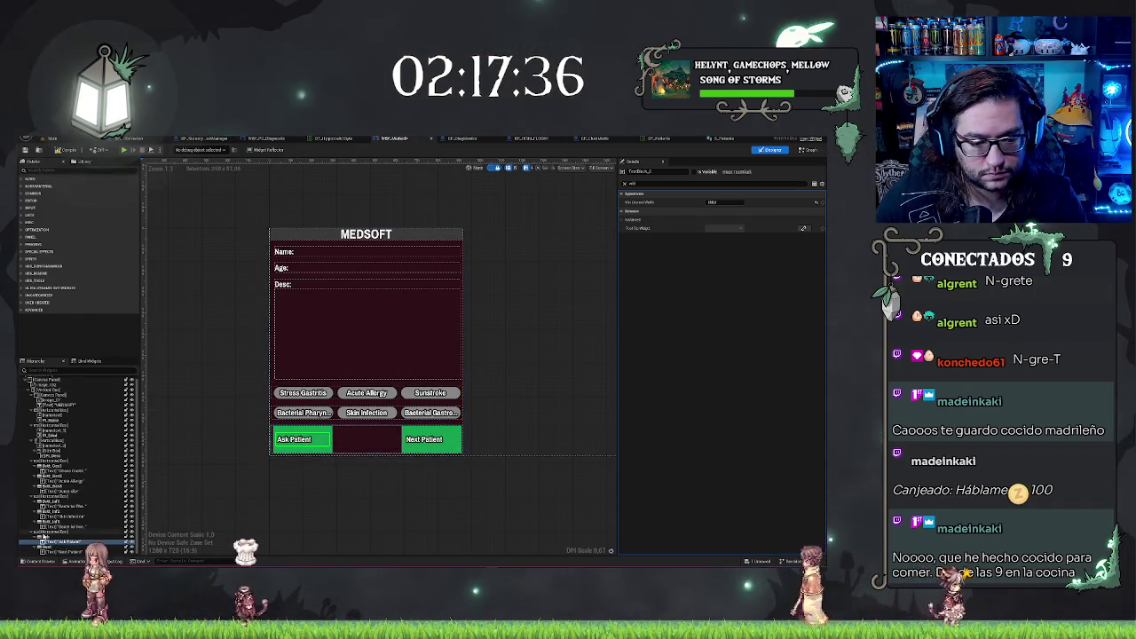
key(BackSpace)
key(BackSpace)
key(BackSpace)
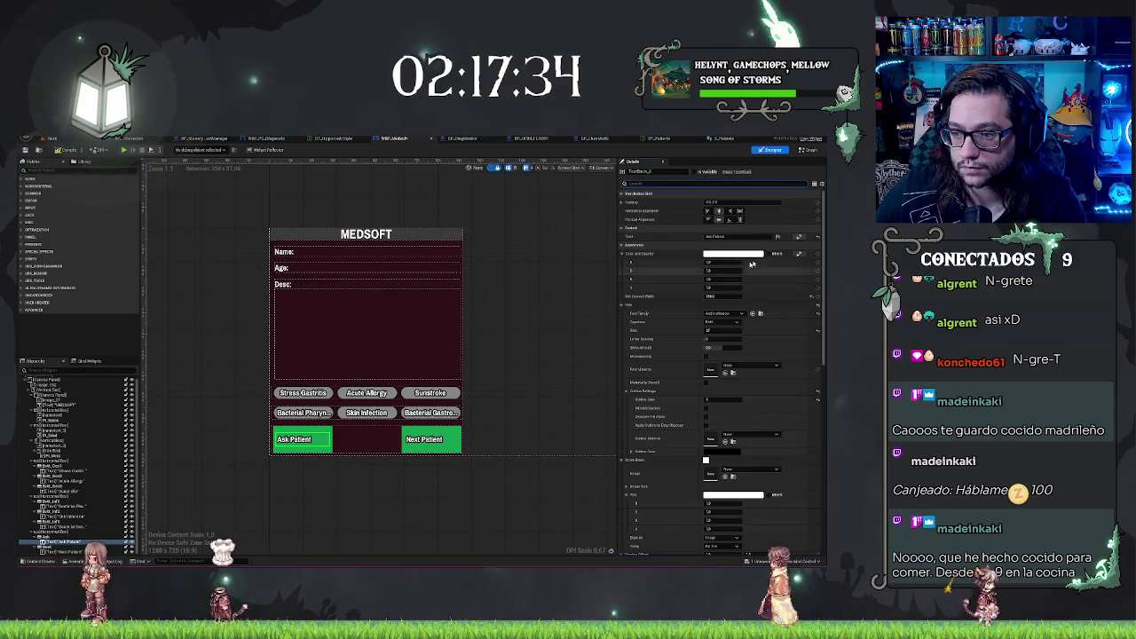
click(725, 229)
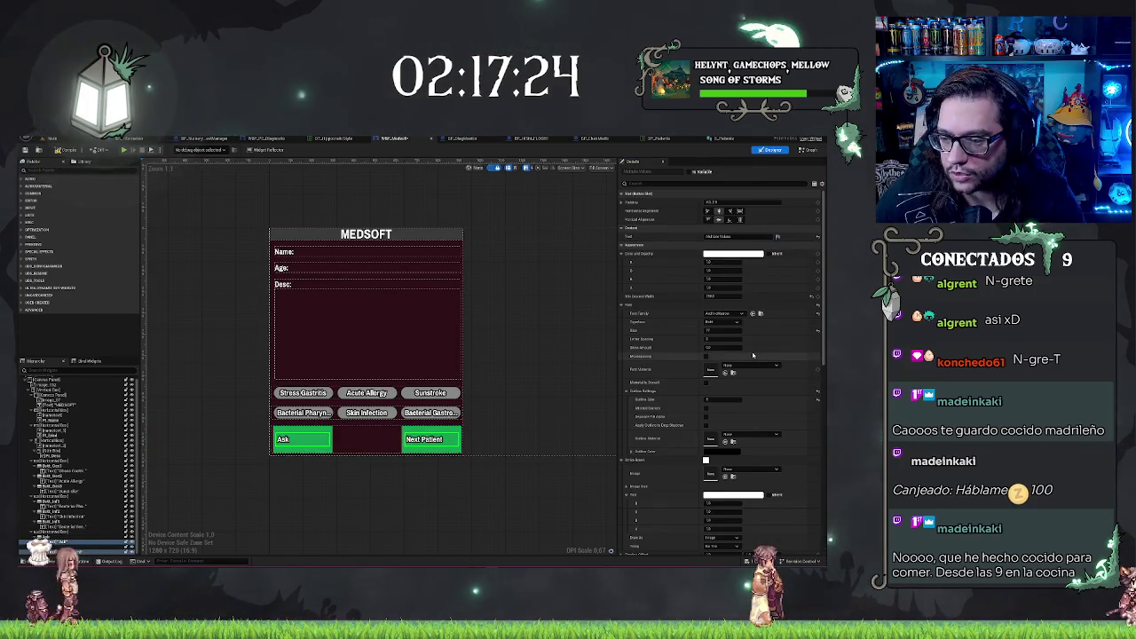
scroll(753, 355, down, 3)
scroll(754, 452, down, 1)
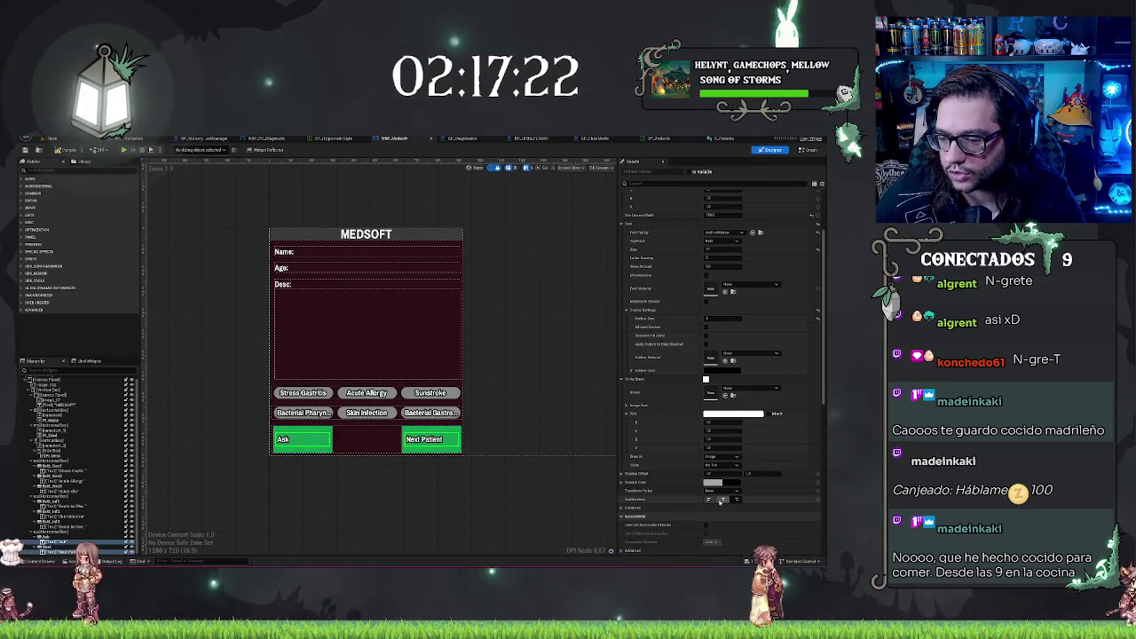
click(467, 481)
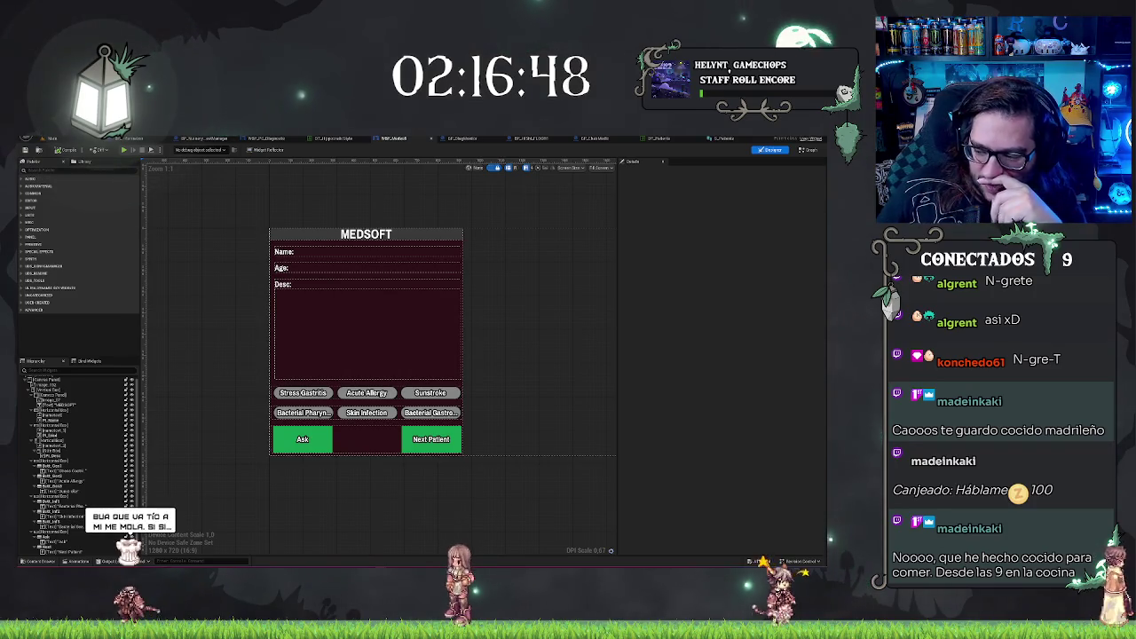
click(322, 263)
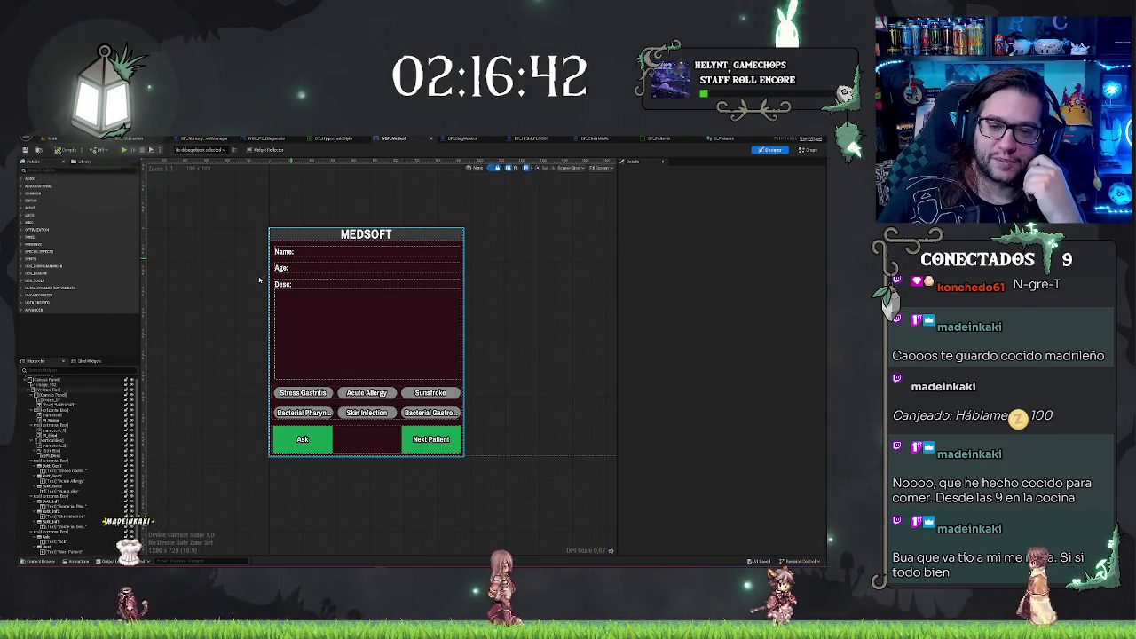
click(282, 210)
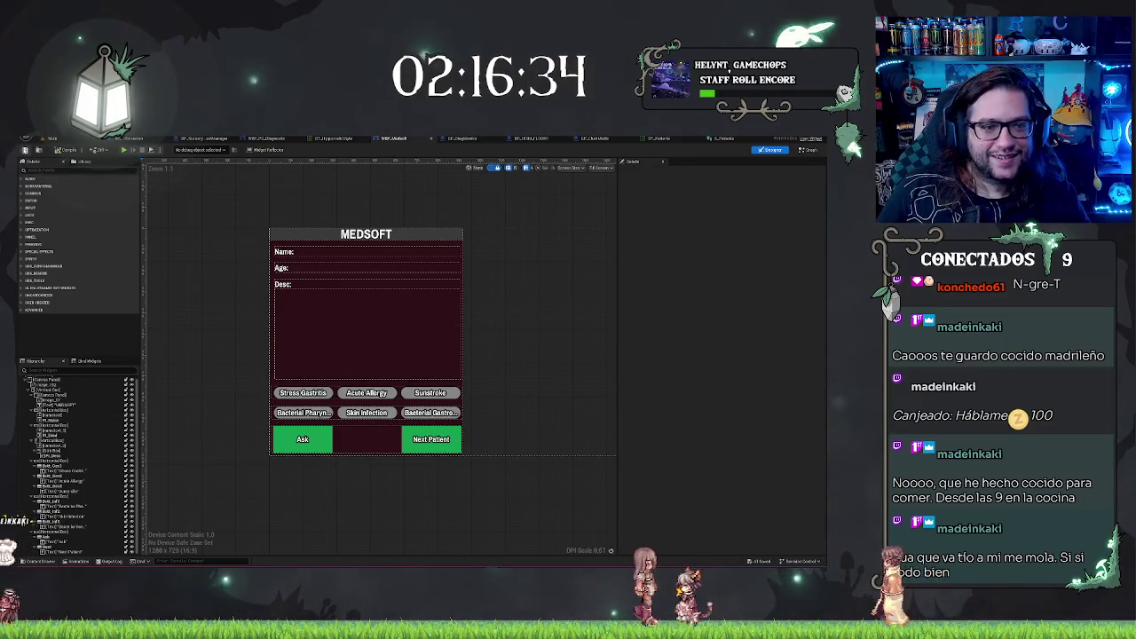
mouse_move(352, 203)
mouse_down()
mouse_move(299, 195)
mouse_move(349, 213)
mouse_up()
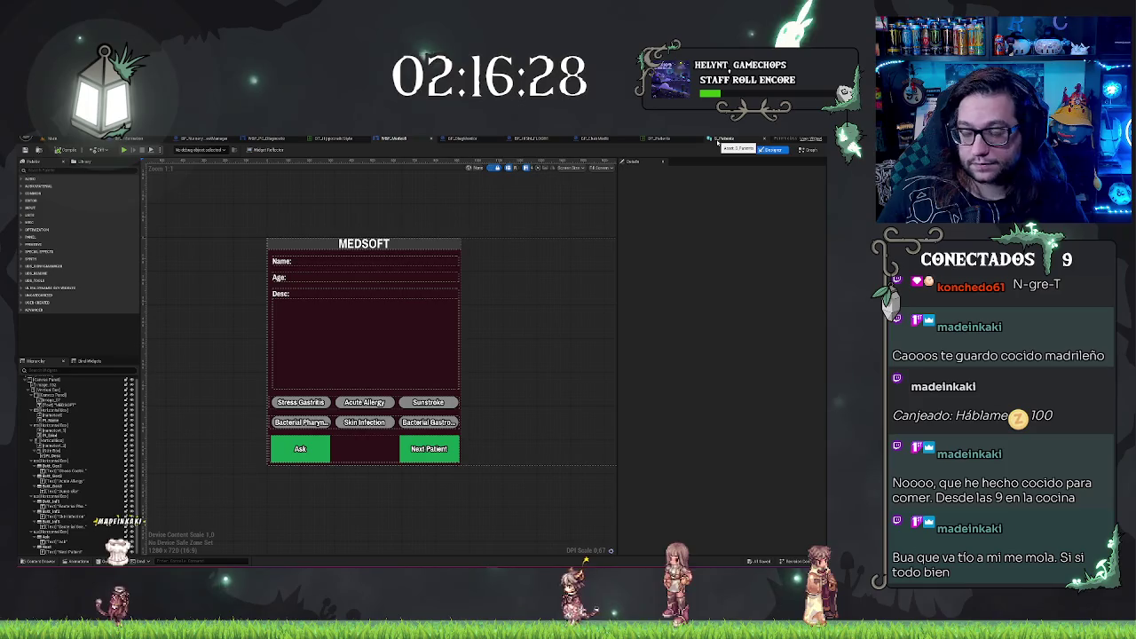
click(721, 139)
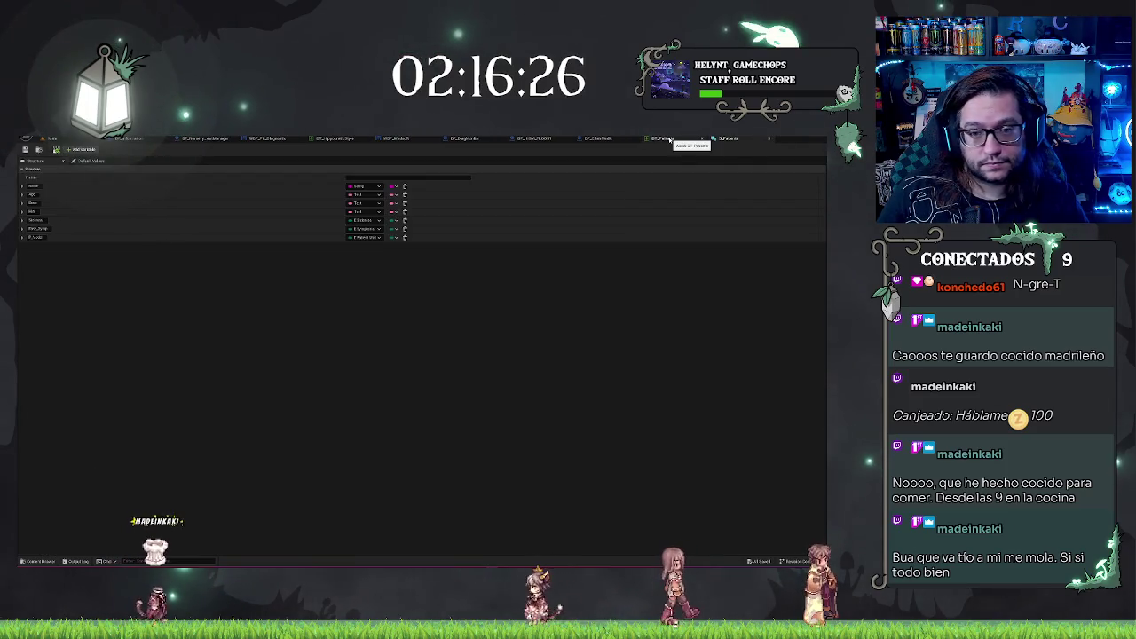
- Open the DT_Patients data table and inspect the third patient row
click(664, 140)
click(723, 139)
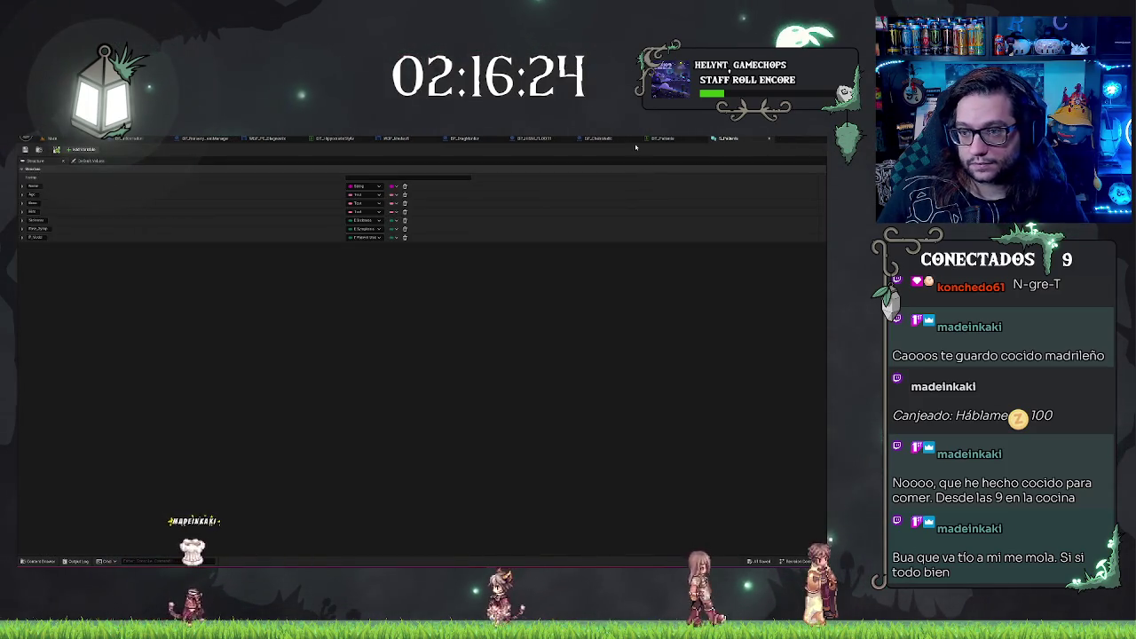
click(664, 139)
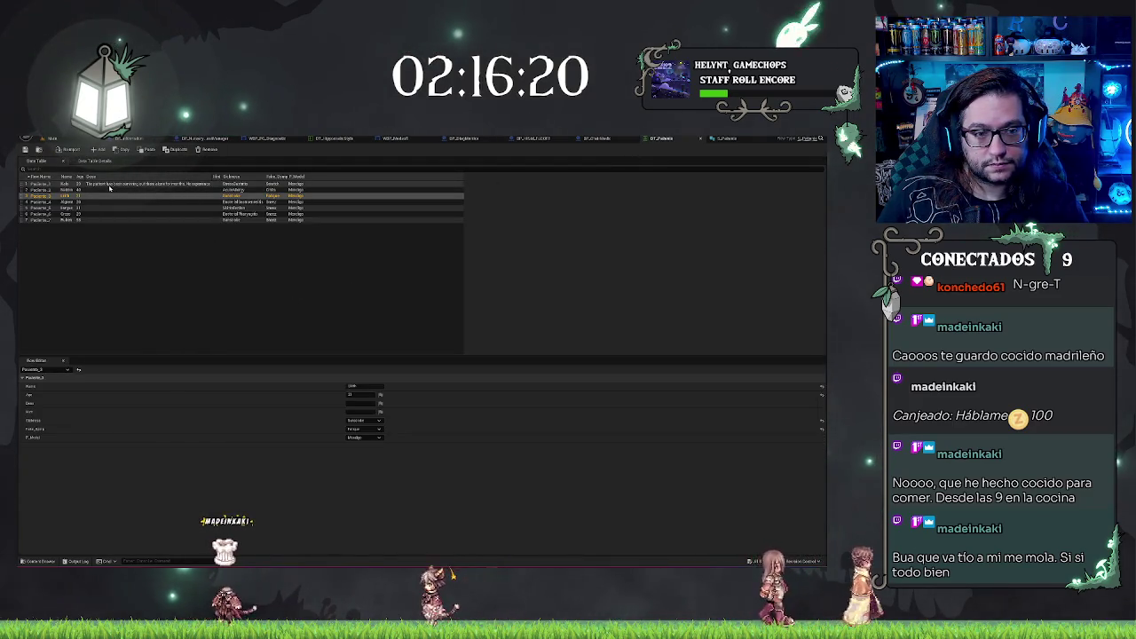
click(277, 293)
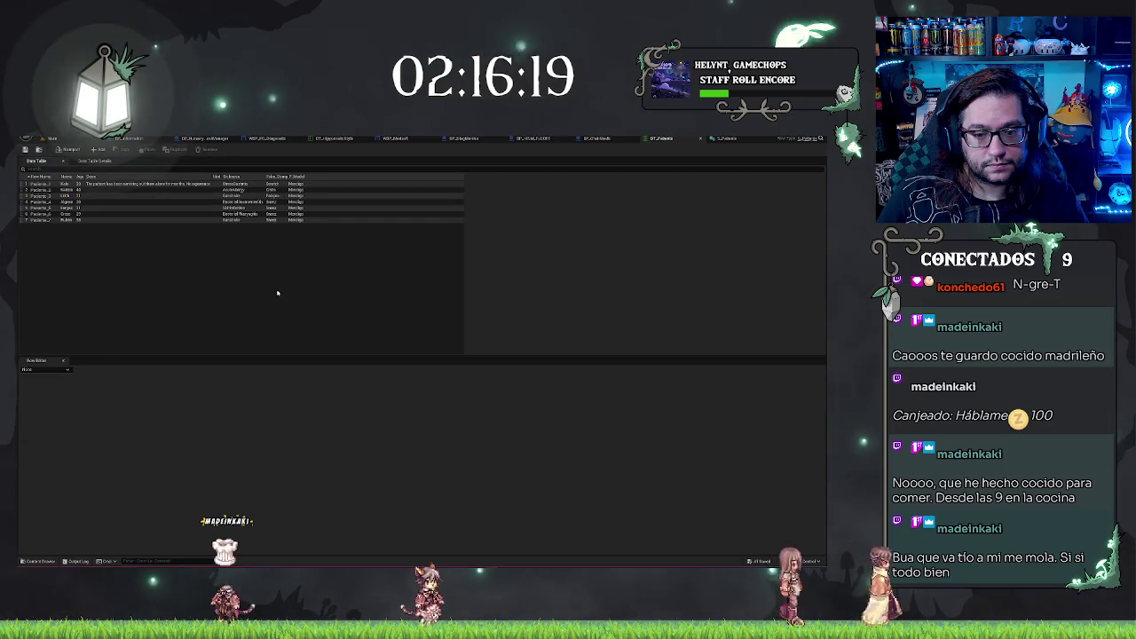
click(75, 196)
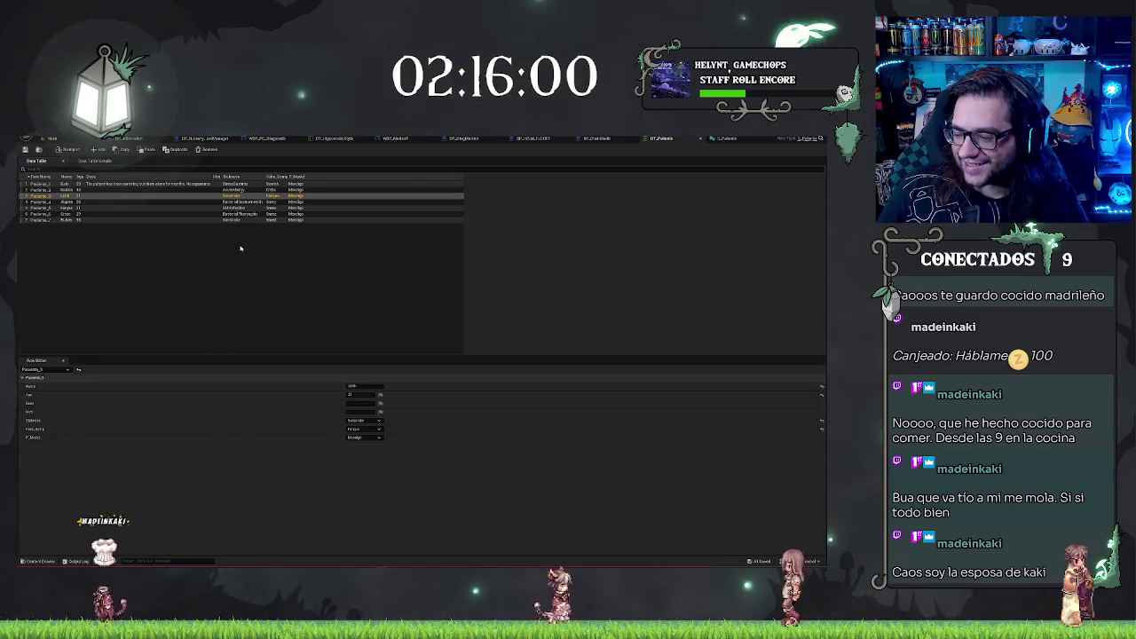
click(426, 284)
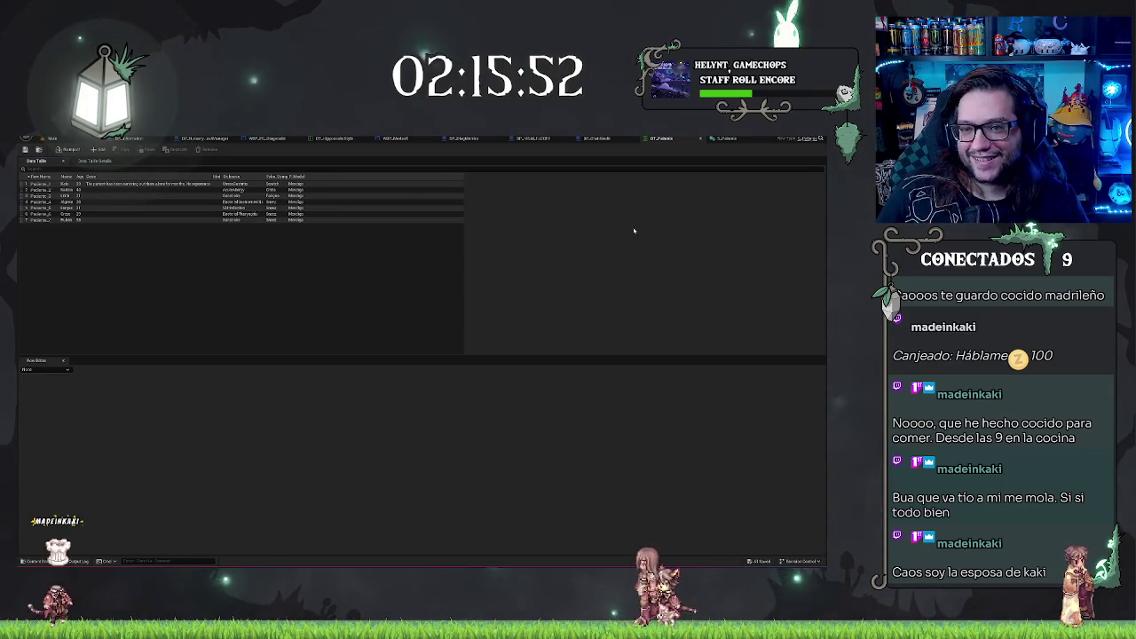
- Check the S_Patients structure and the level, then return to DT_Patients
click(721, 138)
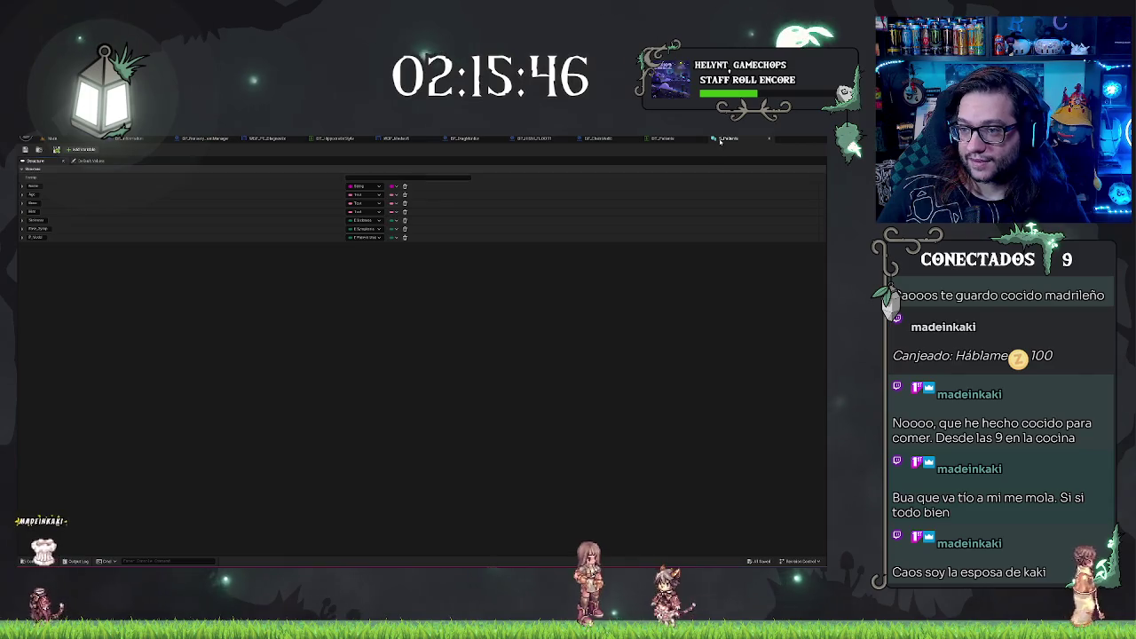
click(77, 138)
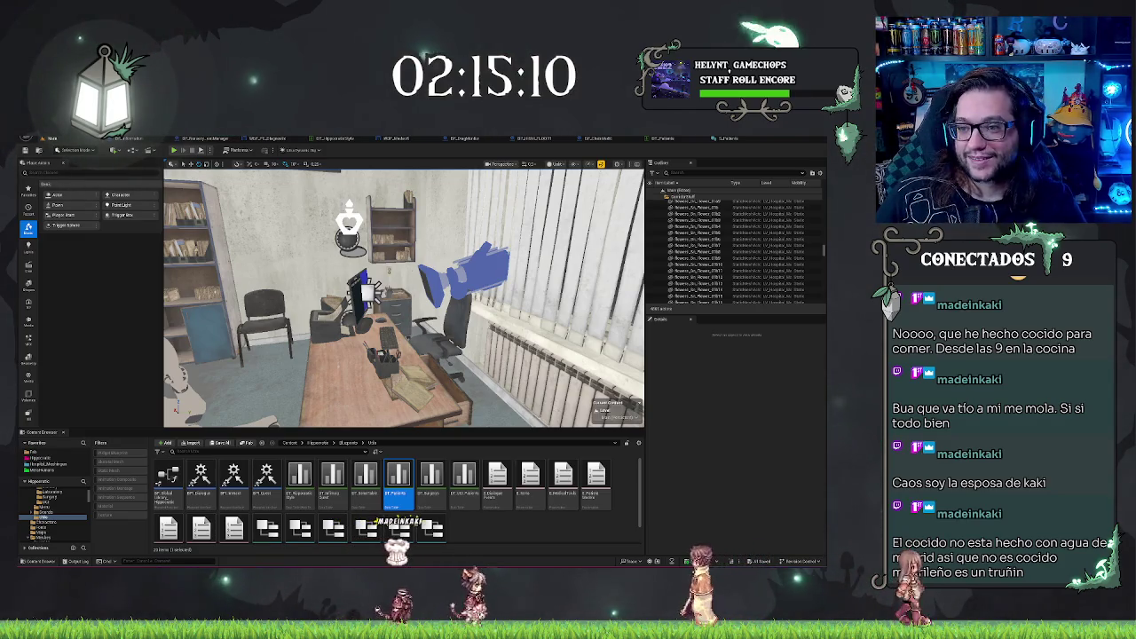
click(724, 138)
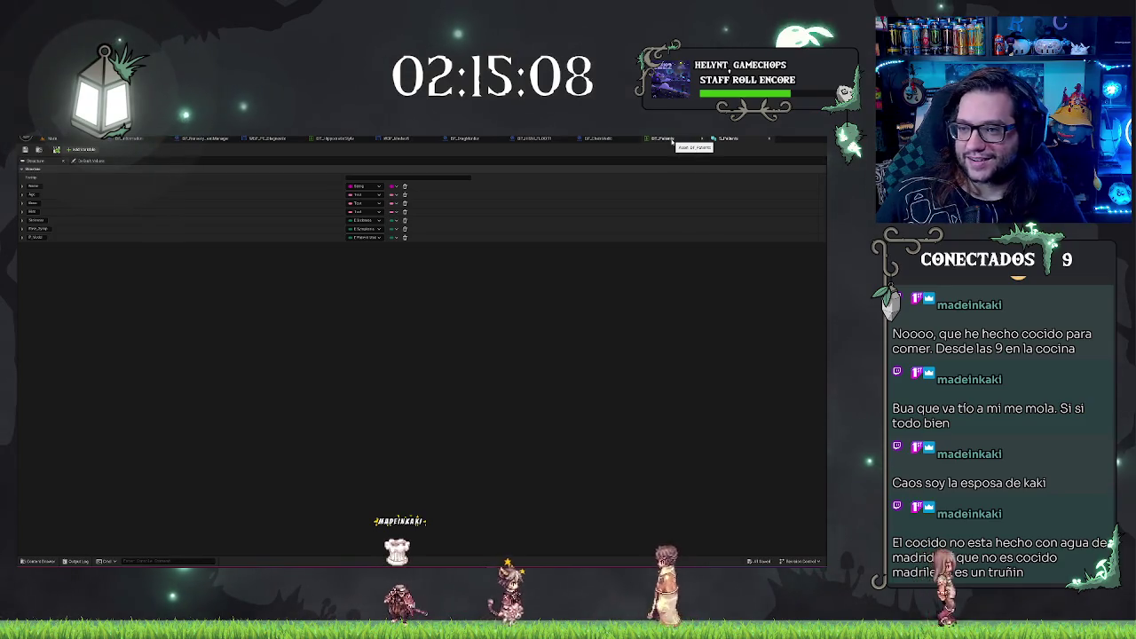
click(672, 140)
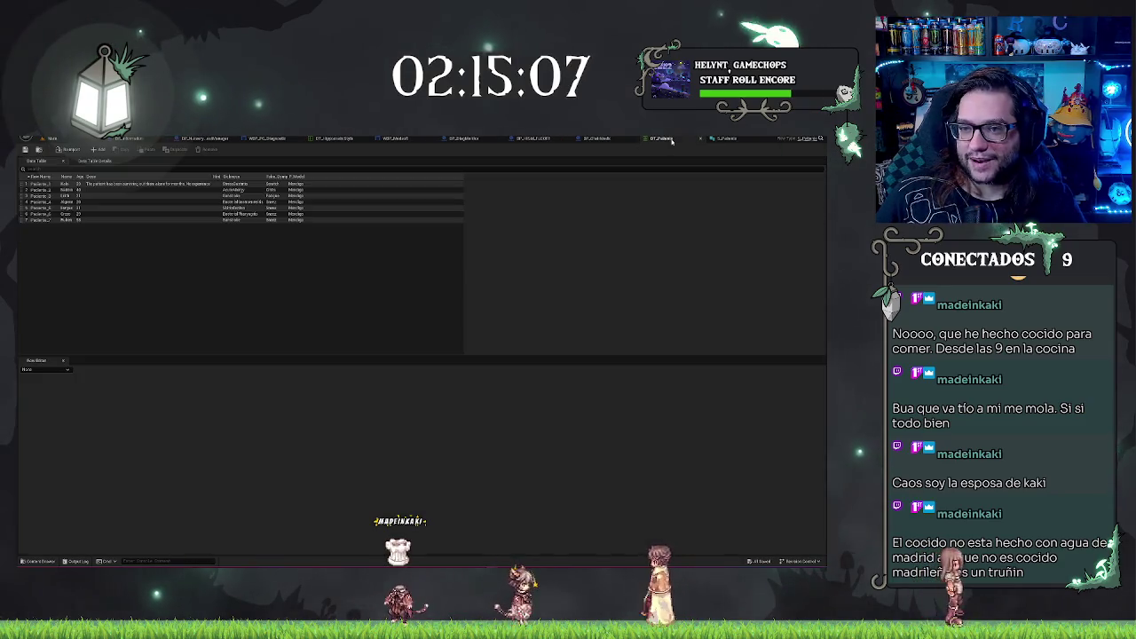
- Select the Paciente_4 row in DT_Patients to show its fields in the Row Editor
click(88, 190)
click(184, 268)
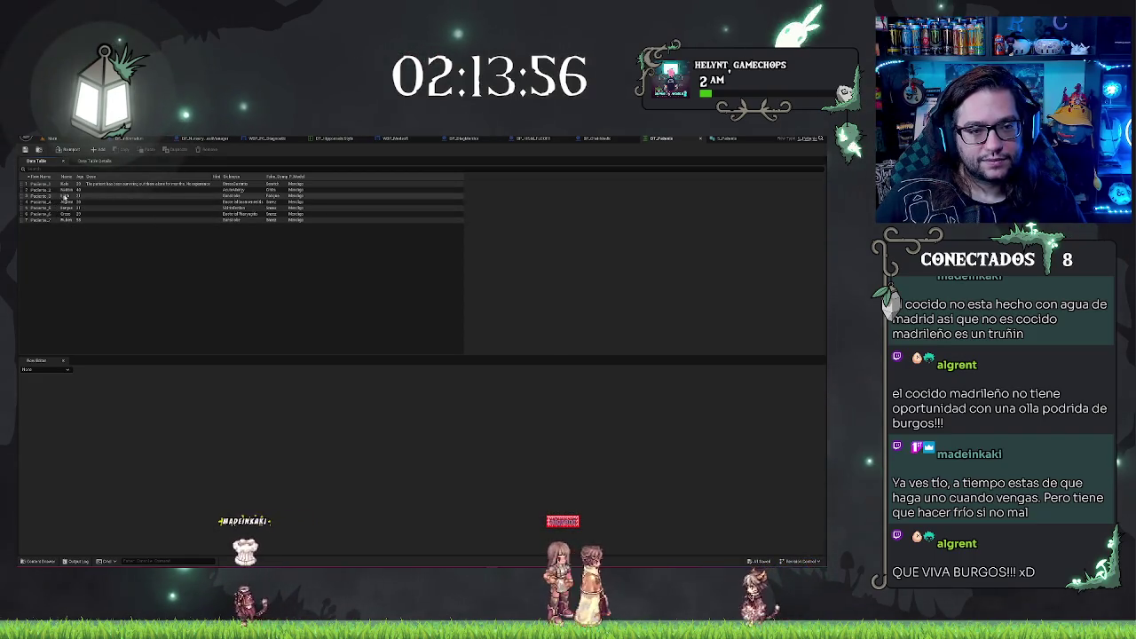
click(69, 202)
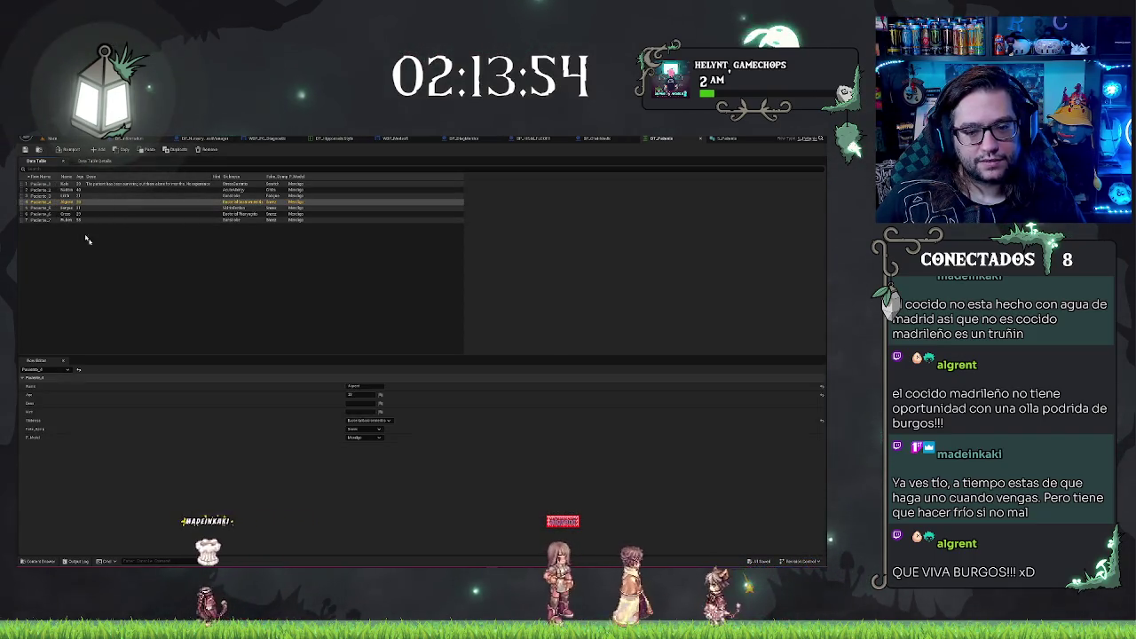
click(359, 403)
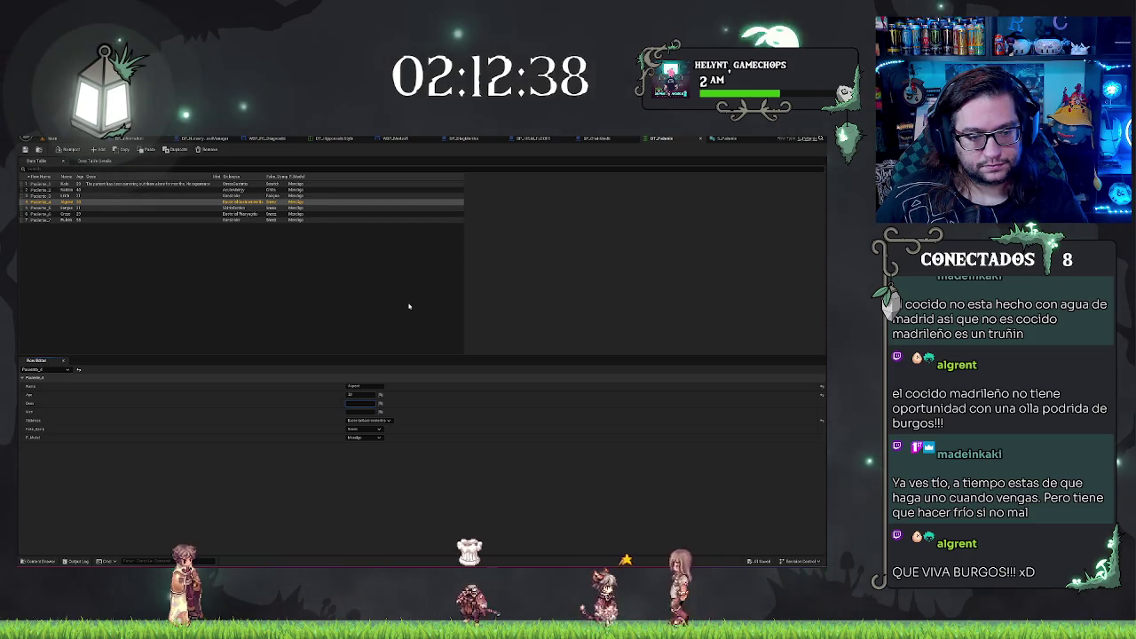
- Paste the description into Paciente_4's Desc field, then select the Paciente_2 row
key(ctrl+v)
key(Return)
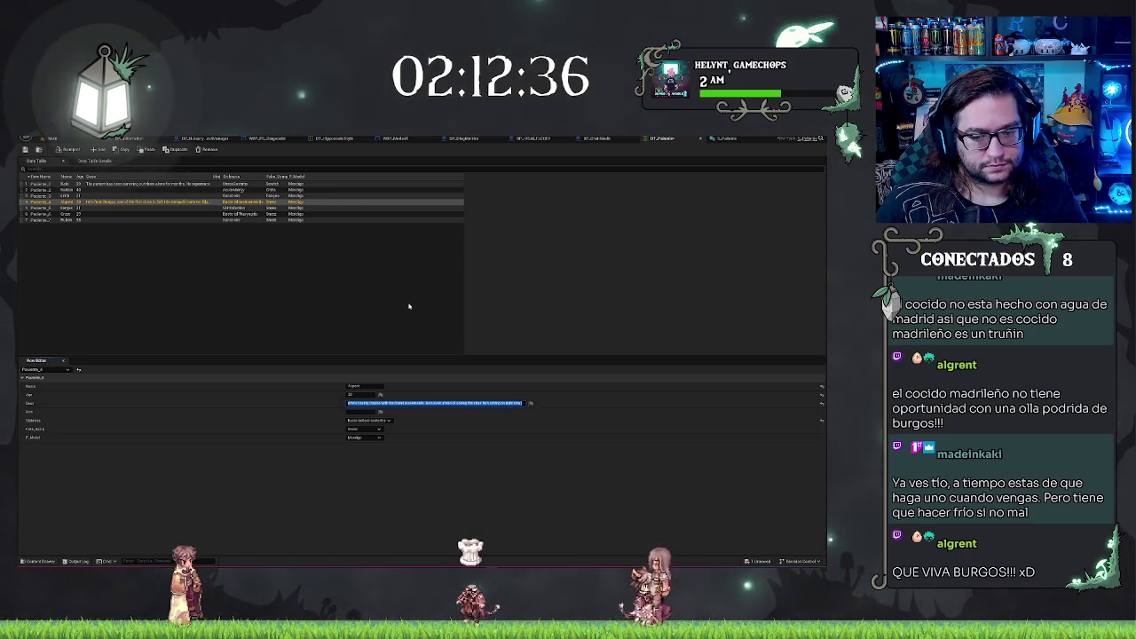
click(360, 412)
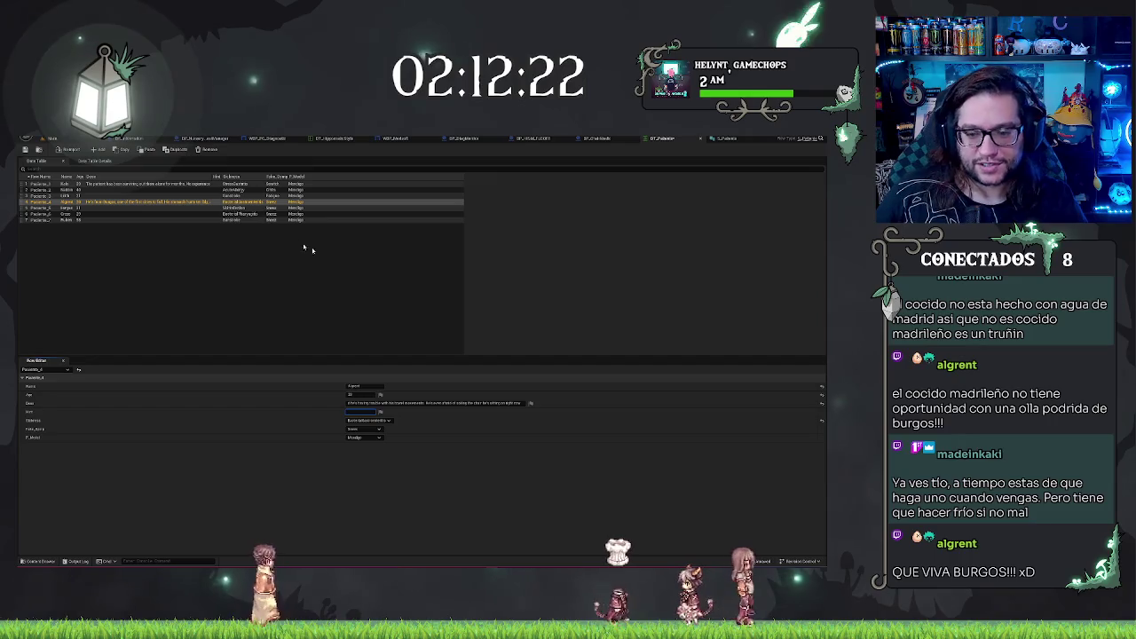
key(Up)
key(Up)
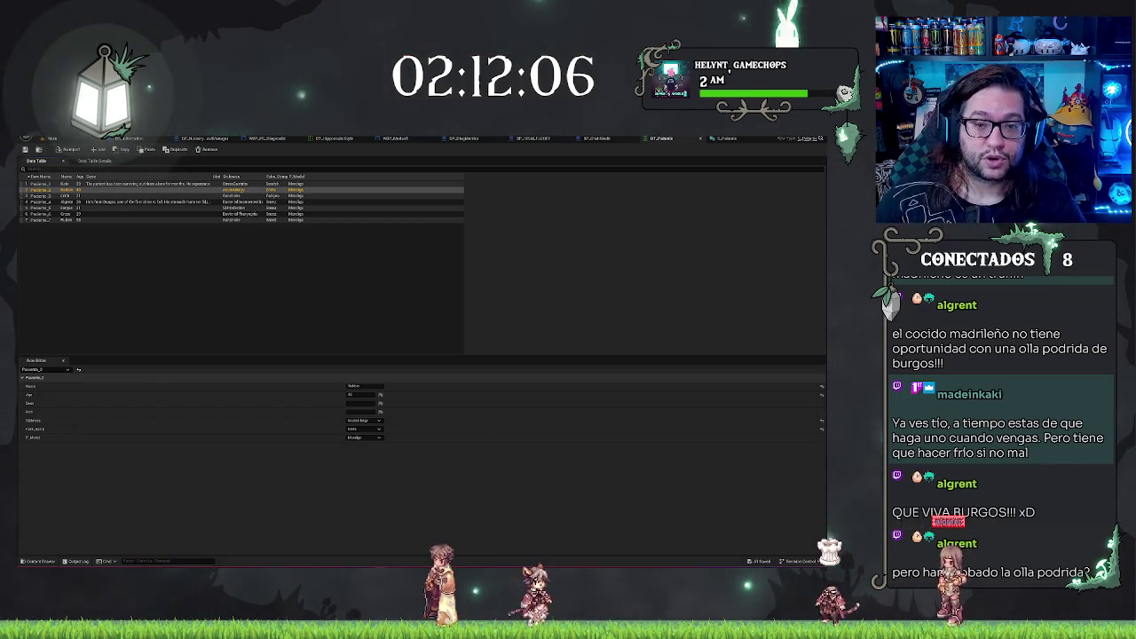
click(167, 278)
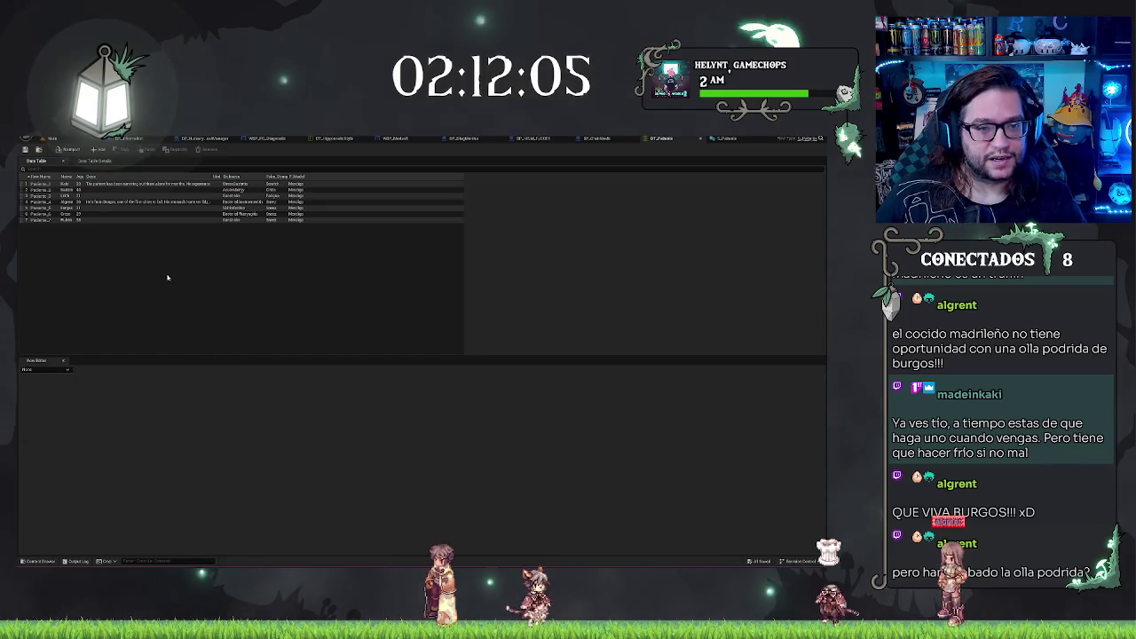
click(71, 190)
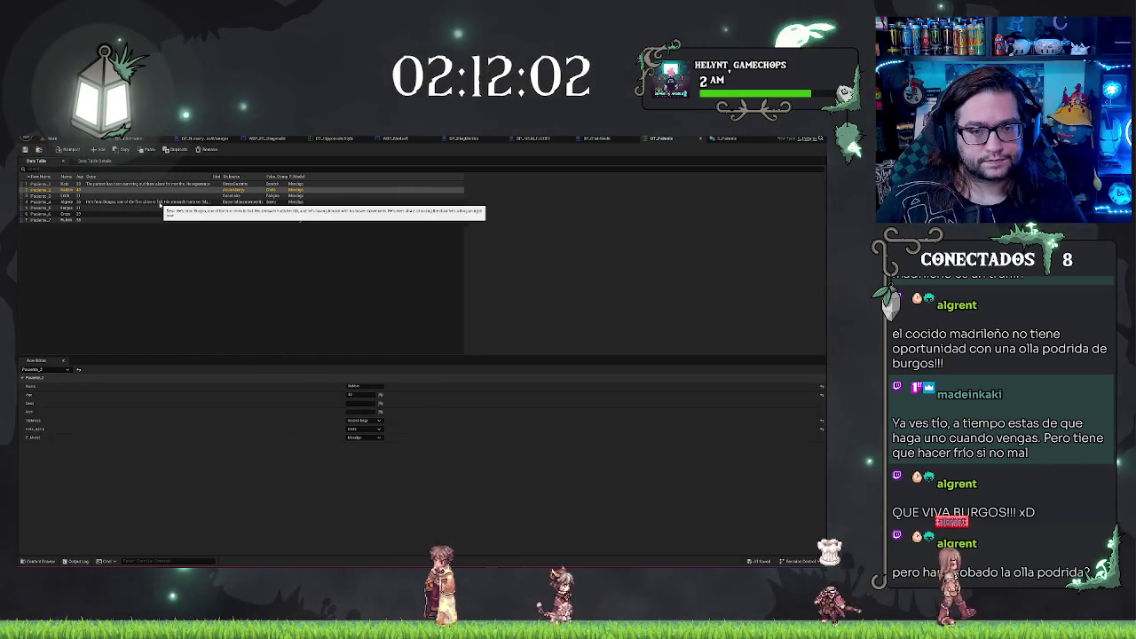